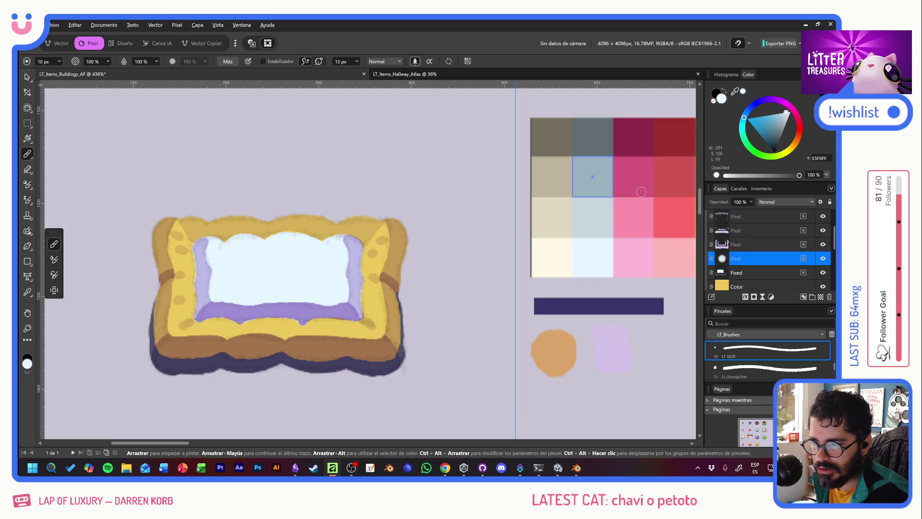
Paint grey-blue shadow patches on the cushion's right edge and bottom centre, undoing stray strokes.
alt+click(588, 184)
drag(346, 254, 278, 279)
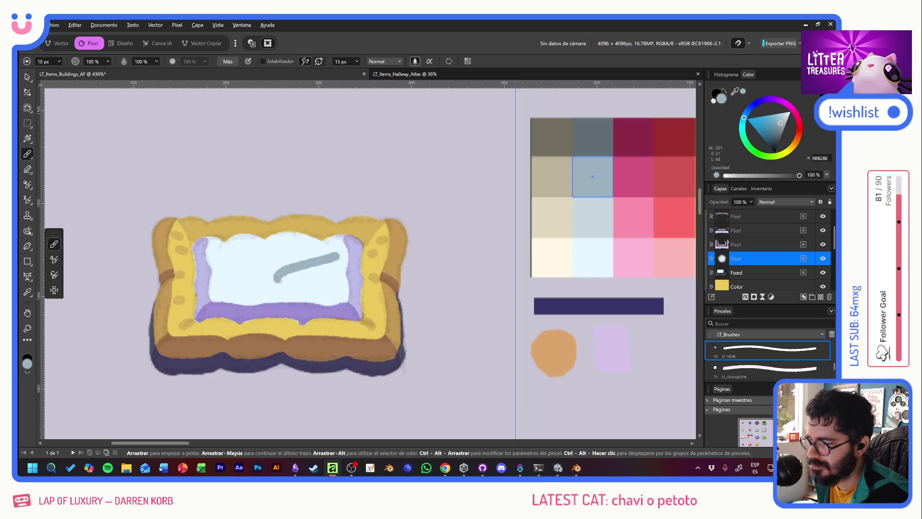
key(ctrl+z)
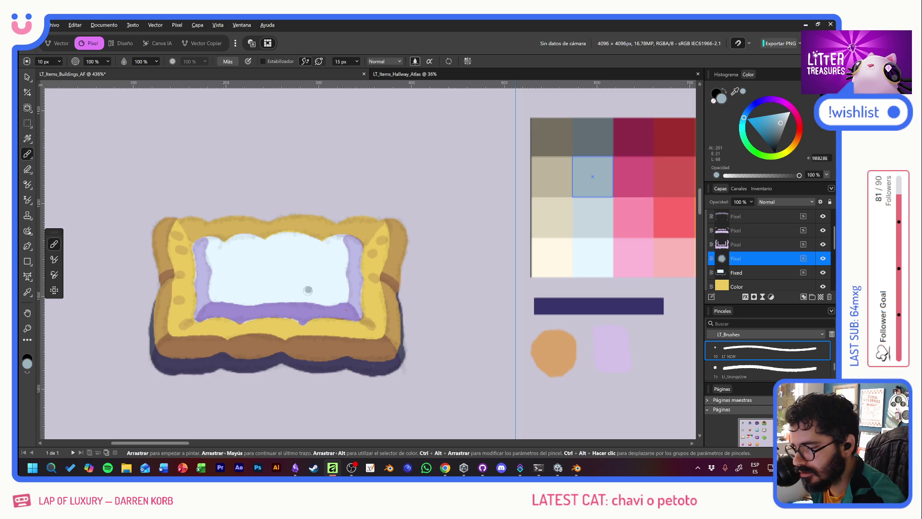
drag(321, 287, 353, 261)
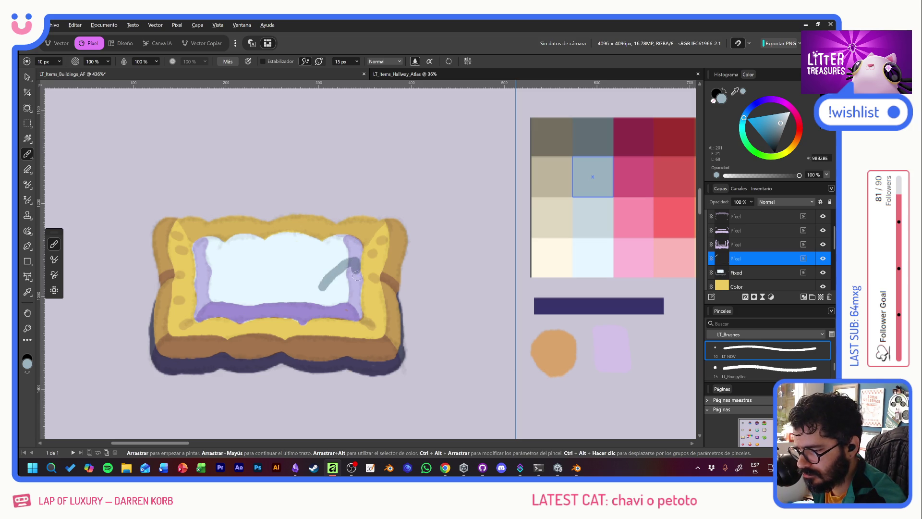
mouse_move(359, 280)
mouse_down()
mouse_move(341, 304)
mouse_move(356, 296)
mouse_move(343, 282)
mouse_move(354, 289)
mouse_up()
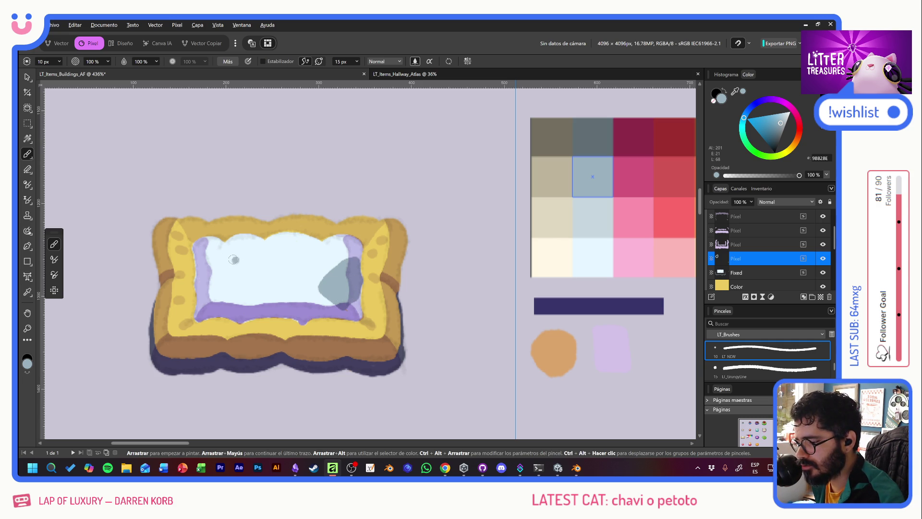
mouse_move(238, 259)
mouse_down()
mouse_move(221, 284)
mouse_move(249, 266)
mouse_move(211, 263)
mouse_move(207, 289)
mouse_move(237, 268)
mouse_move(220, 265)
mouse_move(232, 275)
mouse_move(224, 272)
mouse_up()
key(ctrl+z)
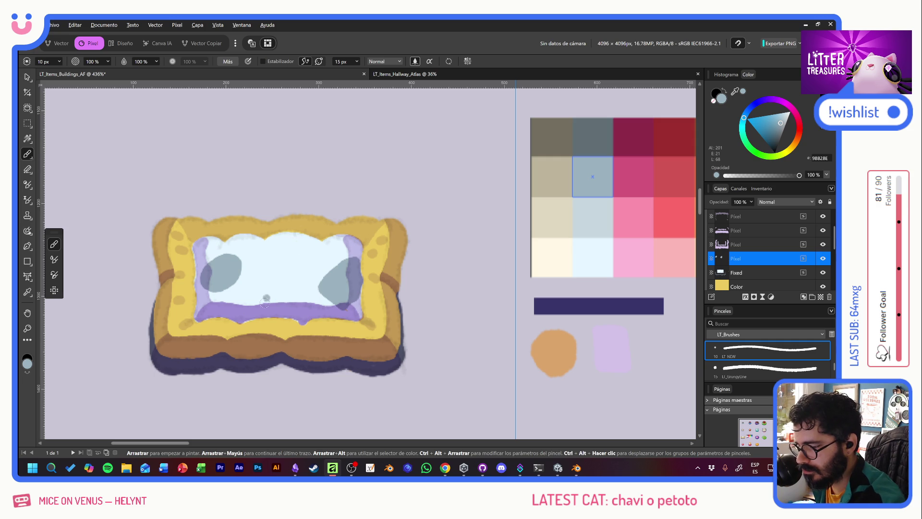
mouse_move(262, 313)
mouse_down()
mouse_move(267, 293)
mouse_move(291, 297)
mouse_move(285, 313)
mouse_up()
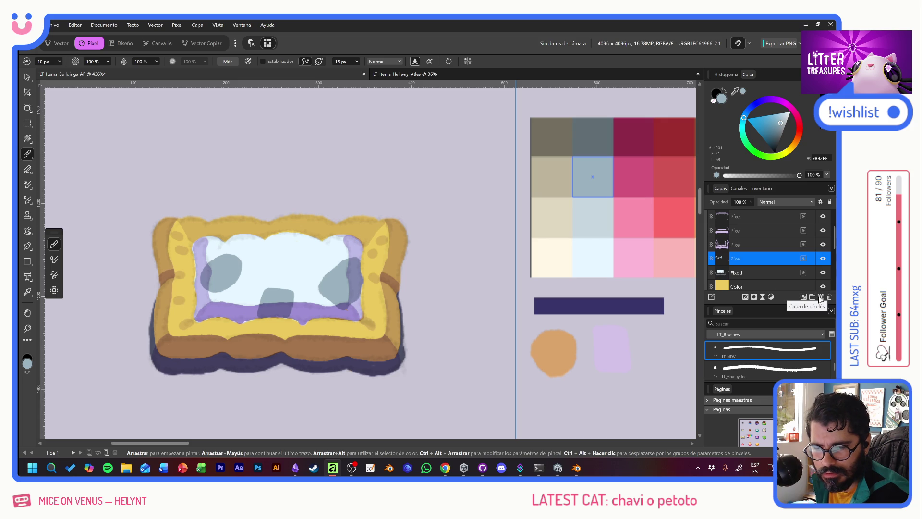
Brush darker grey-blue stripes over the right, middle, lower and left patches, plus an X near the top.
alt+click(586, 139)
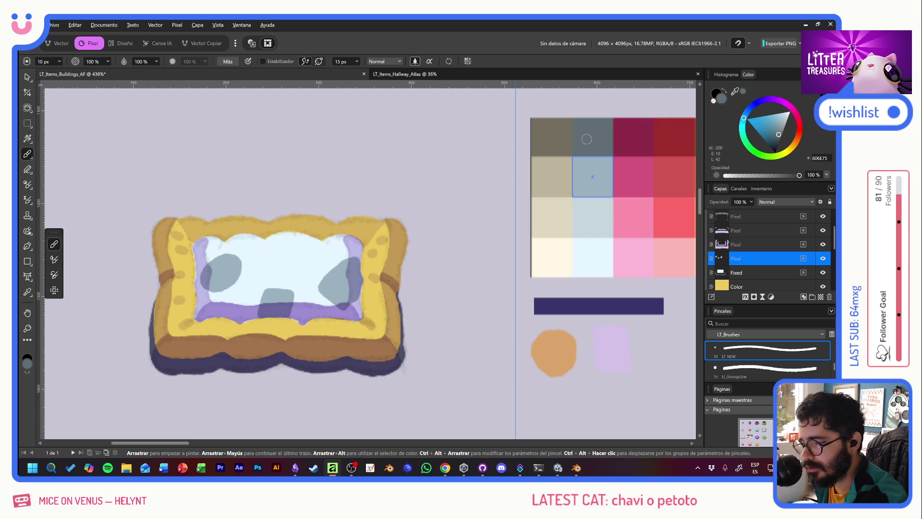
mouse_move(349, 257)
mouse_down()
mouse_move(331, 281)
mouse_move(355, 302)
mouse_up()
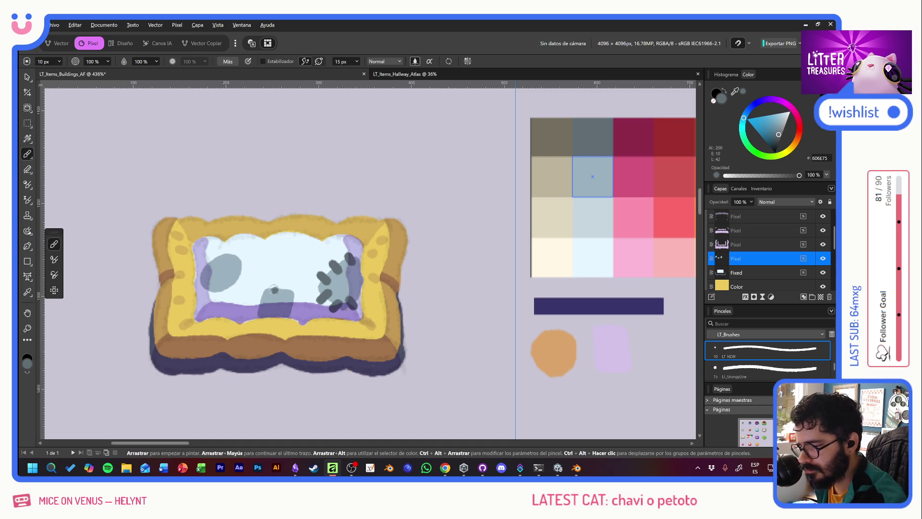
drag(274, 285, 297, 304)
click(262, 304)
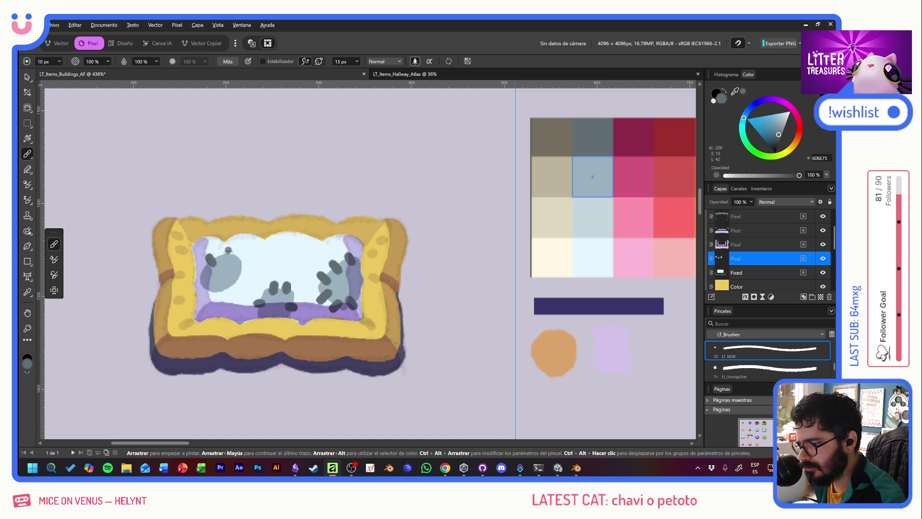
mouse_move(228, 250)
mouse_down()
mouse_move(244, 267)
mouse_move(239, 287)
mouse_up()
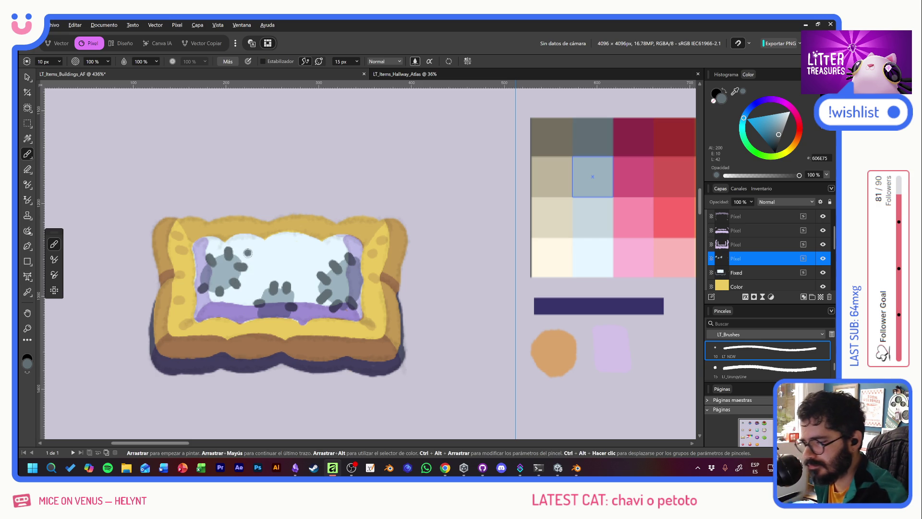
drag(283, 261, 302, 240)
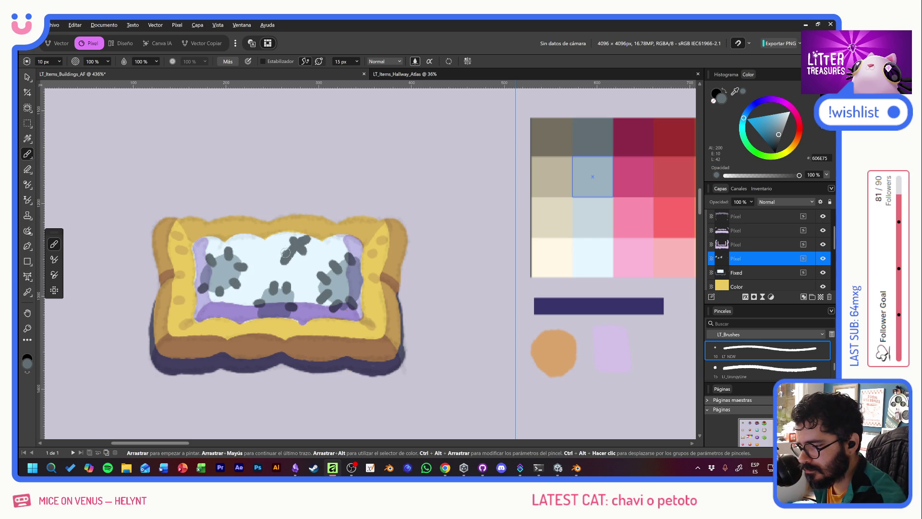
click(285, 253)
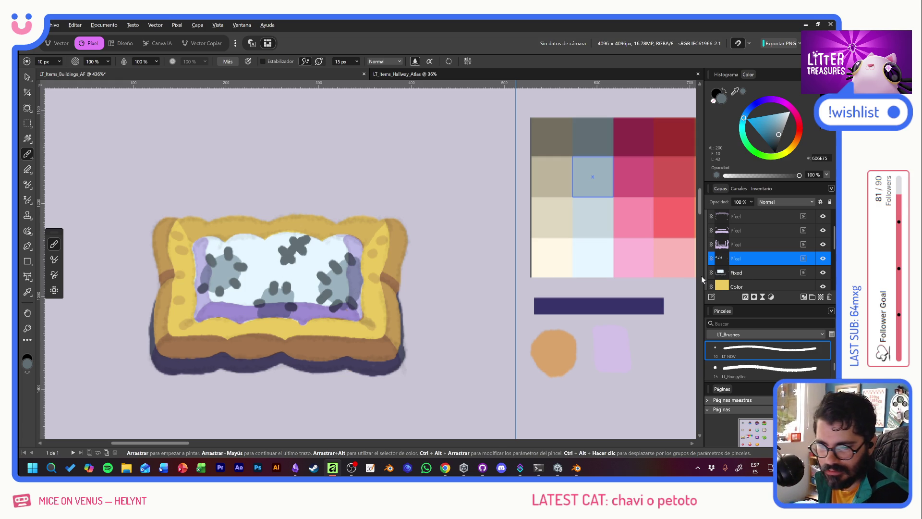
Select and collapse the Sil layer, then add a new pixel layer above it.
scroll(764, 263, up, 1)
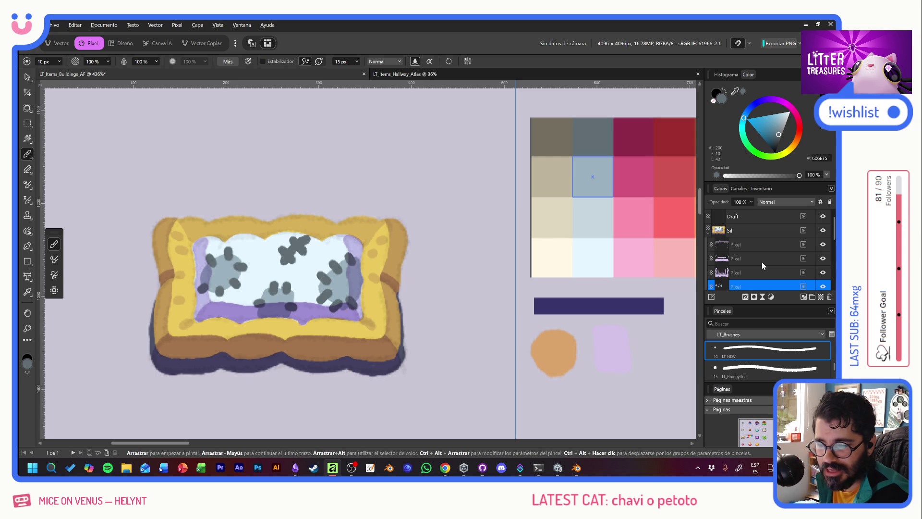
click(760, 233)
click(707, 235)
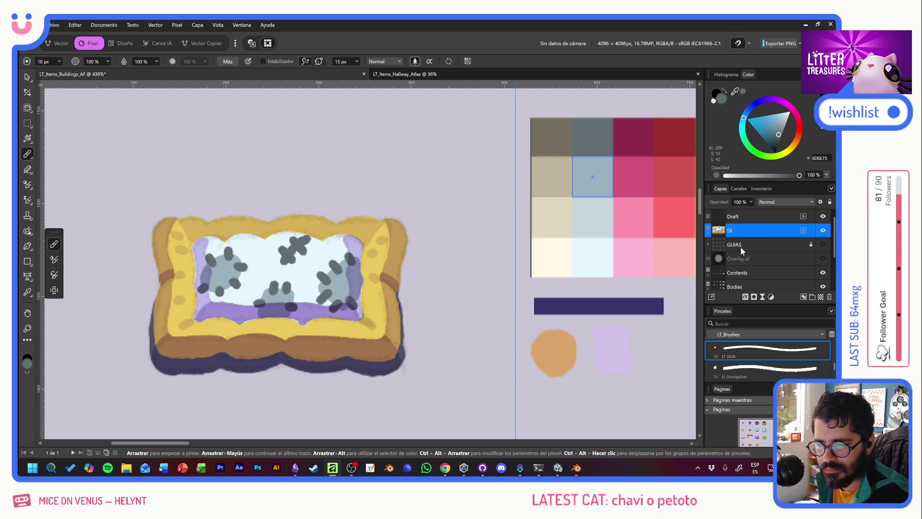
click(821, 297)
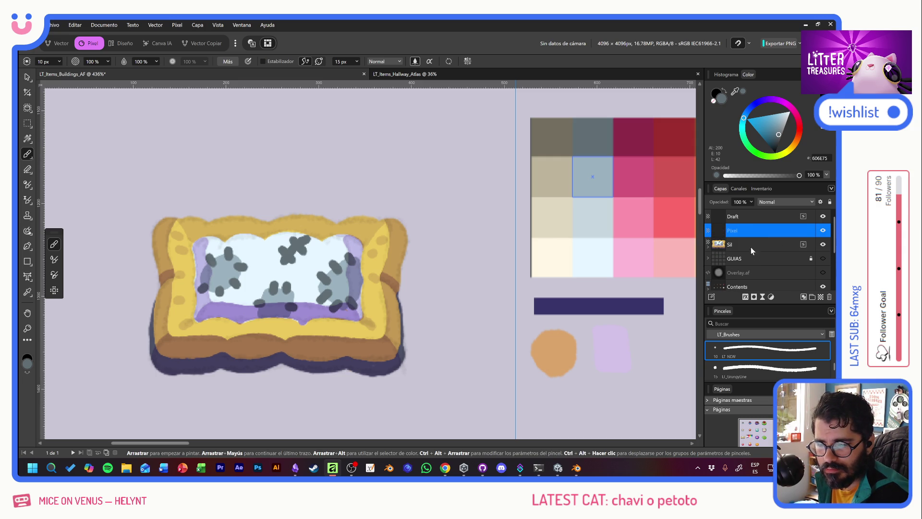
Sample the dark purple from the colour bar and set the brush size to 15 px.
alt+click(570, 305)
click(43, 61)
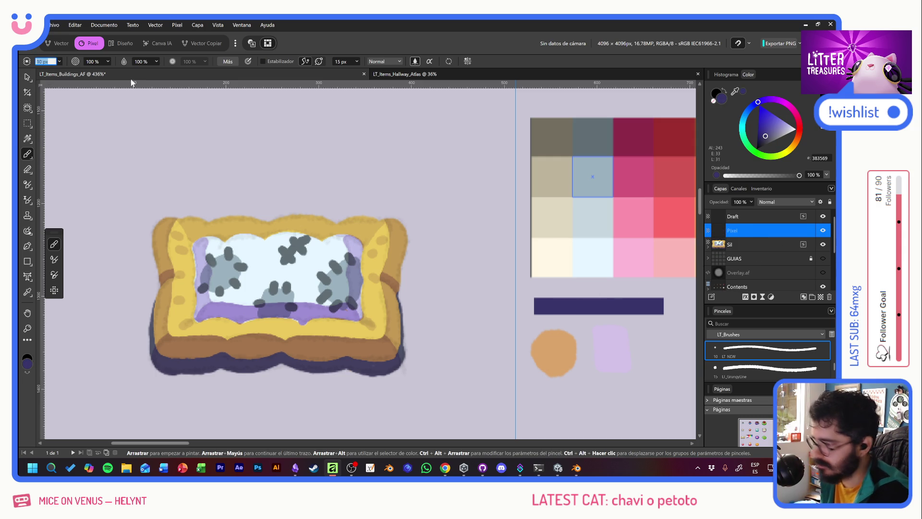
text(15)
key(Return)
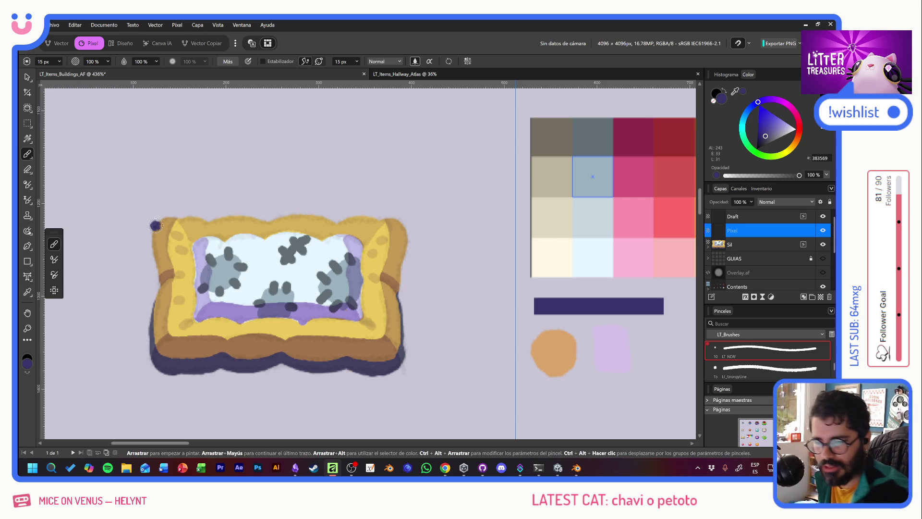
Hide the Draft layer, move the new layer below Sil and rename it Bordext.
click(823, 216)
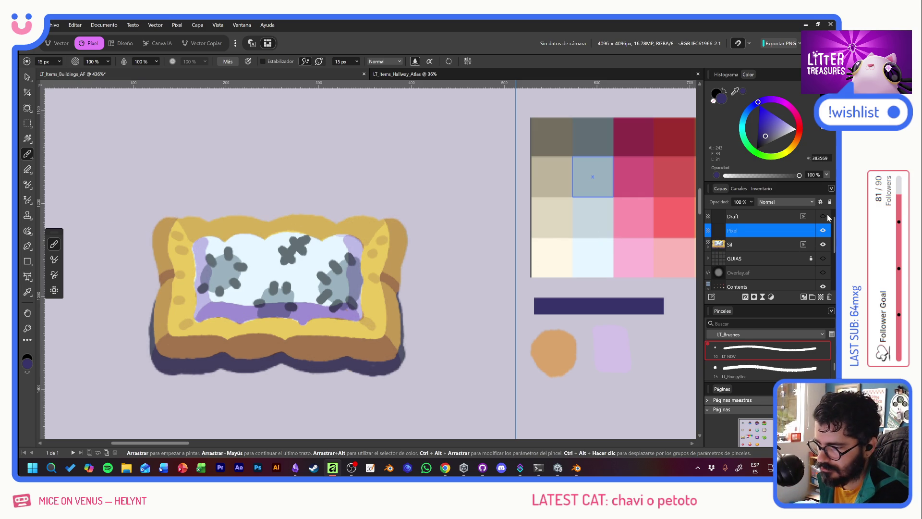
drag(761, 231, 757, 246)
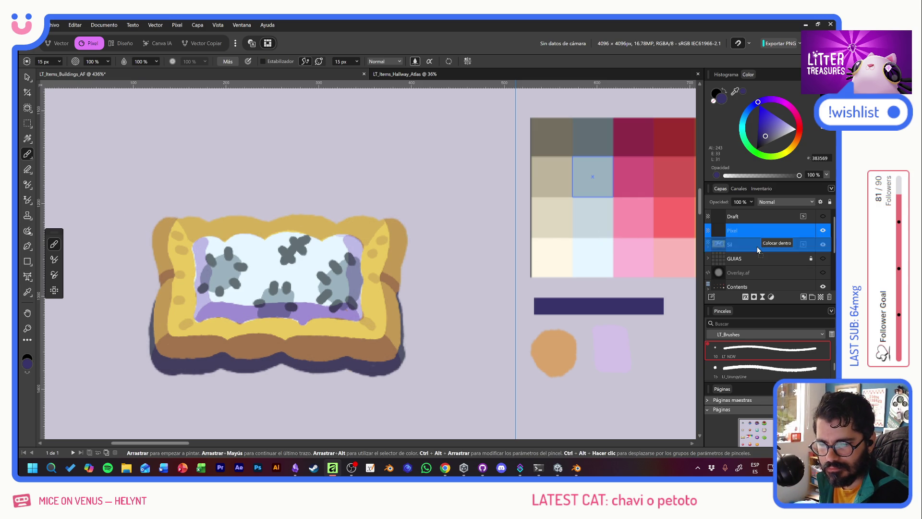
double_click(738, 245)
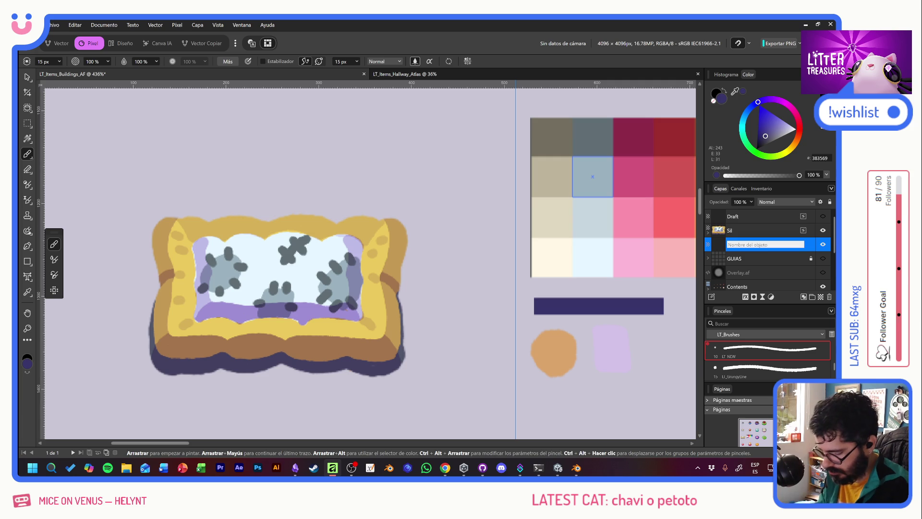
text(Bordexr)
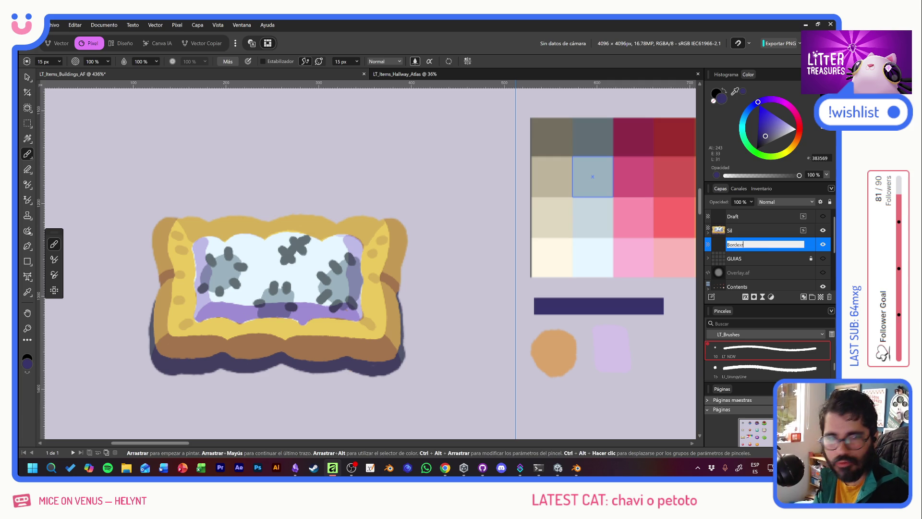
key(Return)
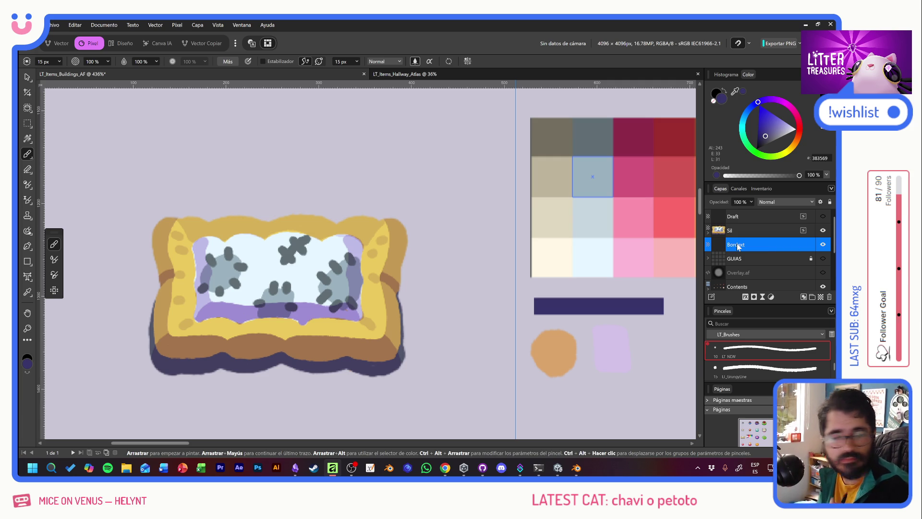
Outline the frame's left side in dark purple, redoing the wobbly strokes.
drag(144, 214, 150, 298)
key(ctrl+z)
click(144, 208)
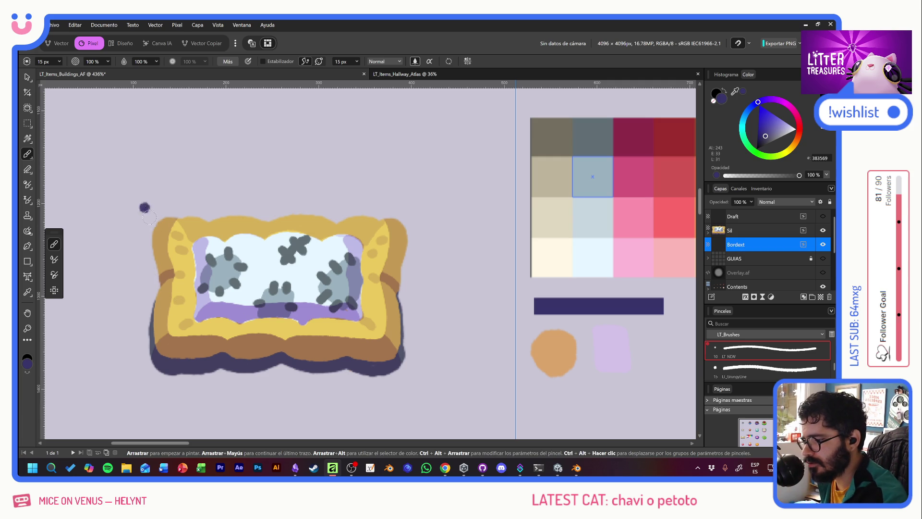
key(ctrl+z)
click(151, 222)
mouse_move(152, 221)
mouse_down()
mouse_move(148, 264)
mouse_move(157, 294)
mouse_up()
key(ctrl+z)
click(150, 221)
mouse_move(155, 213)
mouse_down()
mouse_move(147, 358)
mouse_move(162, 375)
mouse_move(177, 373)
mouse_move(163, 382)
mouse_move(150, 369)
mouse_move(145, 319)
mouse_up()
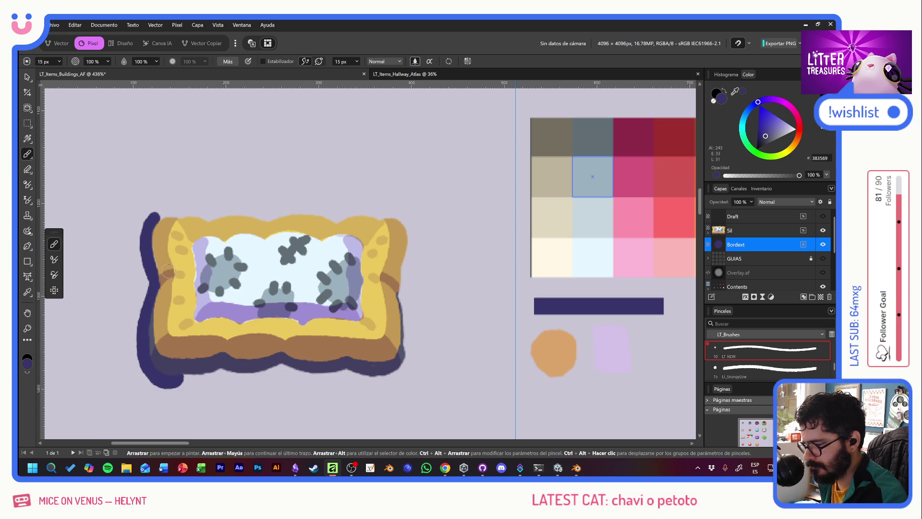
key(ctrl+z)
key(ctrl+z)
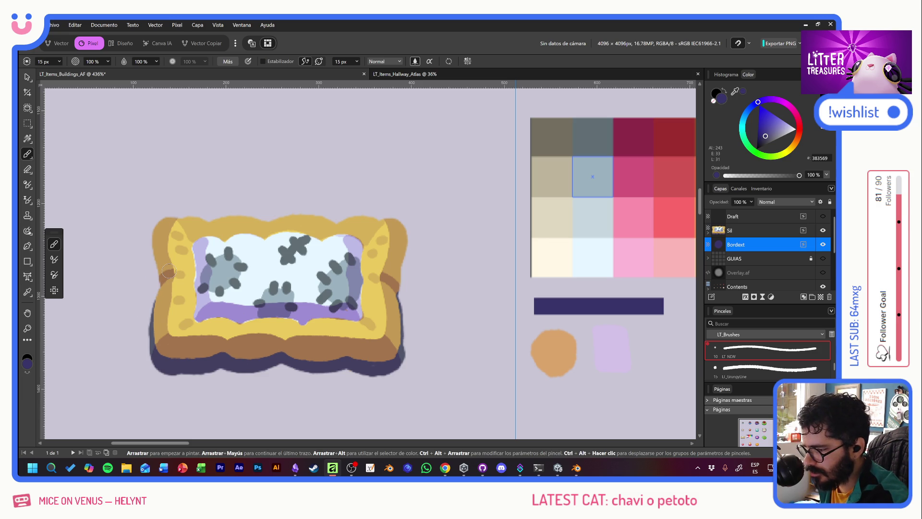
mouse_move(159, 278)
mouse_down()
mouse_move(143, 324)
mouse_move(145, 358)
mouse_move(175, 381)
mouse_move(152, 371)
mouse_move(143, 353)
mouse_move(156, 284)
mouse_move(146, 235)
mouse_move(161, 211)
mouse_move(174, 211)
mouse_move(152, 222)
mouse_up()
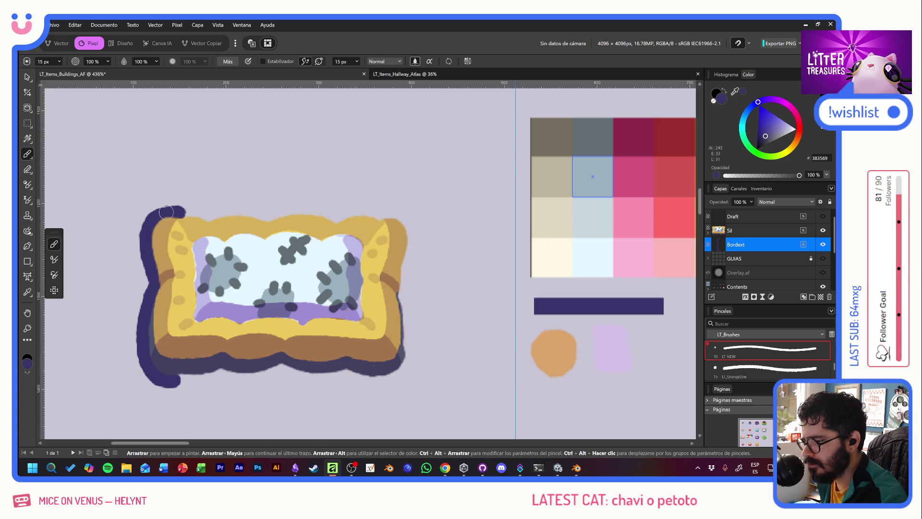
Extend the purple outline around the top-left corner and along the top edge.
mouse_move(147, 237)
mouse_down()
mouse_move(149, 224)
mouse_move(172, 210)
mouse_up()
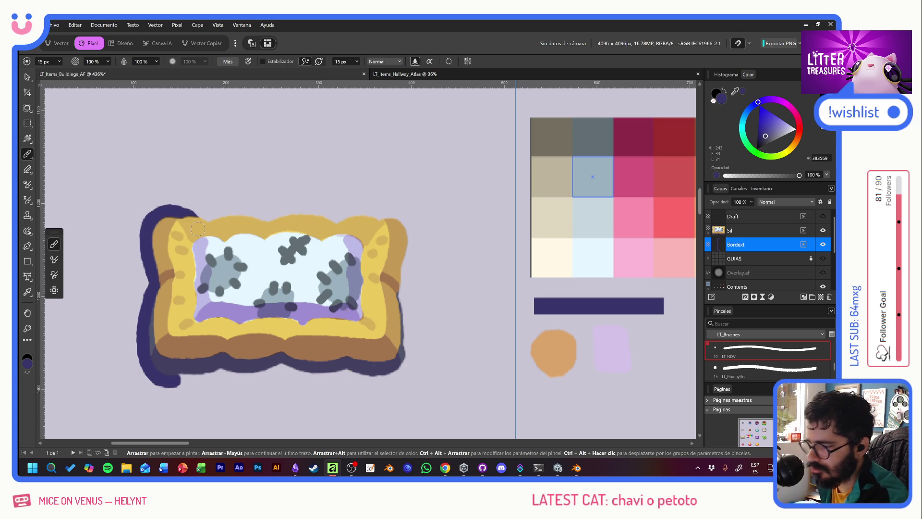
mouse_move(183, 212)
mouse_down()
mouse_move(250, 212)
mouse_move(270, 223)
mouse_move(270, 215)
mouse_move(289, 212)
mouse_move(343, 216)
mouse_up()
key(ctrl+z)
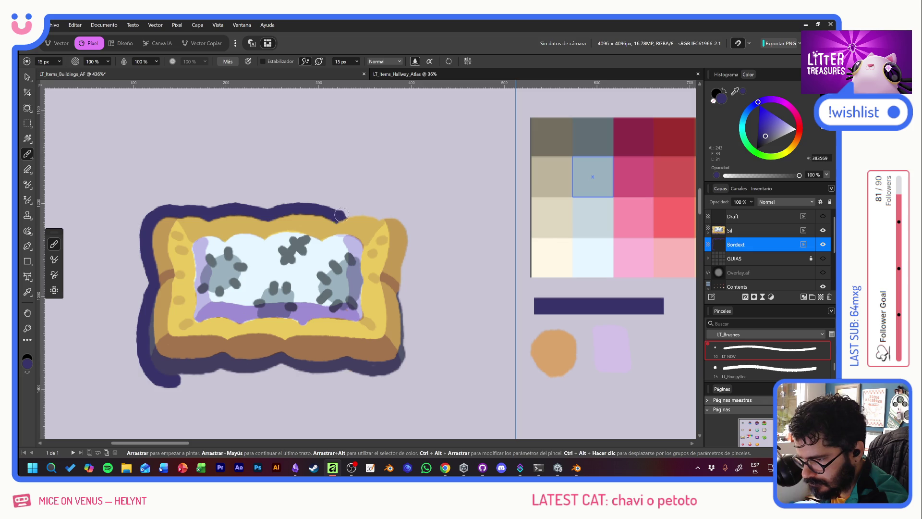
Outline the frame's top-right corner and right side in dark purple.
mouse_move(340, 215)
mouse_down()
mouse_move(380, 212)
mouse_move(374, 205)
mouse_move(397, 212)
mouse_move(415, 238)
mouse_up()
key(ctrl+z)
mouse_move(379, 212)
mouse_down()
mouse_move(396, 214)
mouse_move(412, 236)
mouse_move(398, 275)
mouse_move(403, 358)
mouse_up()
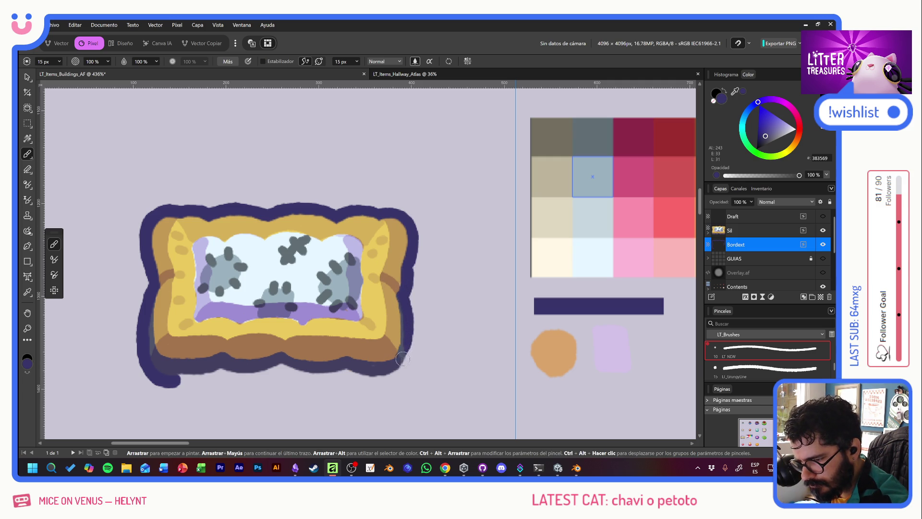
mouse_move(404, 304)
mouse_down()
mouse_move(410, 348)
mouse_move(400, 374)
mouse_move(375, 381)
mouse_move(350, 366)
mouse_move(398, 331)
mouse_up()
Redraw the outline along the bed's bottom edge and extend it into the lower-left corner.
mouse_move(339, 364)
mouse_down()
mouse_move(351, 373)
mouse_move(328, 380)
mouse_move(315, 360)
mouse_move(274, 368)
mouse_move(311, 381)
mouse_move(338, 374)
mouse_up()
key(ctrl+z)
mouse_move(276, 368)
mouse_down()
mouse_move(312, 381)
mouse_move(350, 377)
mouse_move(313, 374)
mouse_move(385, 382)
mouse_up()
key(ctrl+z)
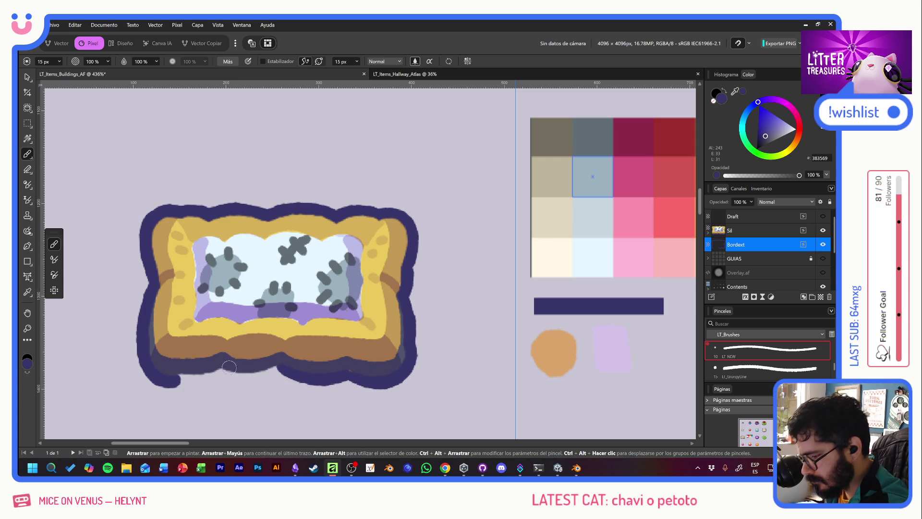
mouse_move(230, 369)
mouse_down()
mouse_move(221, 373)
mouse_move(276, 370)
mouse_up()
key(ctrl+z)
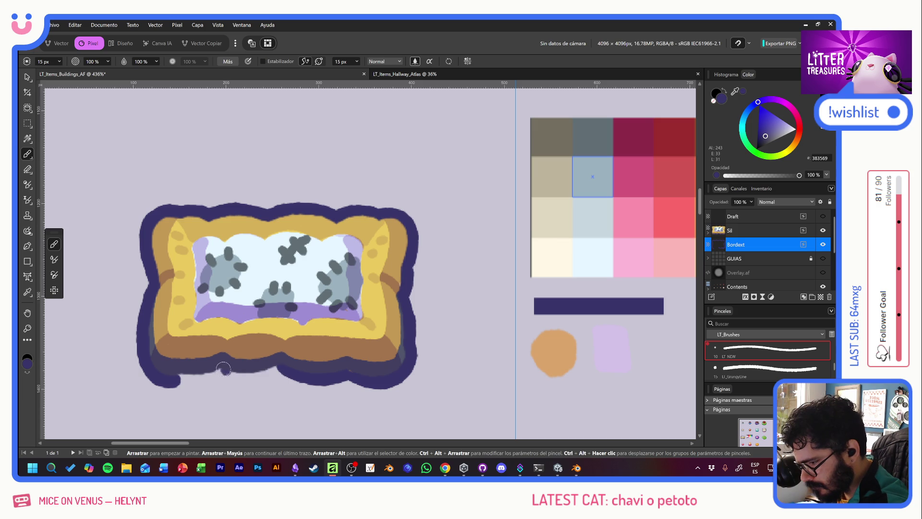
mouse_move(217, 371)
mouse_down()
mouse_move(251, 377)
mouse_move(283, 368)
mouse_up()
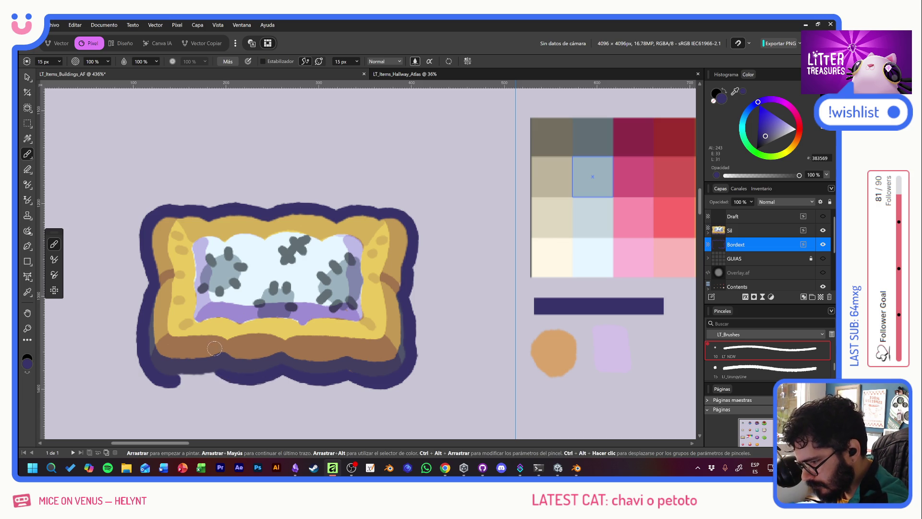
mouse_move(165, 378)
mouse_down()
mouse_move(216, 375)
mouse_move(187, 372)
mouse_move(166, 353)
mouse_up()
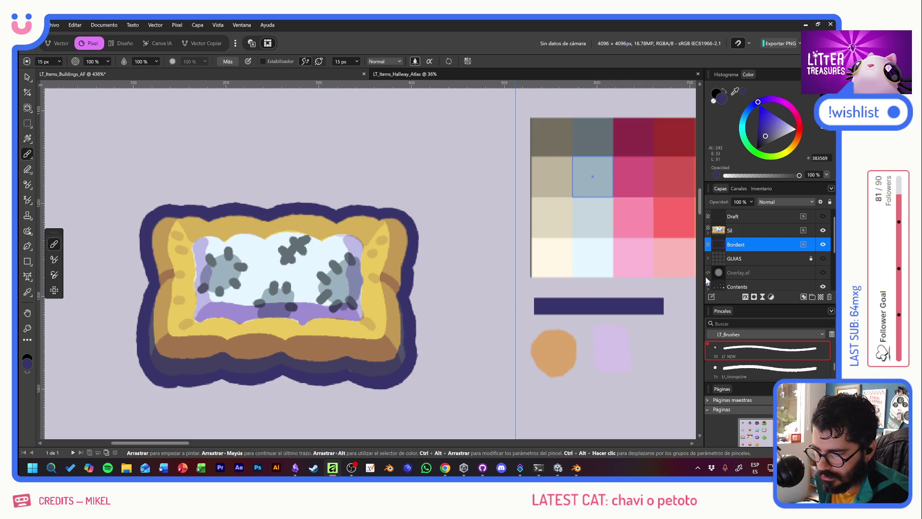
On the Sil layer, set a 10 px brush and darken the left inner frame edge.
click(716, 233)
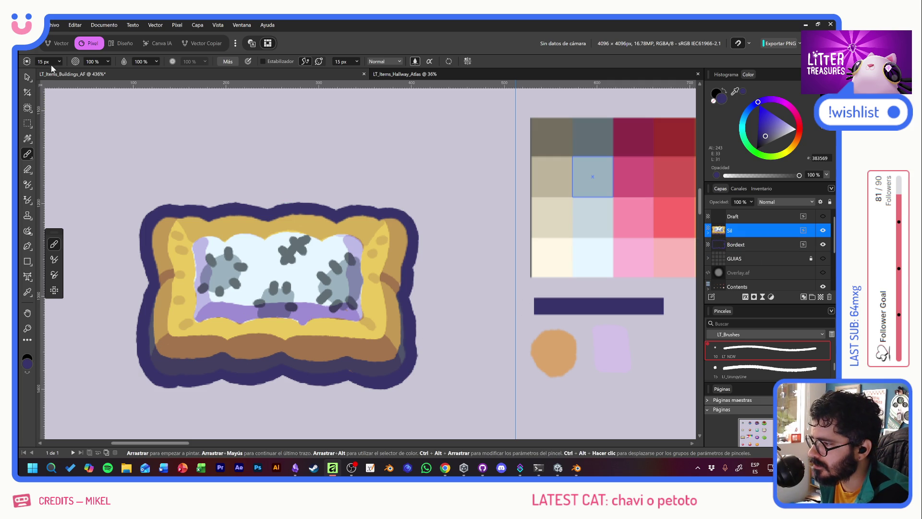
text(10)
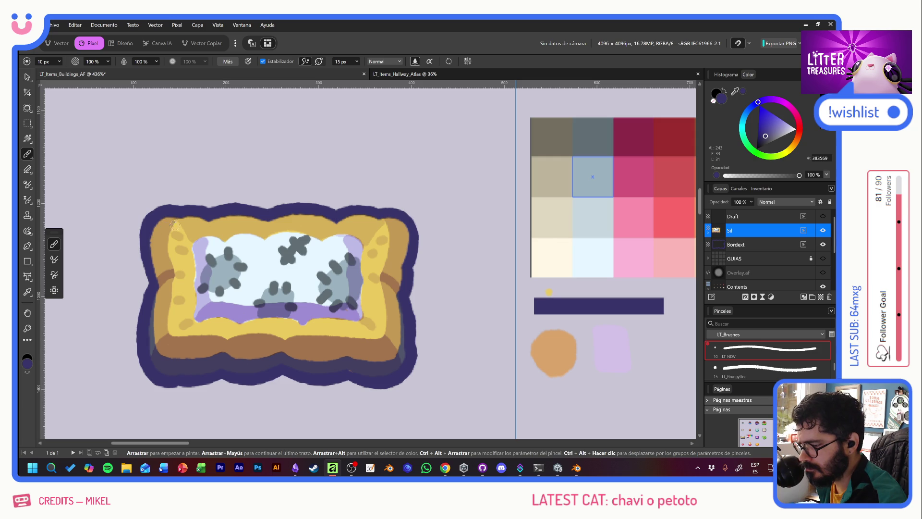
drag(156, 229, 163, 283)
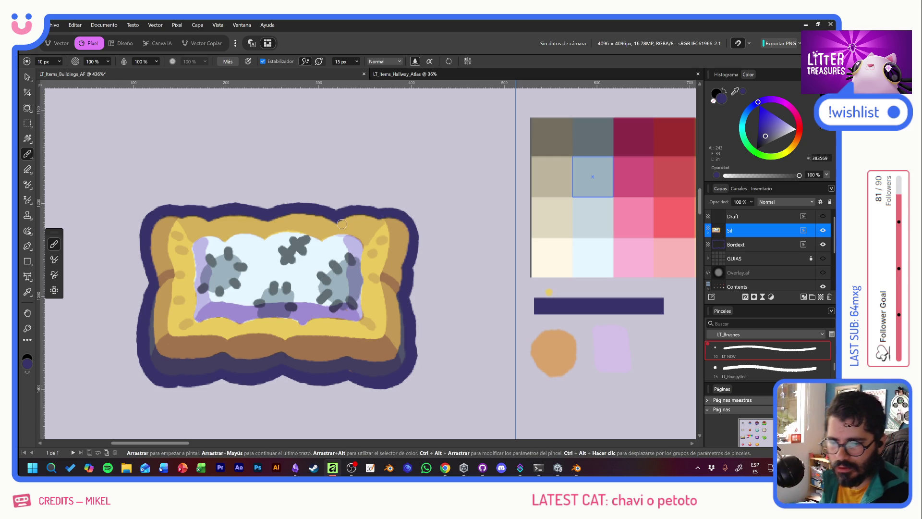
Add a new pixel layer above Sil named inline.
click(821, 299)
double_click(764, 231)
text(in)
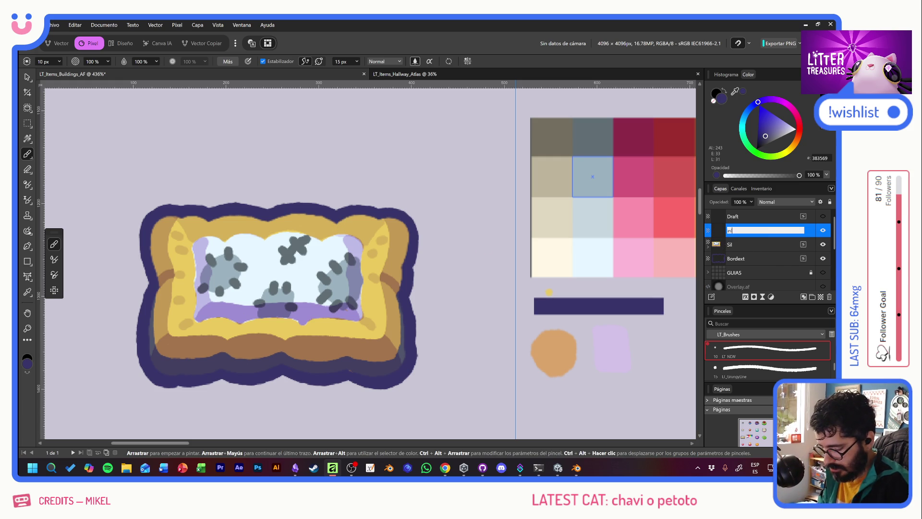
text(line)
key(Return)
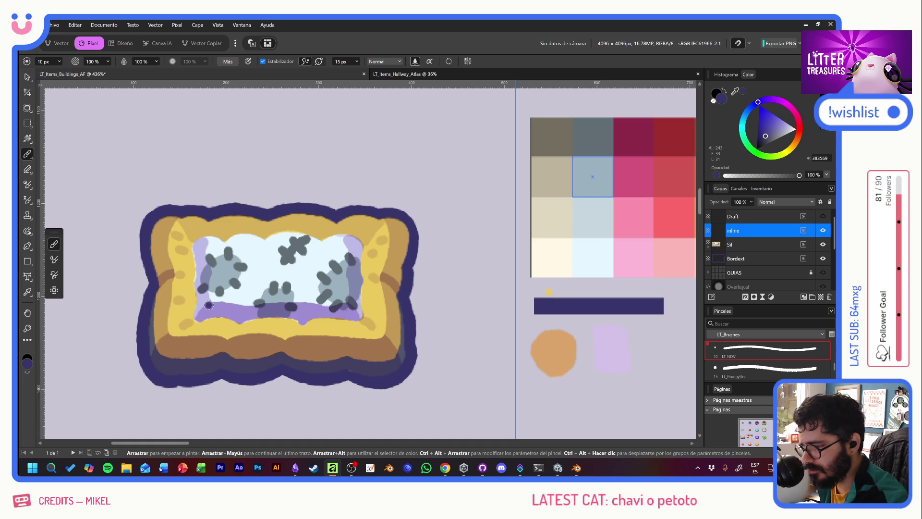
Trace navy lines along the cushion's bottom, left and right edges, and both upper corners.
click(237, 324)
drag(243, 323, 368, 325)
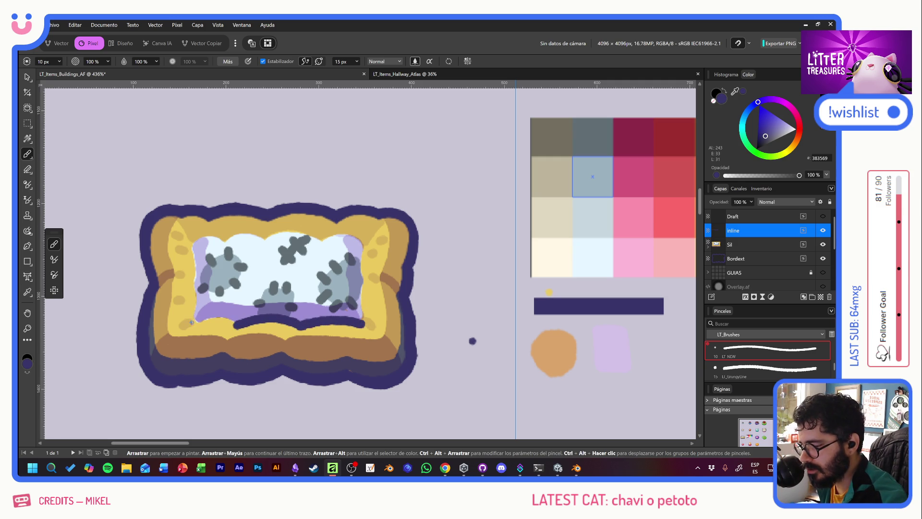
drag(191, 321, 241, 326)
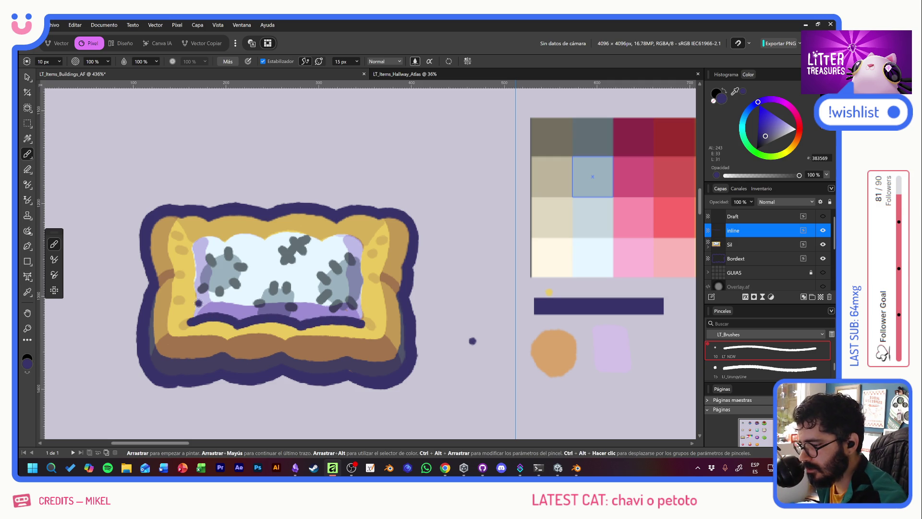
drag(190, 278, 196, 297)
click(197, 240)
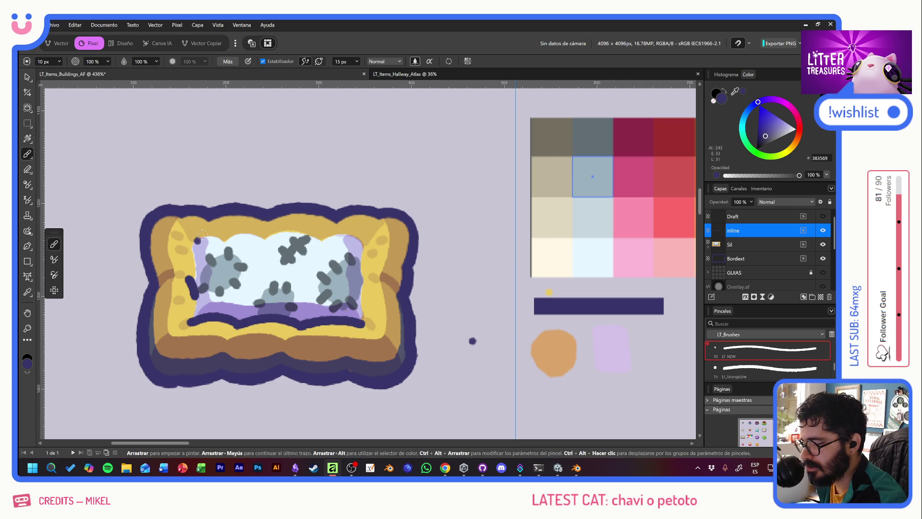
drag(365, 278, 360, 298)
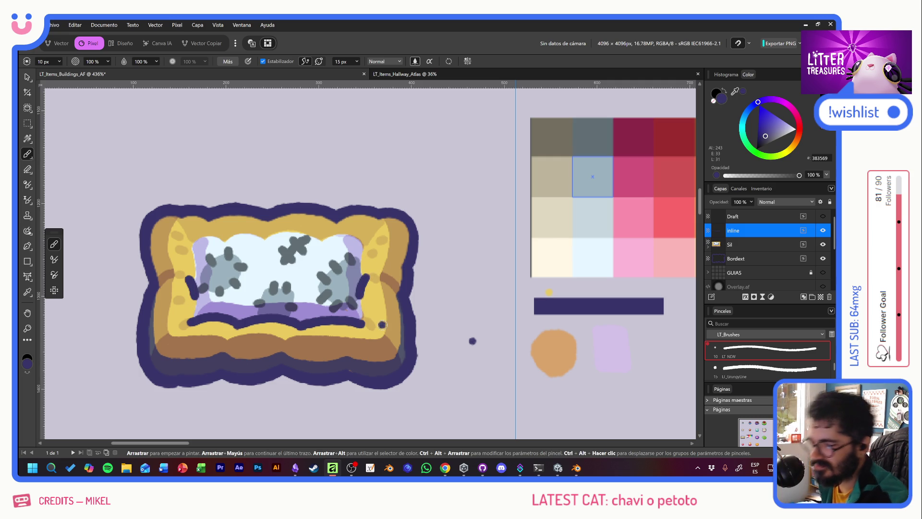
key(ctrl+z)
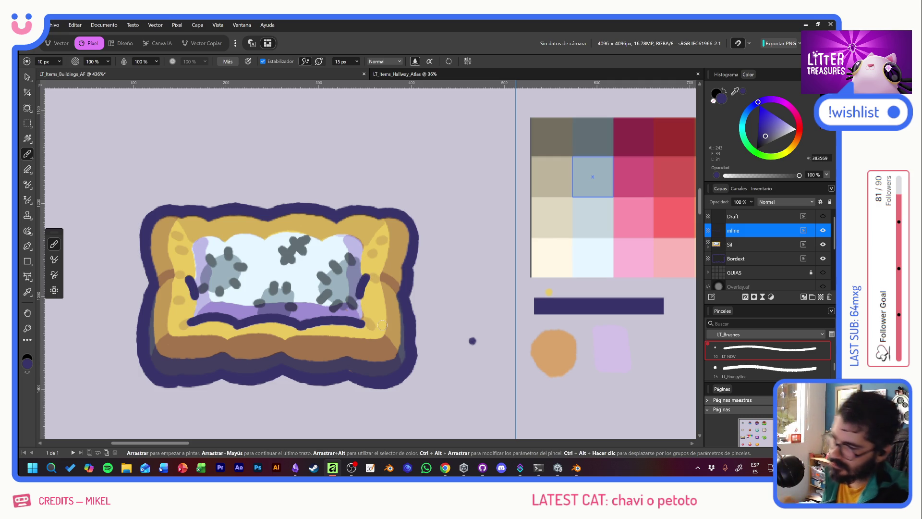
click(364, 239)
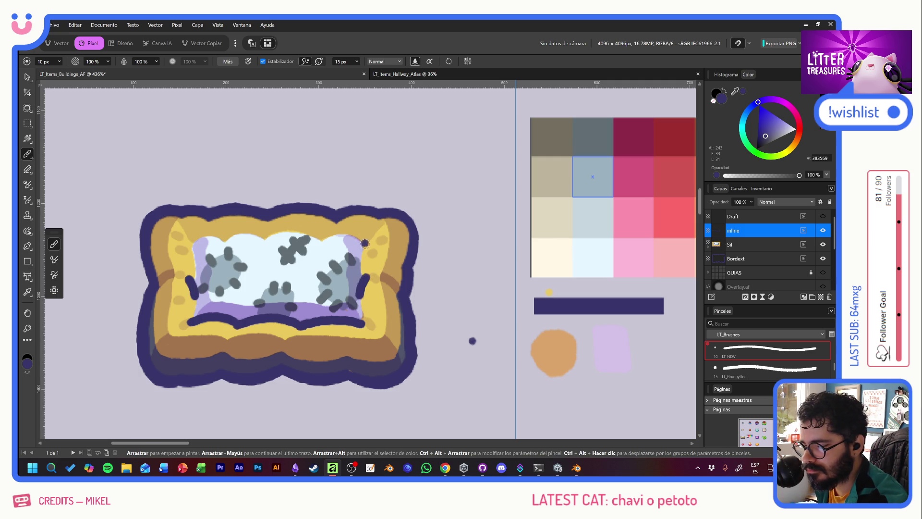
drag(366, 246, 374, 235)
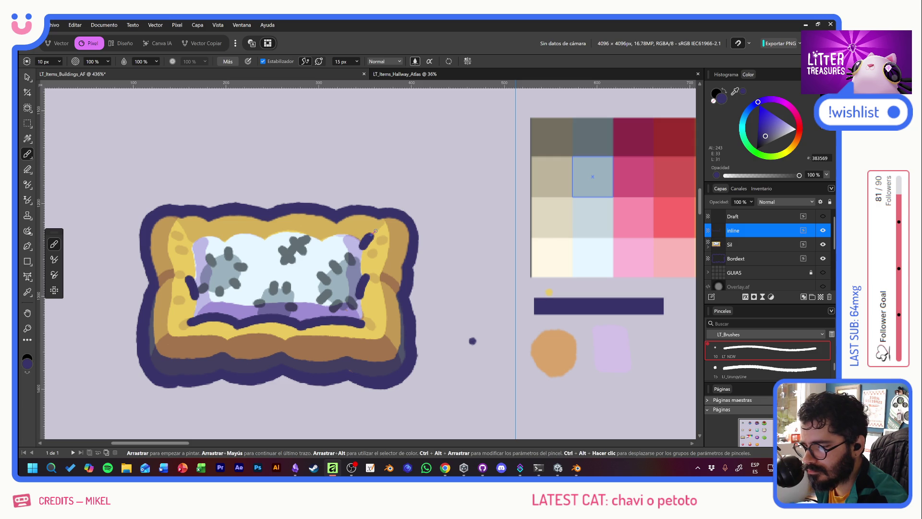
drag(181, 231, 199, 246)
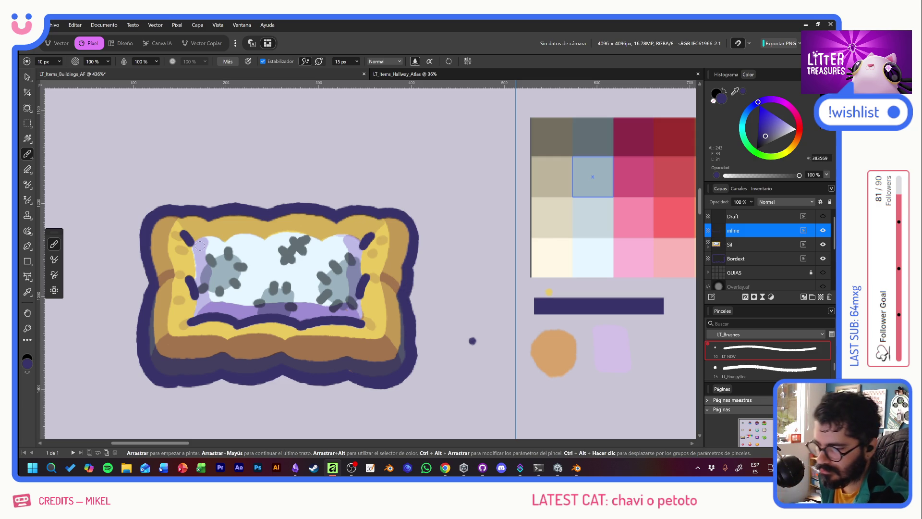
Add dark accent strokes on the frame's right and left yellow edges.
key(e)
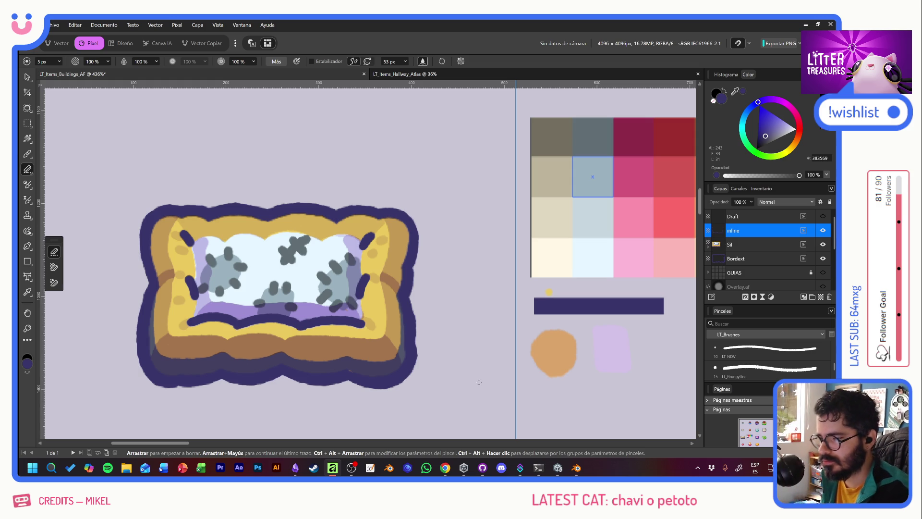
key(b)
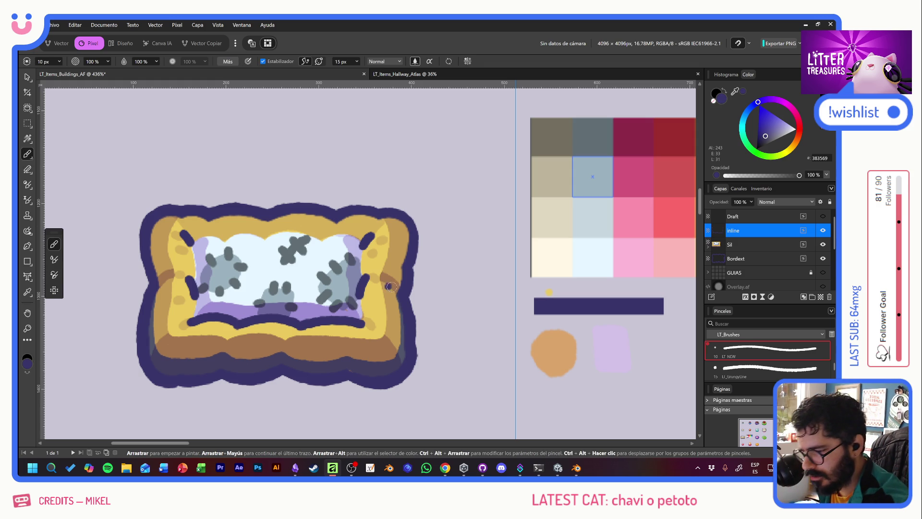
drag(390, 284, 405, 308)
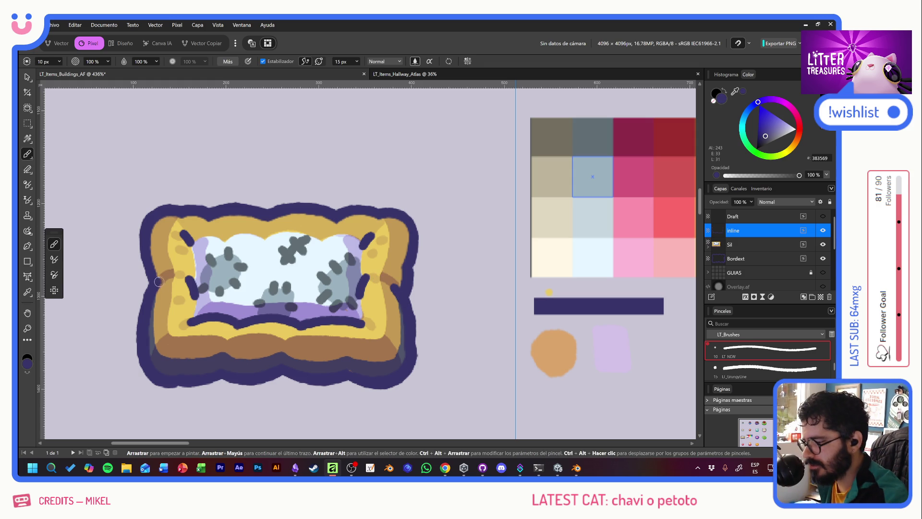
drag(163, 276, 158, 287)
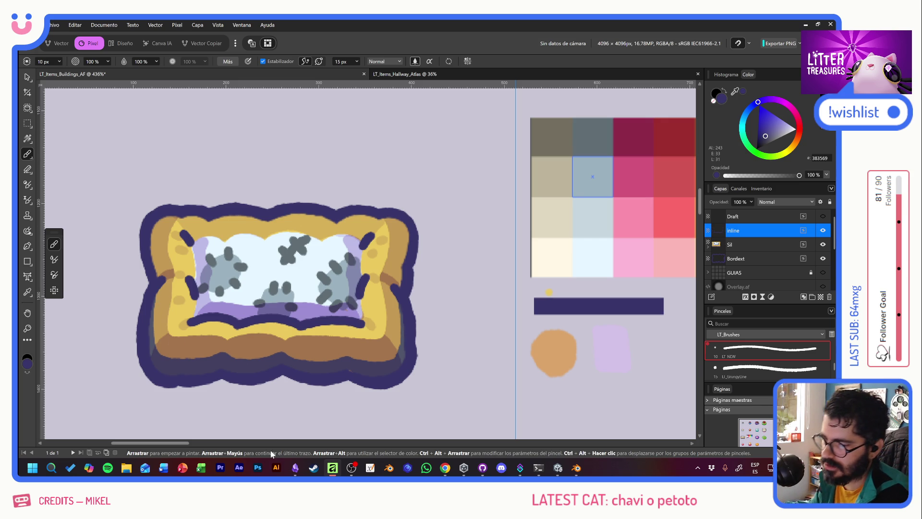
Group the inline, Sil and Bordext layers and name the group Art.
scroll(474, 292, down, 5)
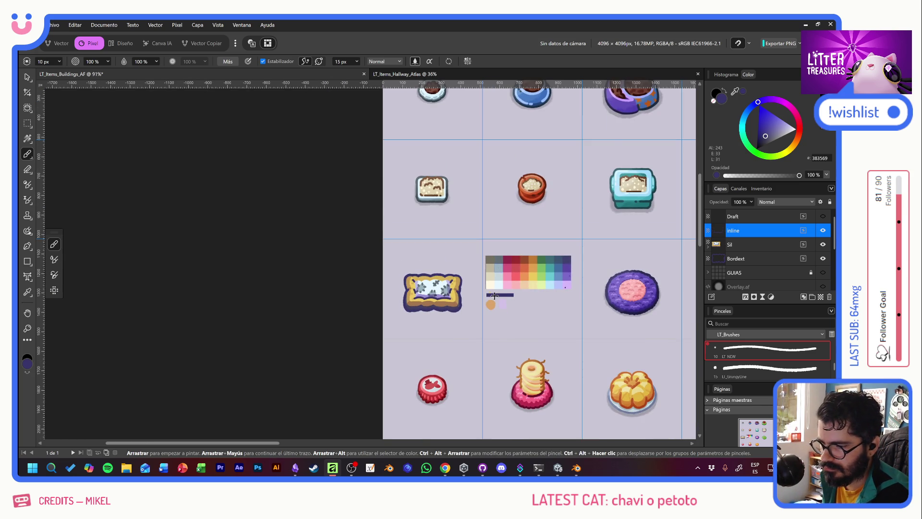
scroll(482, 276, up, 4)
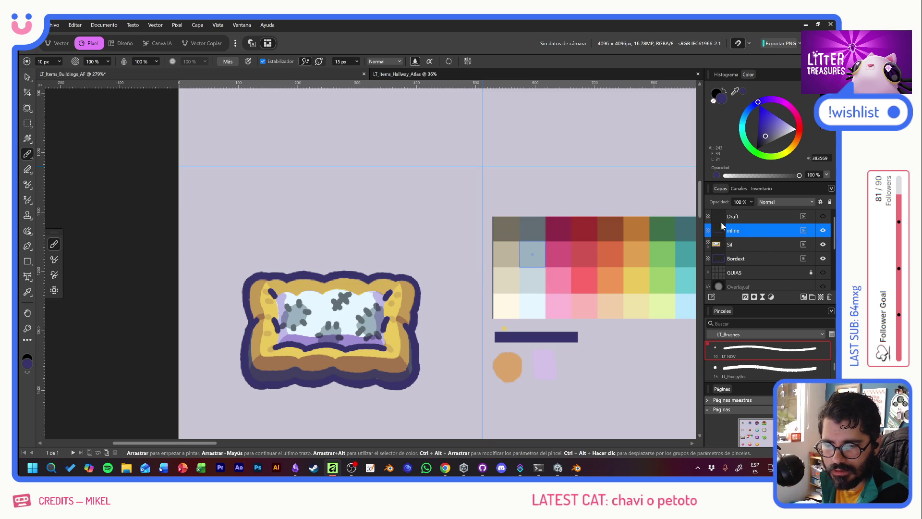
click(750, 254)
shift+click(750, 235)
key(ctrl+g)
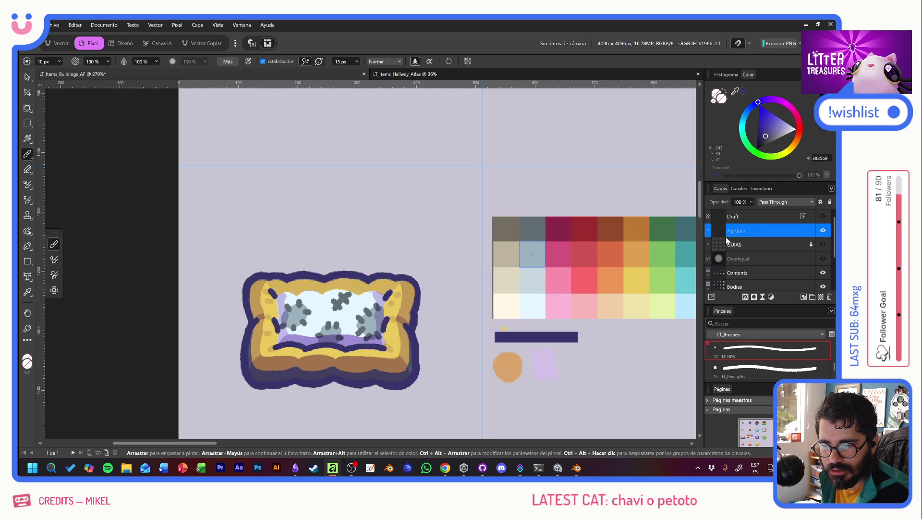
double_click(730, 234)
text(Art)
key(Return)
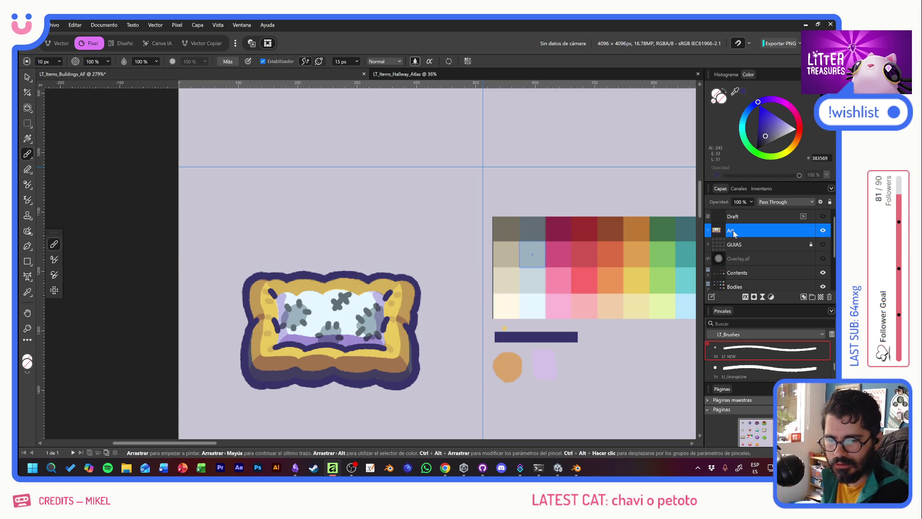
Add a new pixel layer named Shadow above Art.
key(ctrl+shift+n)
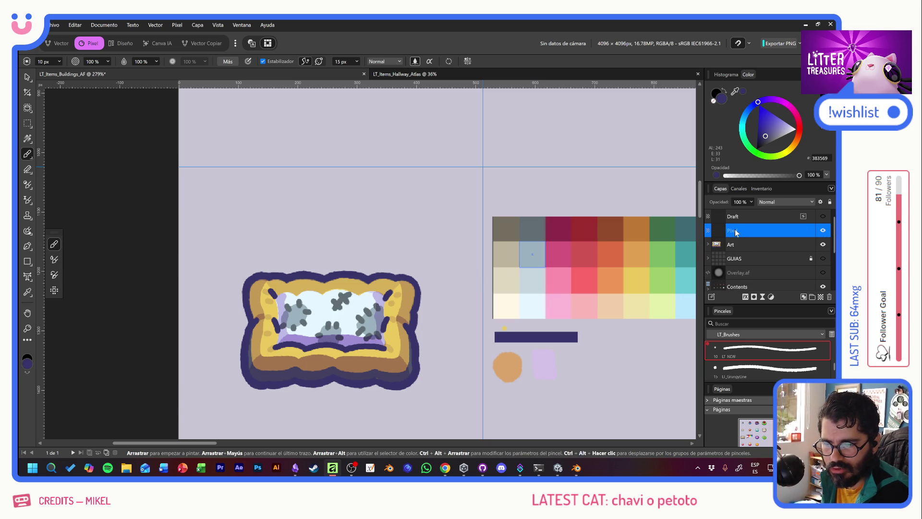
text(Shadow)
key(Return)
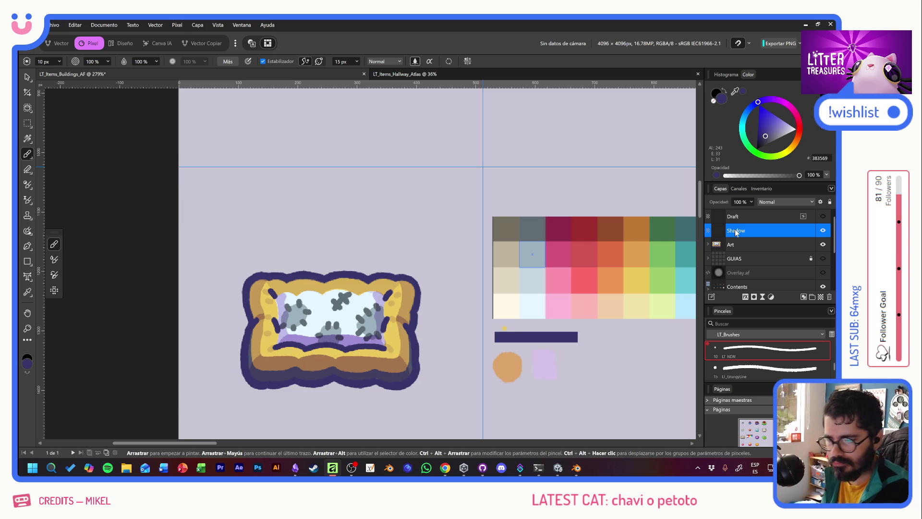
scroll(764, 369, down, 1)
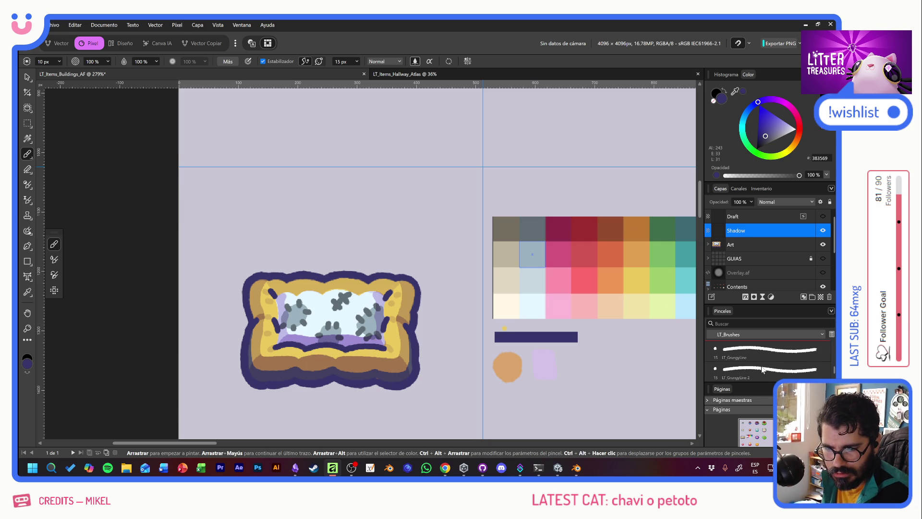
Choose the LT_Overlay brush with black as the paint colour.
scroll(762, 369, down, 3)
click(756, 354)
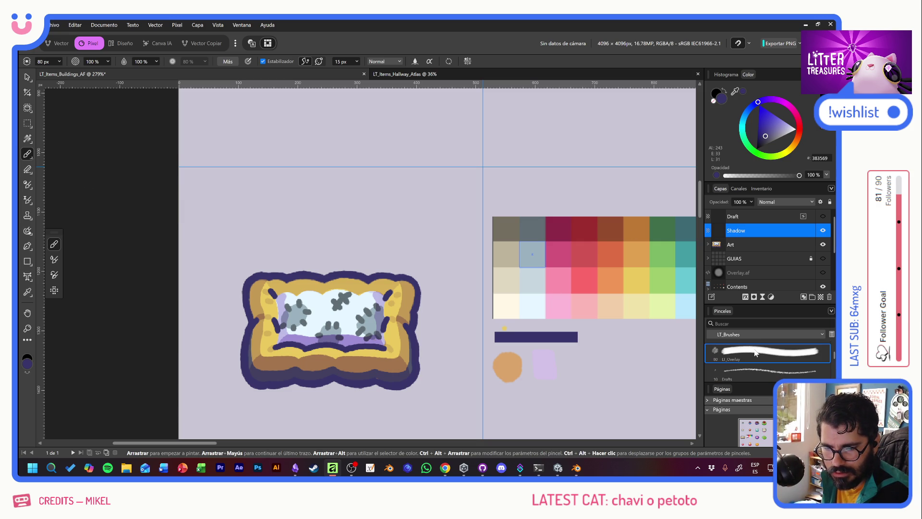
mouse_move(776, 142)
mouse_down()
mouse_move(717, 197)
mouse_move(738, 206)
mouse_up()
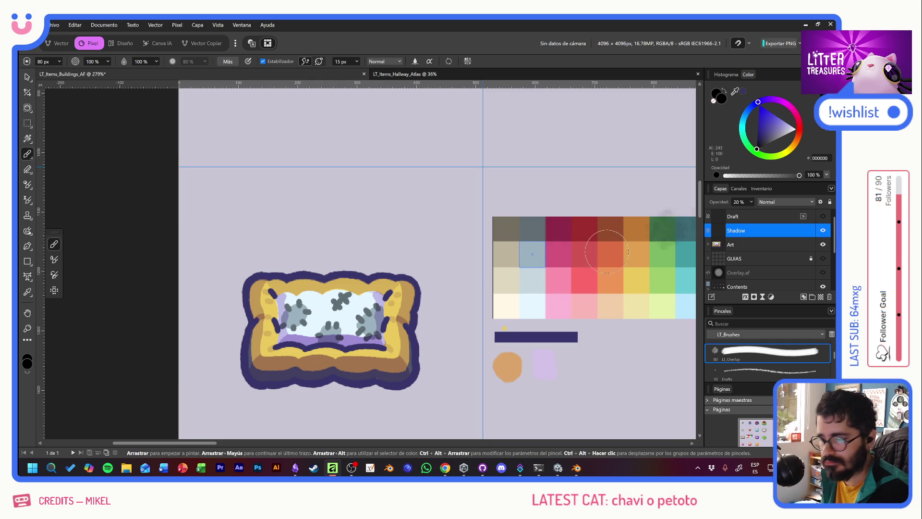
Brush a soft black shadow across the bed and its left edge, then move it beneath Art.
mouse_move(425, 307)
mouse_down()
mouse_move(307, 240)
mouse_move(244, 326)
mouse_move(250, 336)
mouse_up()
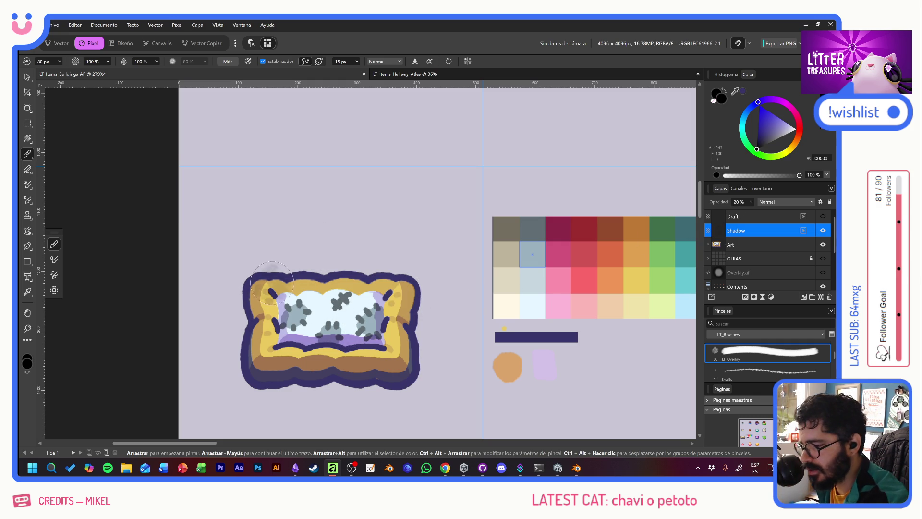
drag(262, 288, 255, 361)
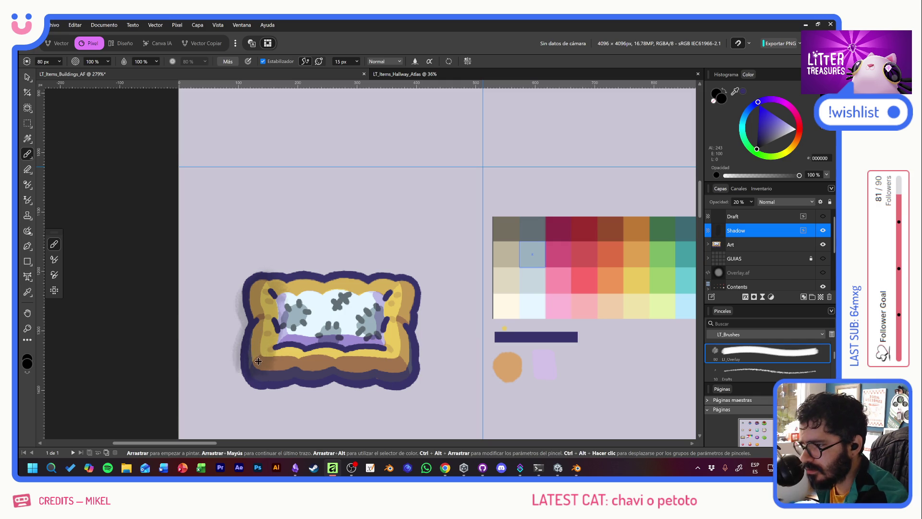
key(ctrl+z)
click(263, 62)
mouse_move(266, 287)
mouse_down()
mouse_move(258, 347)
mouse_move(267, 370)
mouse_move(252, 368)
mouse_move(394, 375)
mouse_move(405, 361)
mouse_move(399, 302)
mouse_move(396, 374)
mouse_move(402, 369)
mouse_move(257, 370)
mouse_move(252, 296)
mouse_move(262, 319)
mouse_up()
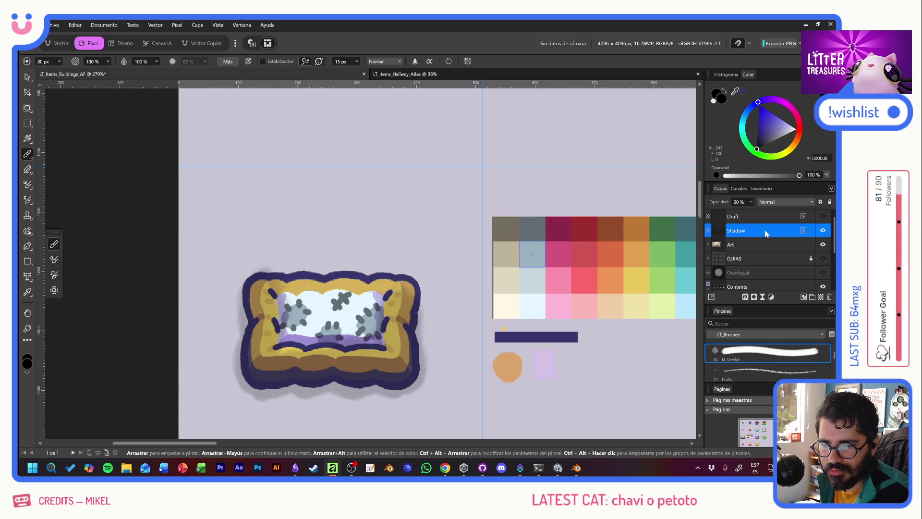
drag(765, 234, 765, 253)
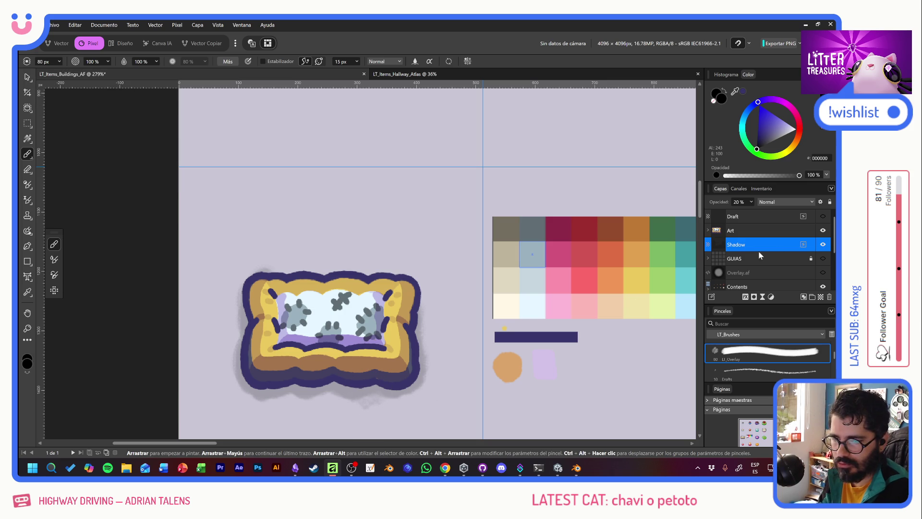
Select the Shadow layer's contents on the canvas, then clear the selection.
click(26, 77)
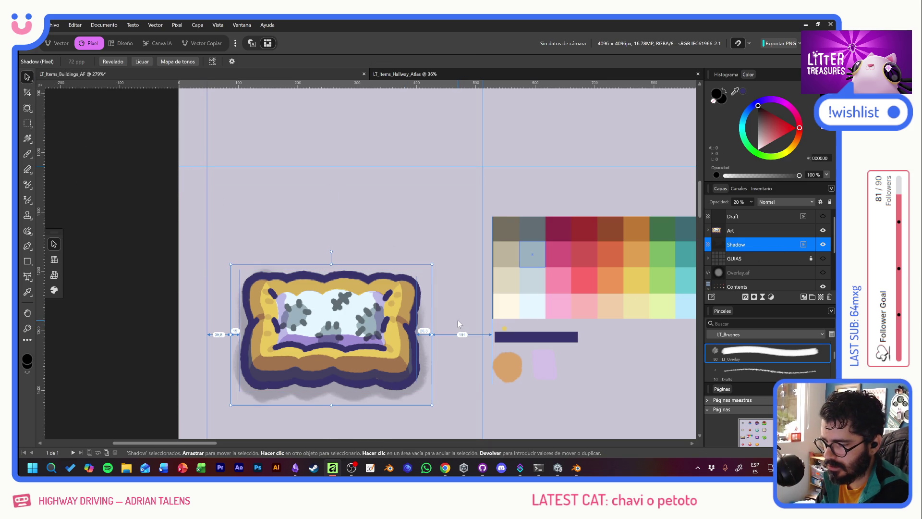
click(146, 277)
scroll(391, 331, down, 5)
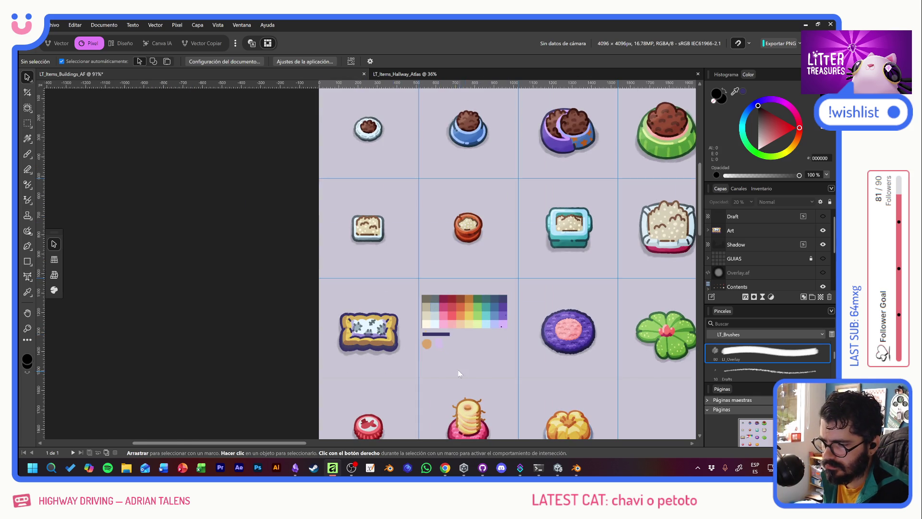
scroll(384, 354, up, 5)
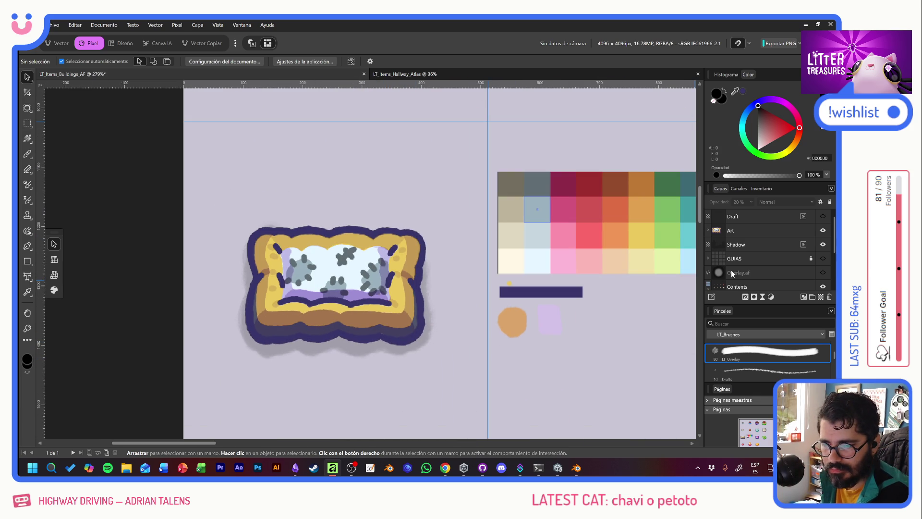
scroll(603, 257, down, 3)
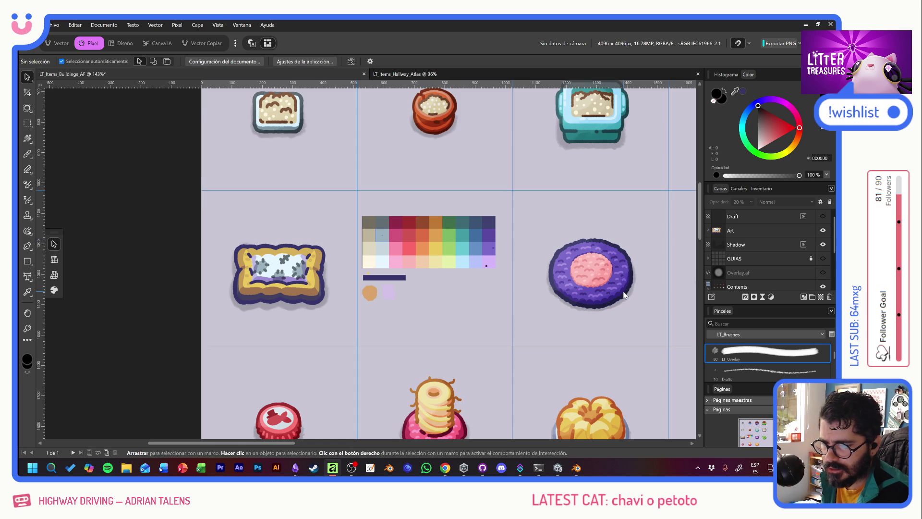
Make Overlay.af visible, duplicate it with Ctrl+J and hide the lower copy.
click(739, 271)
scroll(644, 258, down, 3)
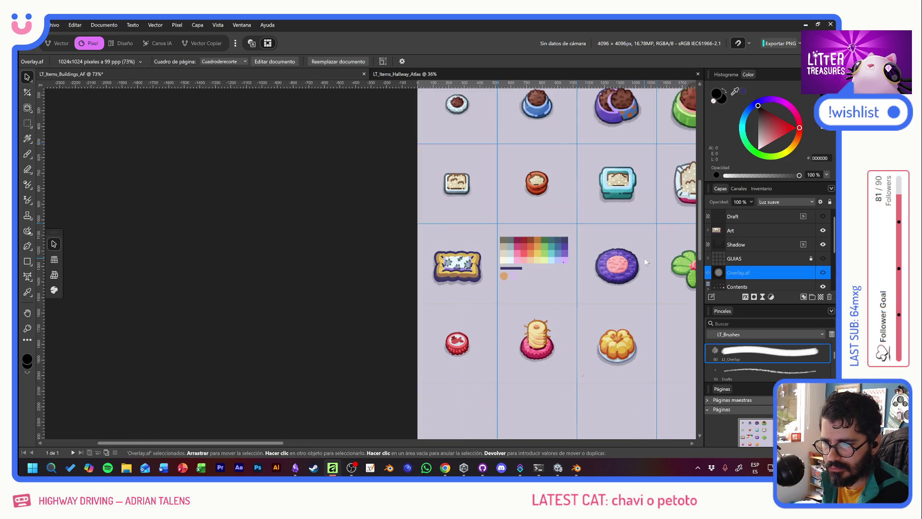
drag(653, 249, 798, 263)
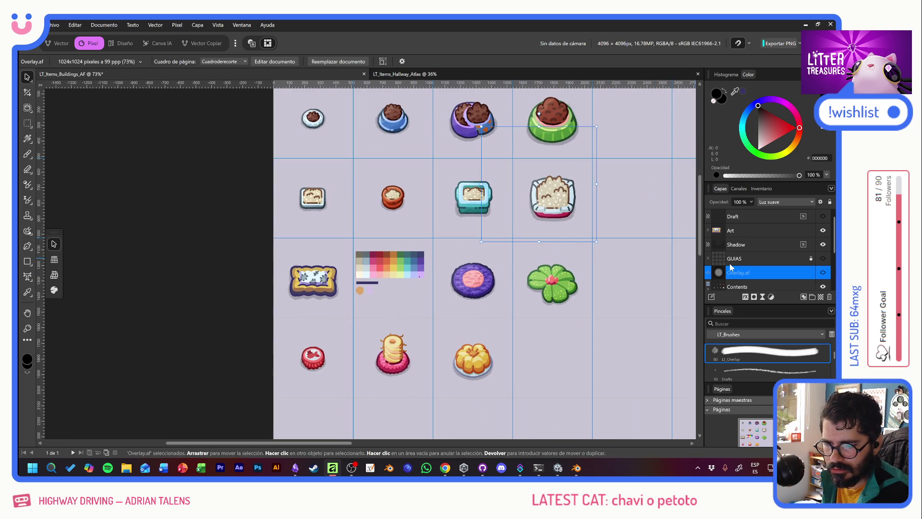
click(823, 272)
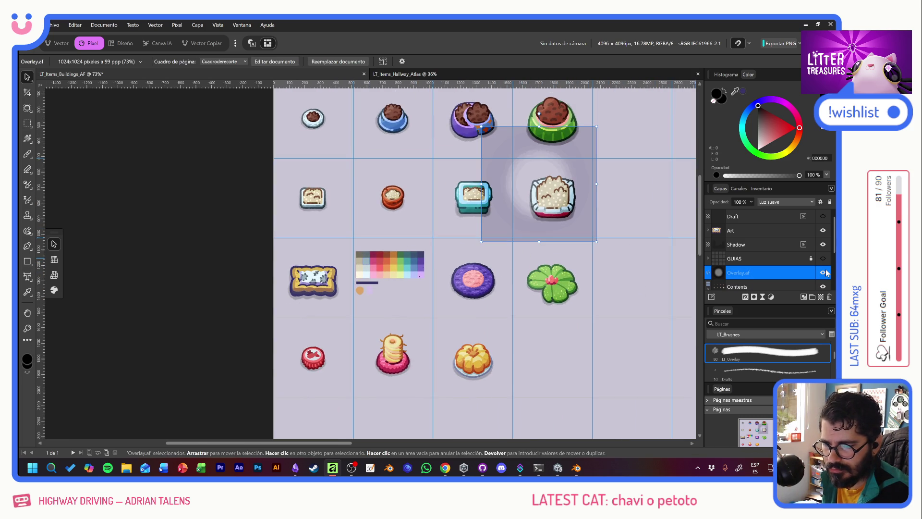
key(ctrl+j)
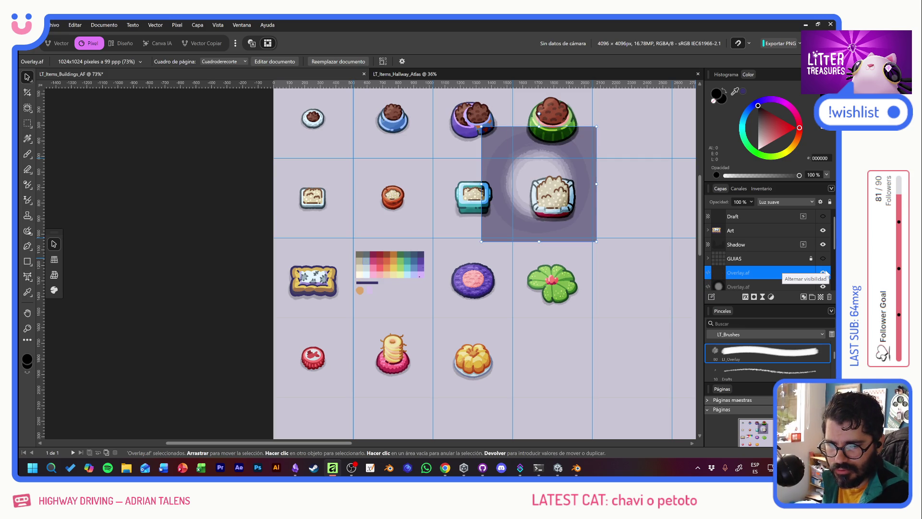
click(823, 286)
Move the overlay onto the cushion's cell and place Overlay.af above the Art layer.
mouse_move(572, 220)
mouse_down()
mouse_move(314, 294)
mouse_move(339, 296)
mouse_up()
ctrl+scroll(339, 296, up, 5)
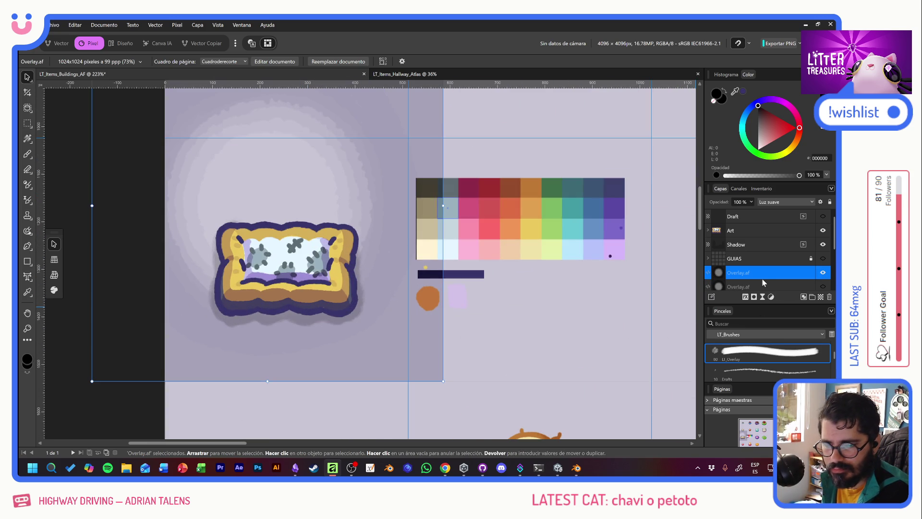
drag(743, 274, 751, 230)
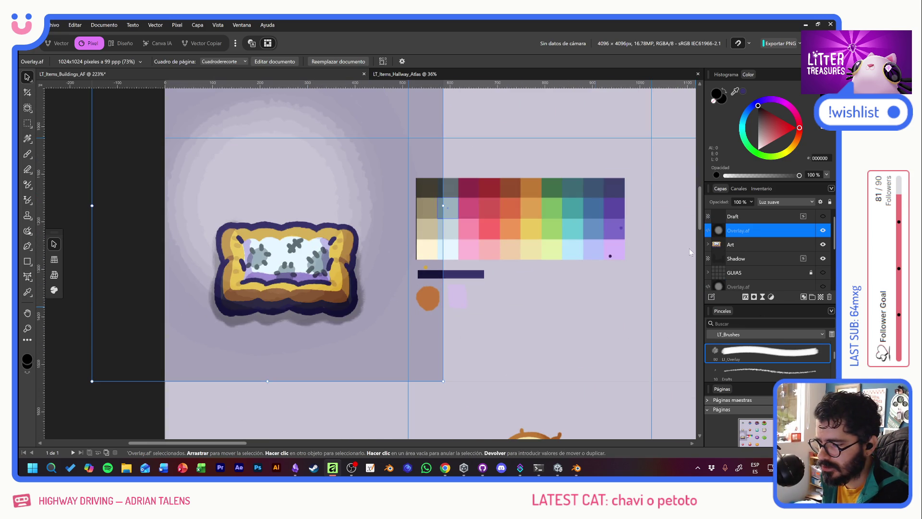
mouse_move(372, 358)
mouse_down()
mouse_move(354, 324)
mouse_move(379, 384)
mouse_move(350, 387)
mouse_move(363, 354)
mouse_move(375, 384)
mouse_move(394, 386)
mouse_move(381, 383)
mouse_up()
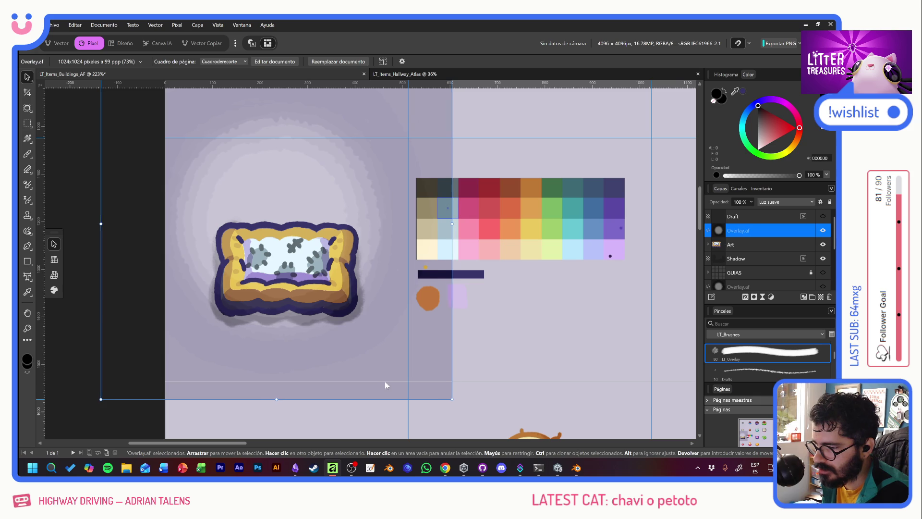
drag(384, 381, 385, 382)
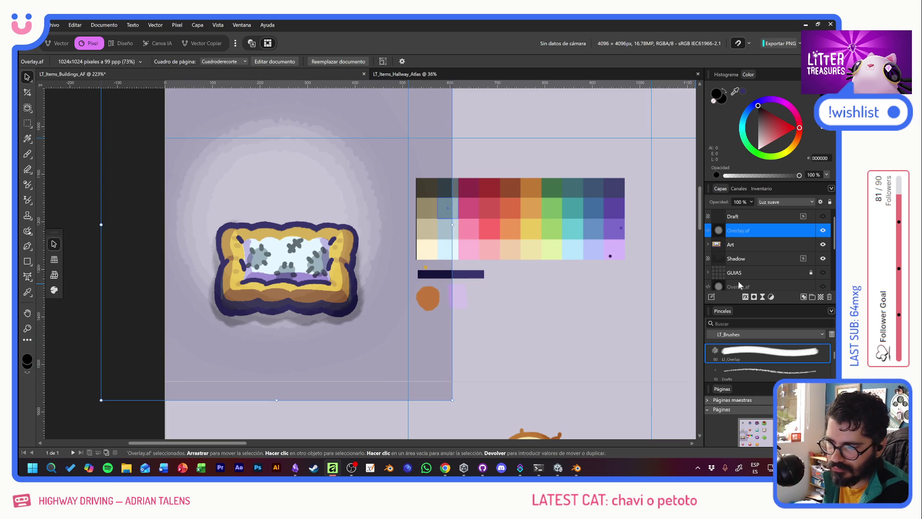
Mask Overlay.af to the cushion's silhouette selection, then deselect.
ctrl+click(717, 244)
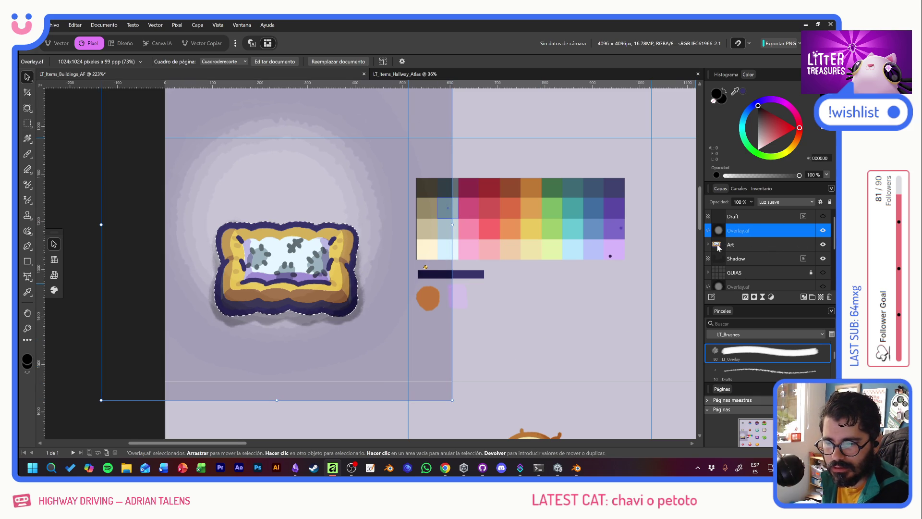
click(755, 298)
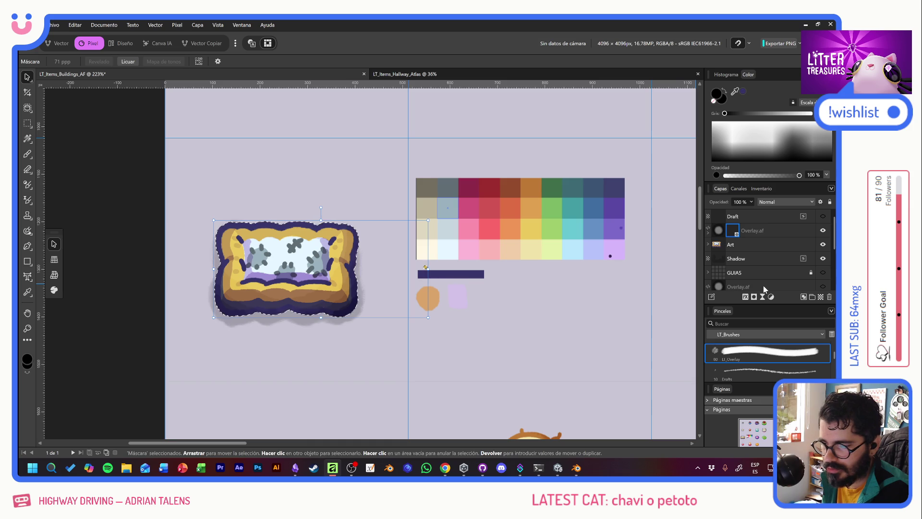
key(ctrl+d)
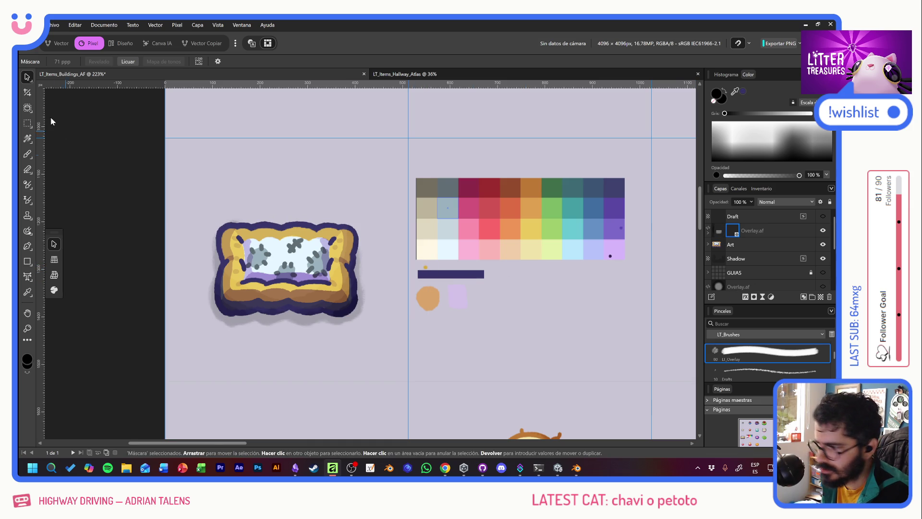
Select a rectangle over the swatches, then delete the Art layer and undo the deletion.
key(m)
drag(403, 246, 460, 291)
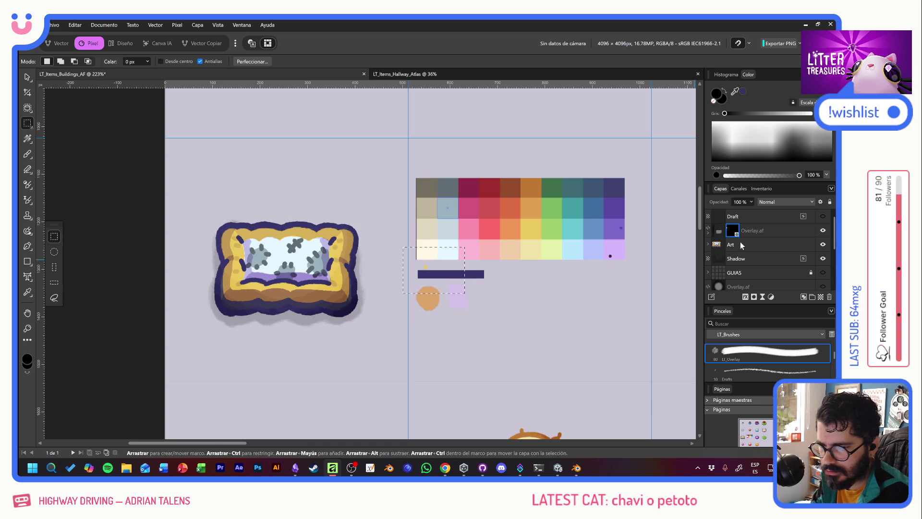
click(718, 245)
key(Delete)
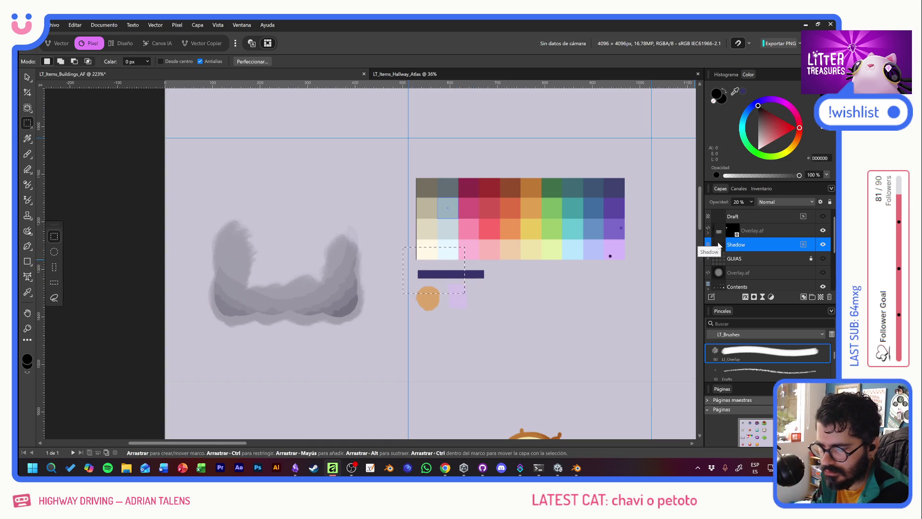
key(ctrl+z)
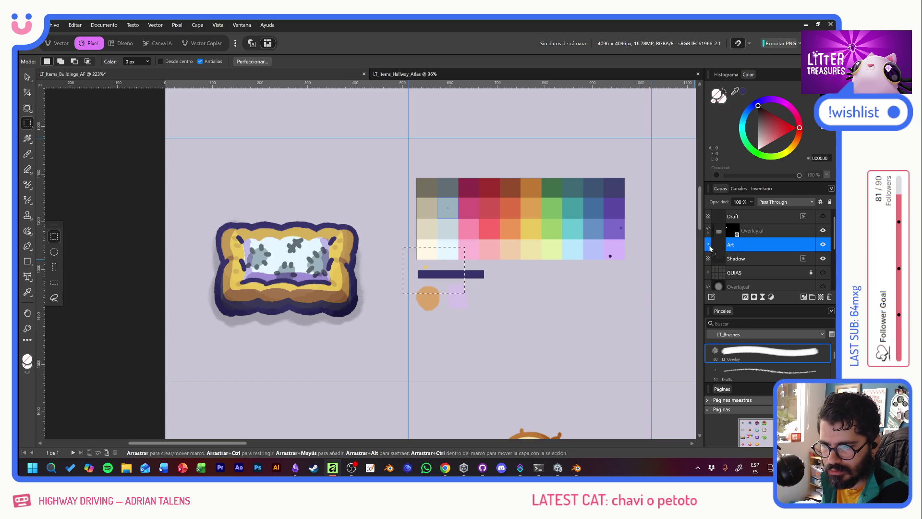
Expand the Art group and its Sil layer, then select the Color sublayer.
click(709, 245)
click(748, 260)
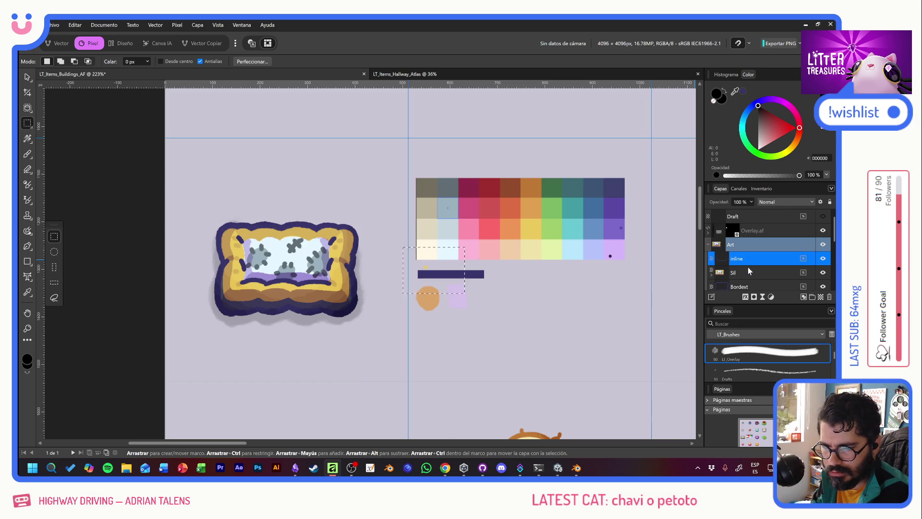
scroll(742, 272, down, 5)
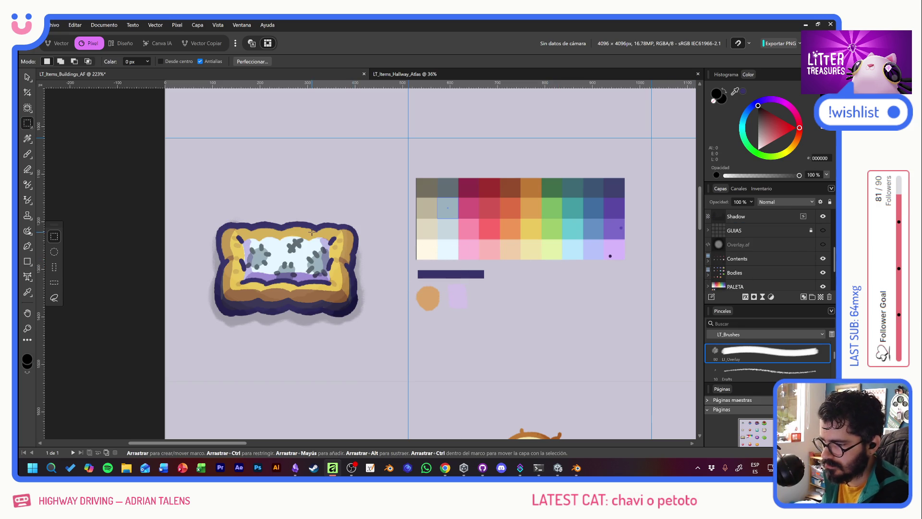
click(27, 77)
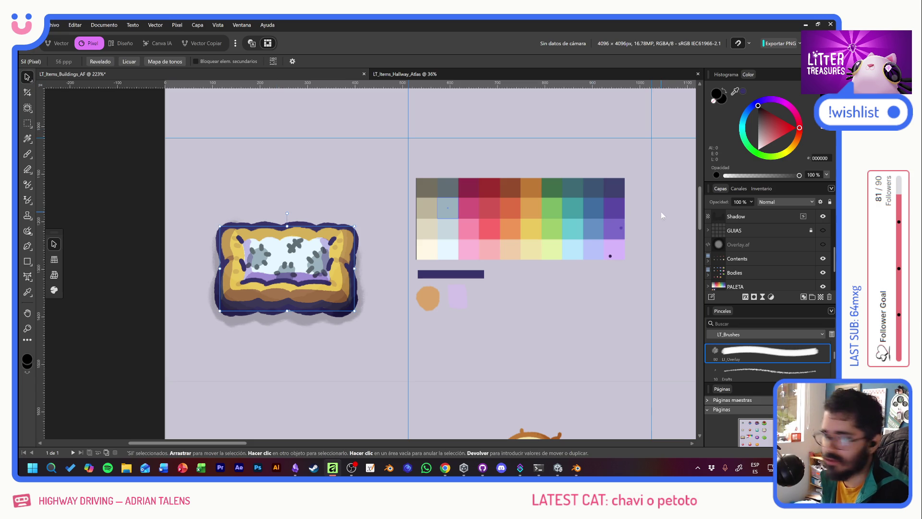
scroll(749, 259, up, 5)
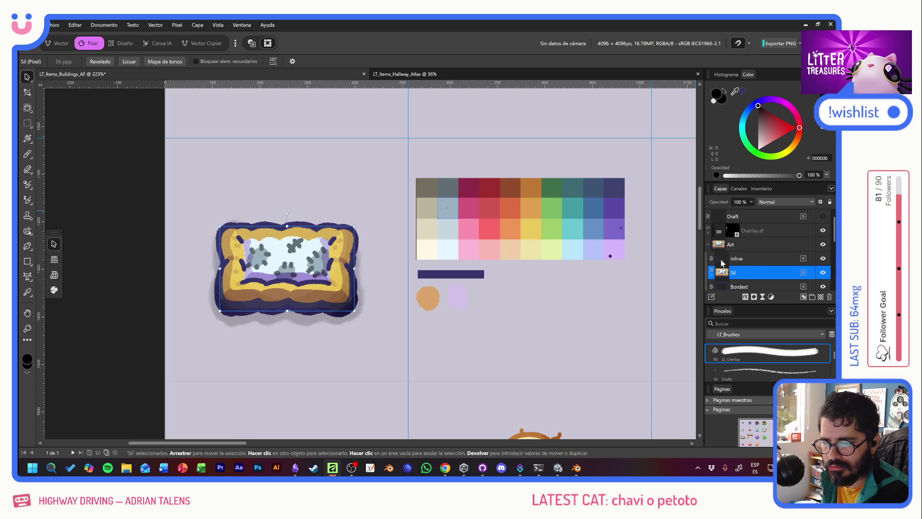
click(711, 273)
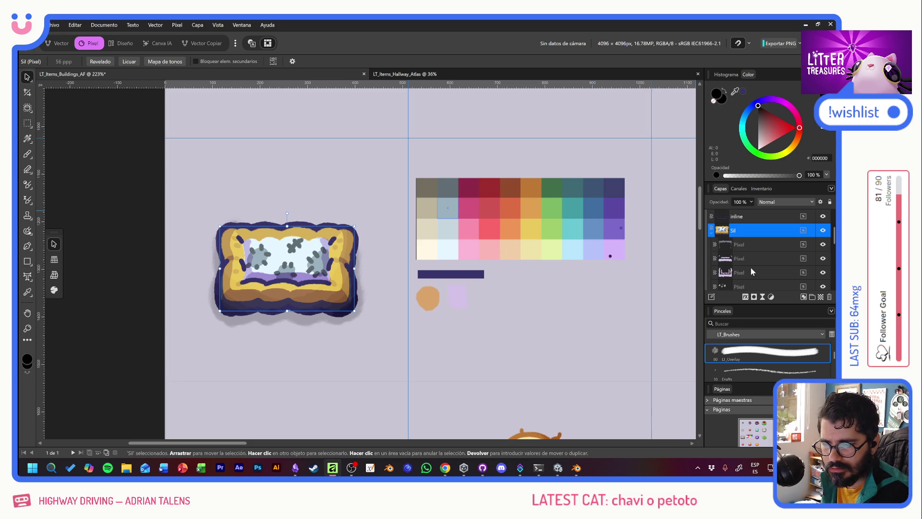
scroll(750, 267, down, 3)
scroll(755, 267, down, 3)
click(728, 232)
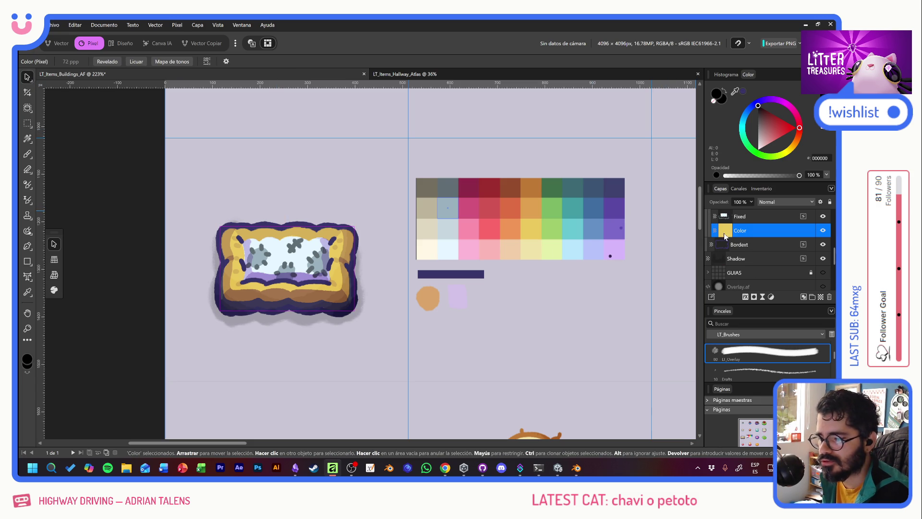
Choose the paint brush and try filling the cushion body with pink, then green swatches.
right_click(27, 153)
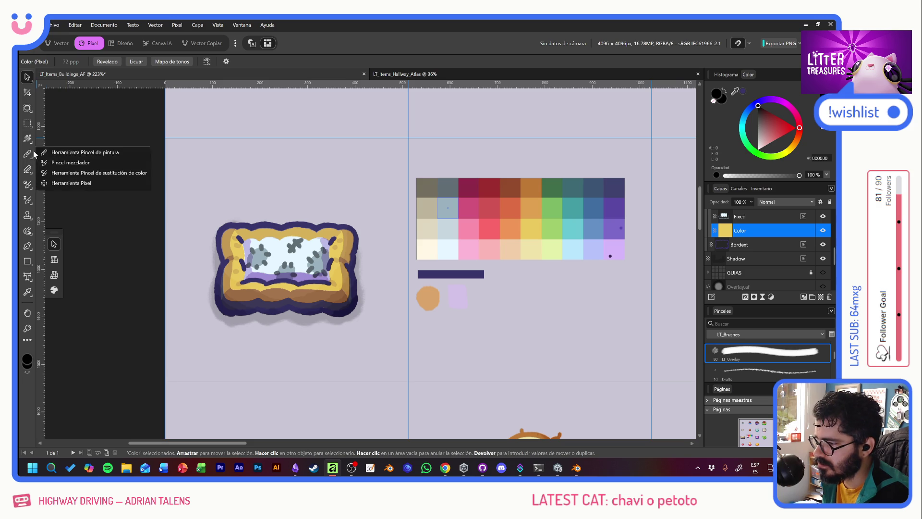
click(65, 154)
alt+click(469, 240)
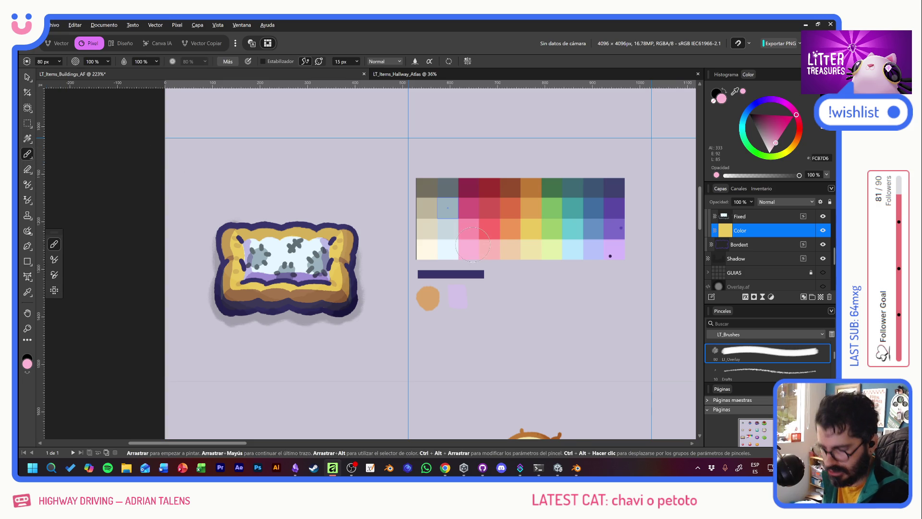
key(alt+BackSpace)
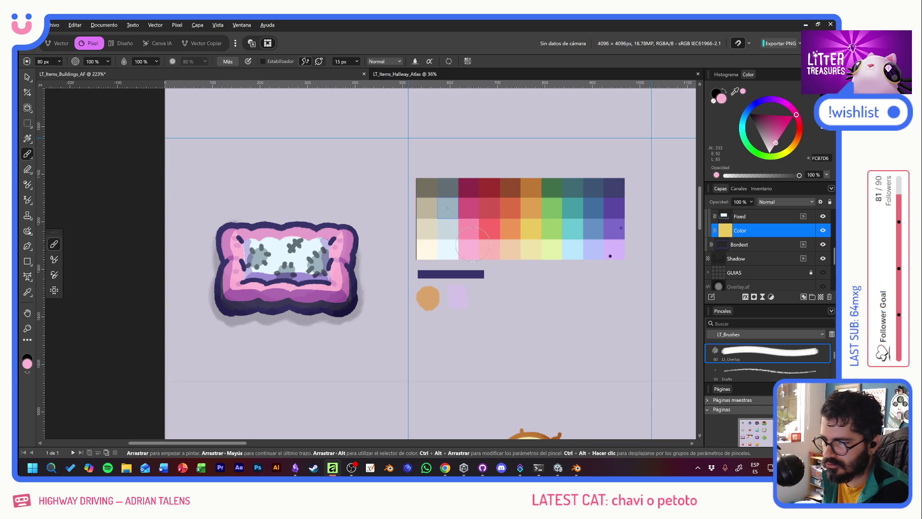
alt+click(555, 231)
key(alt+BackSpace)
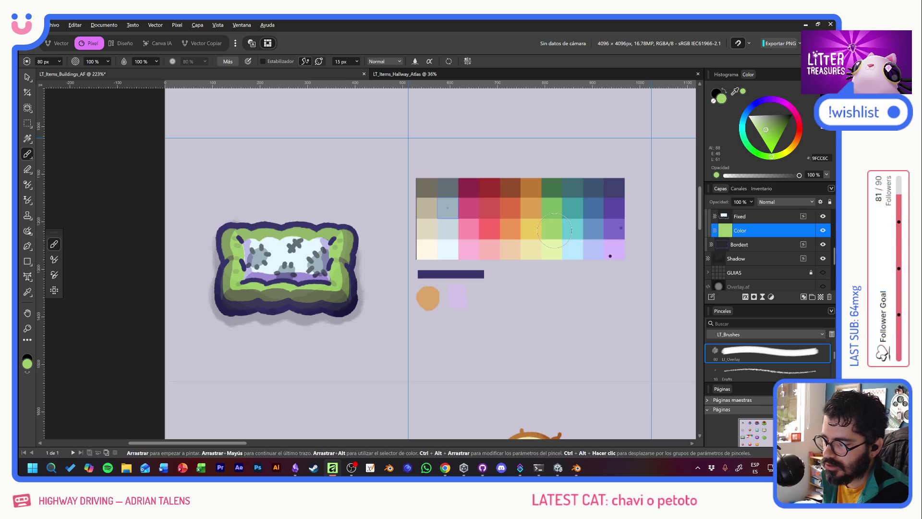
Zoom out, fill the green bed rim with palette yellow, and pan the palette into view.
scroll(553, 230, down, 4)
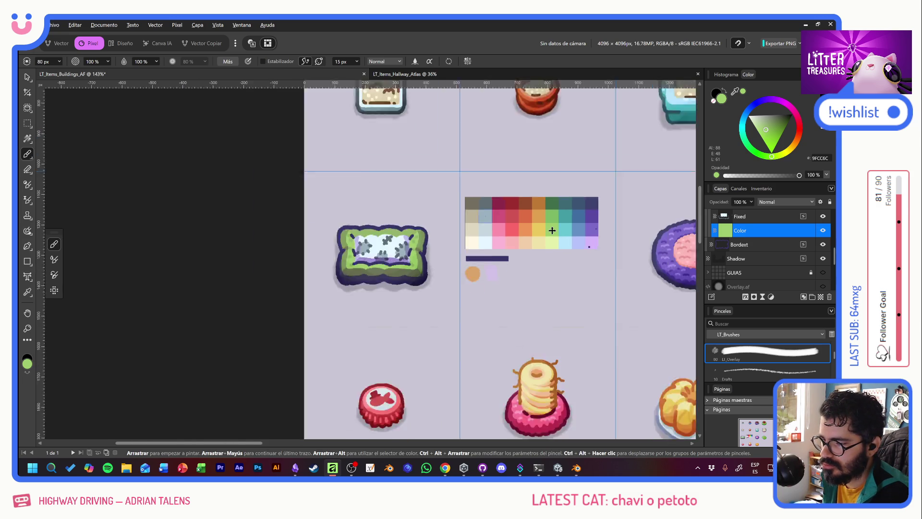
drag(510, 182, 439, 266)
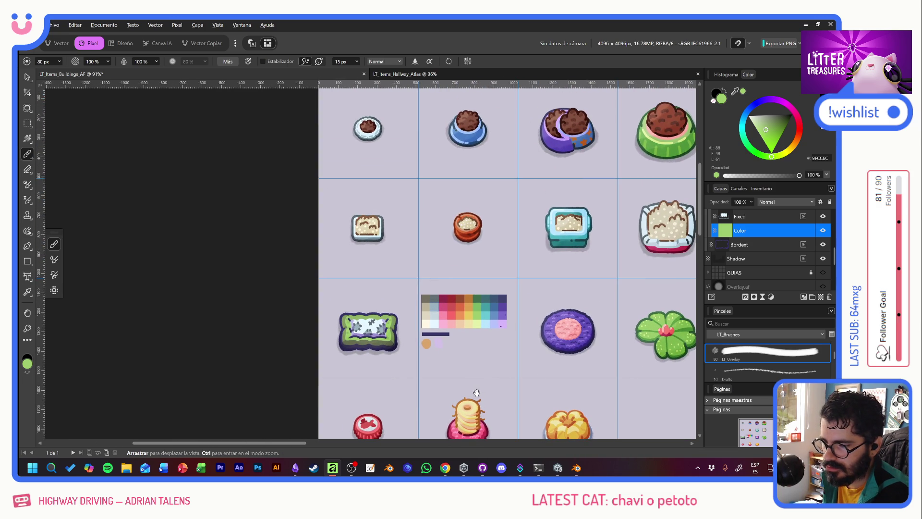
mouse_move(450, 328)
mouse_down()
mouse_move(431, 290)
mouse_move(433, 317)
mouse_move(486, 328)
mouse_up()
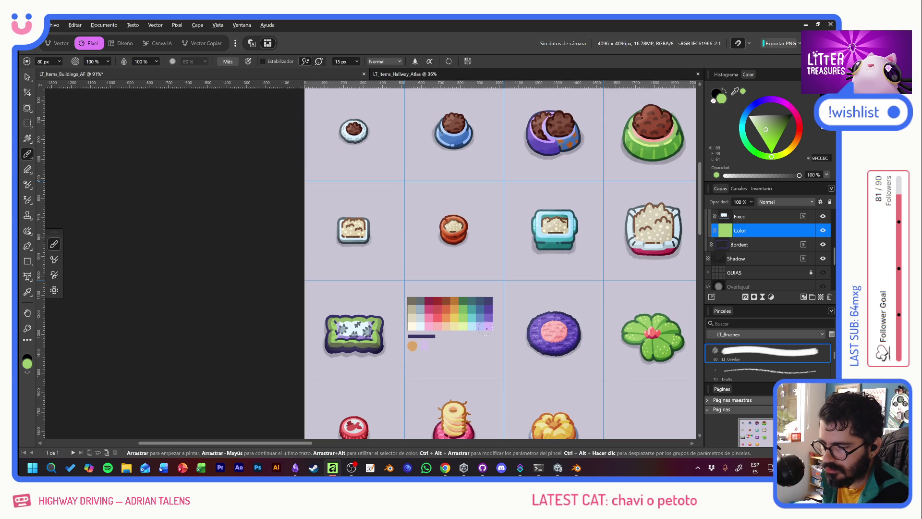
alt+click(453, 316)
key(alt+BackSpace)
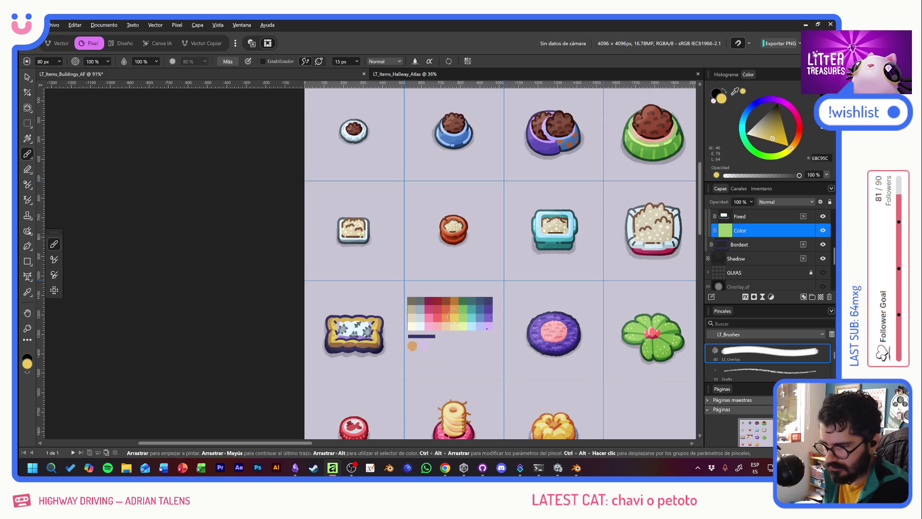
scroll(427, 325, up, 3)
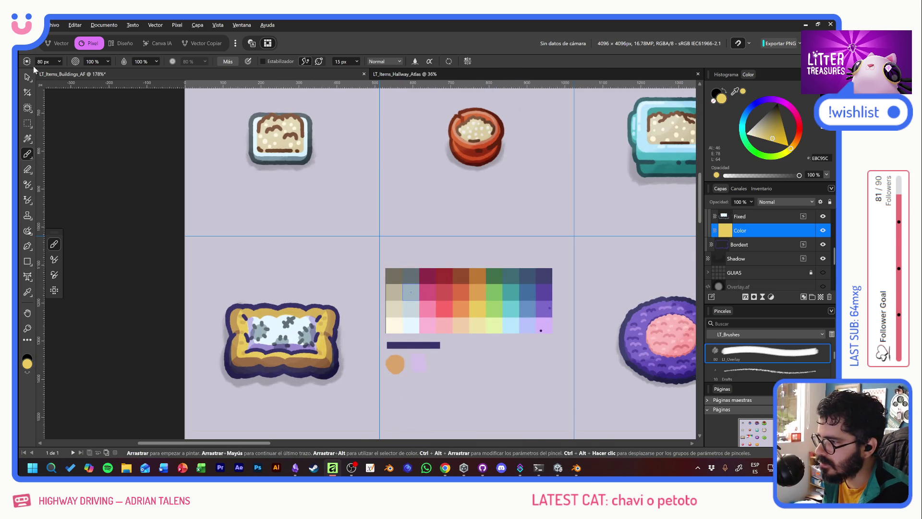
key(v)
drag(385, 225, 331, 175)
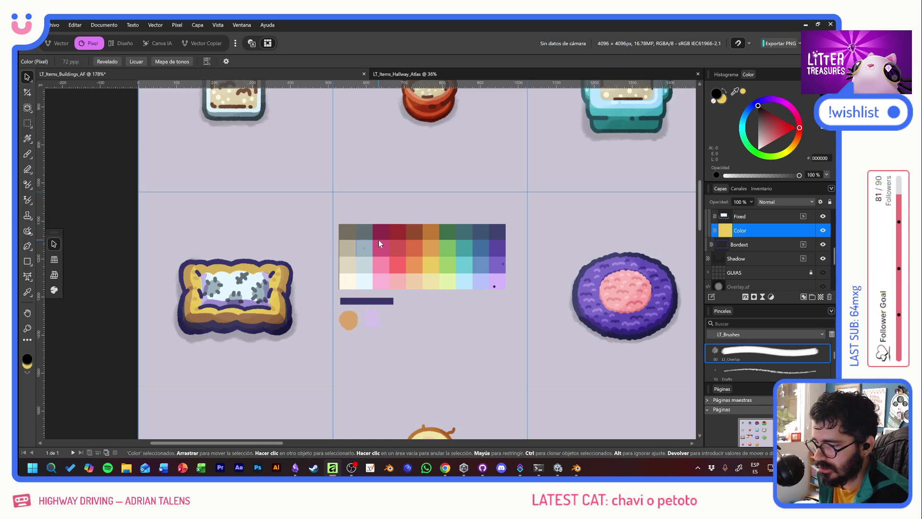
Review the simple cat bed image results in Chrome for a round woven reference, then return to Blender.
key(alt+Tab)
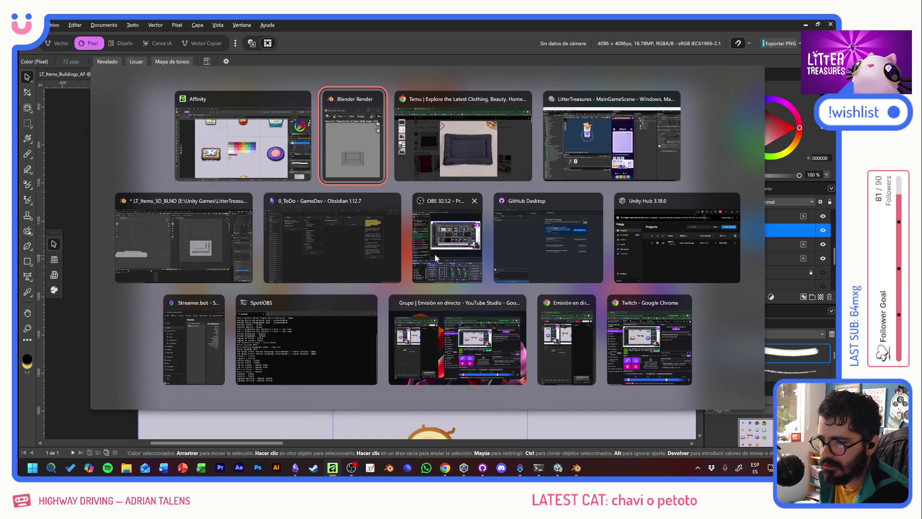
key(Escape)
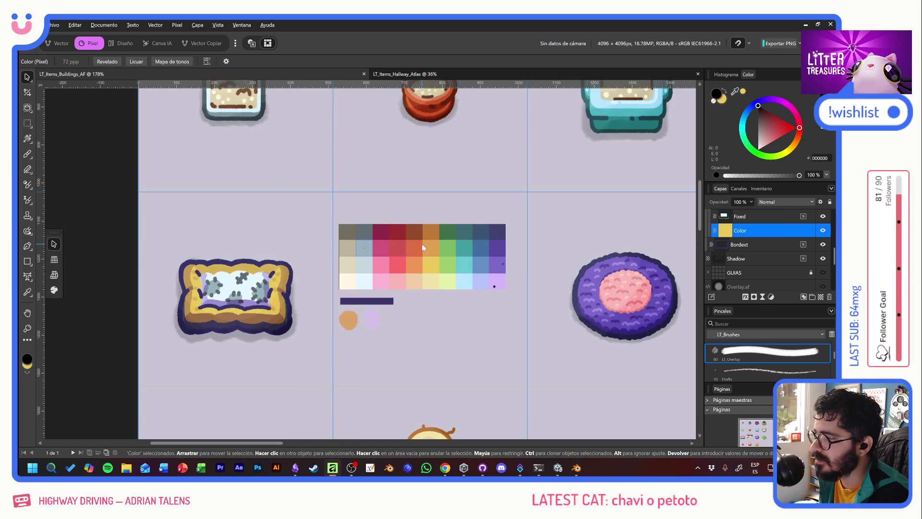
key(alt+Tab)
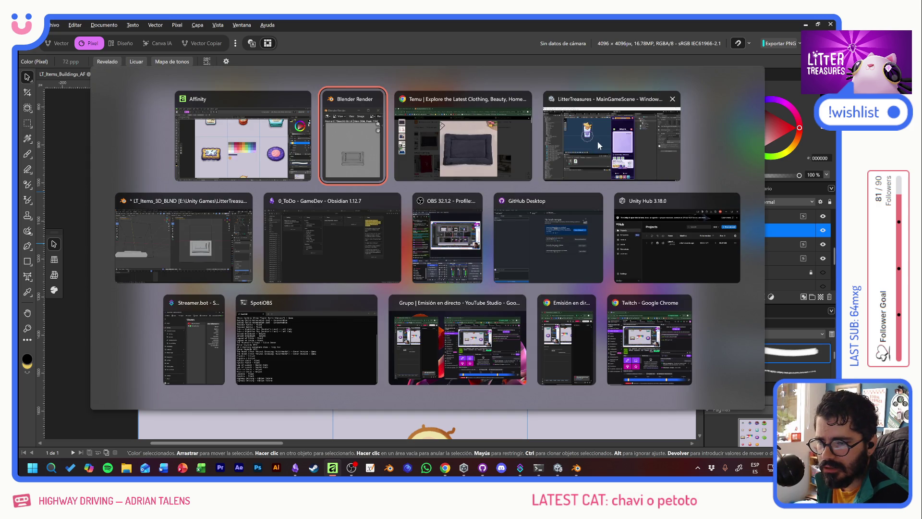
click(482, 146)
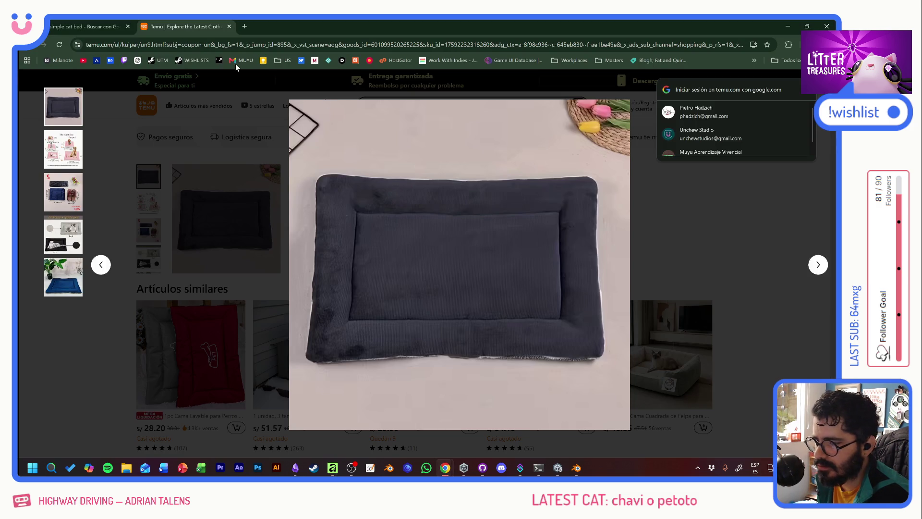
click(94, 30)
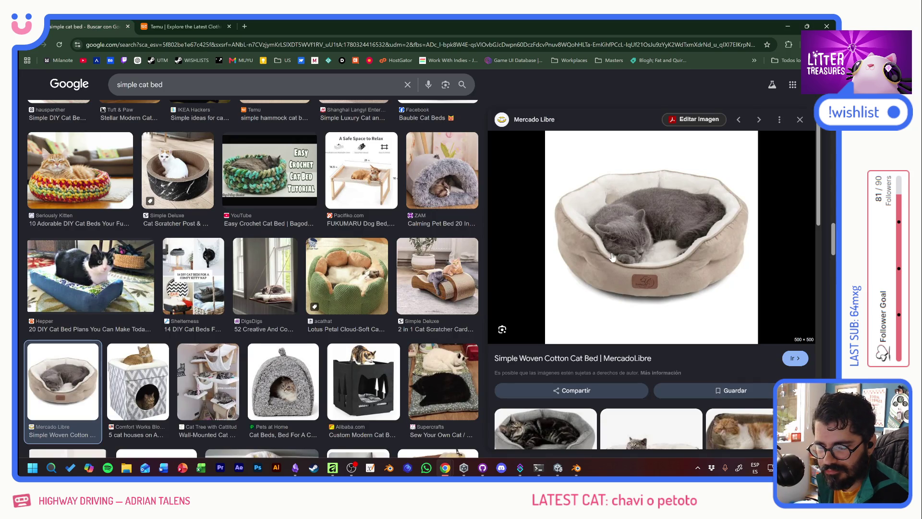
scroll(662, 253, down, 4)
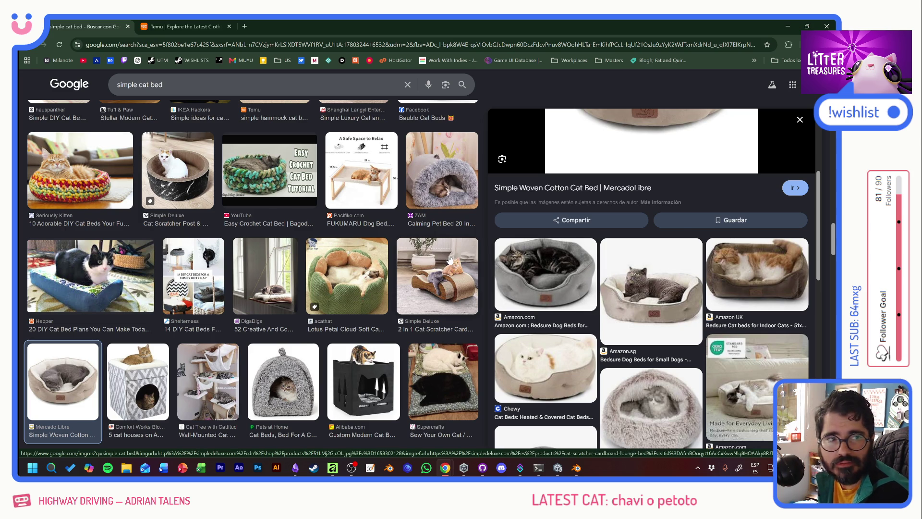
key(alt+Tab)
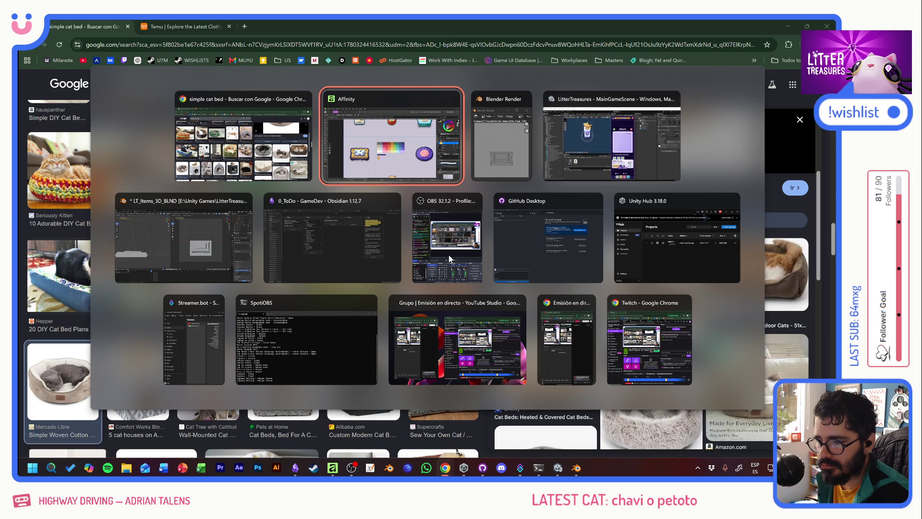
click(235, 257)
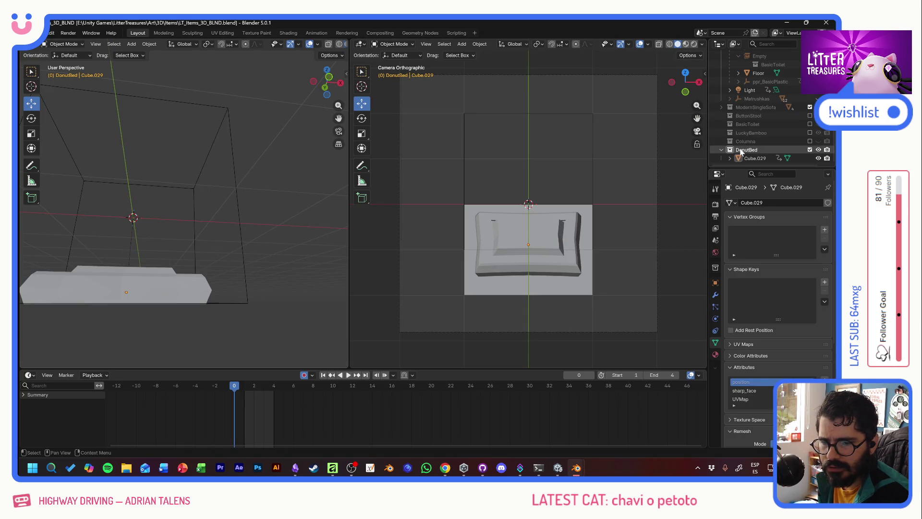
Rename the DonutBed collection to OldBed, collapse it and hide it.
double_click(740, 151)
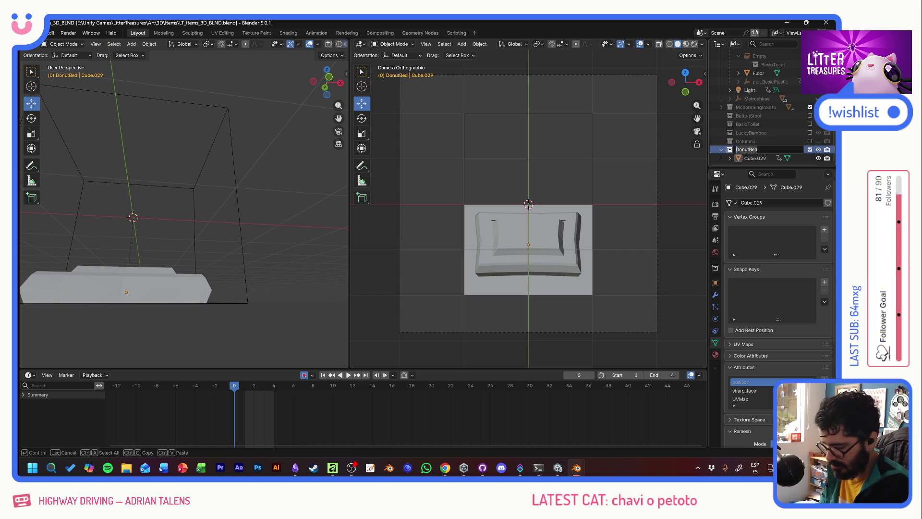
text(OldBed)
key(Return)
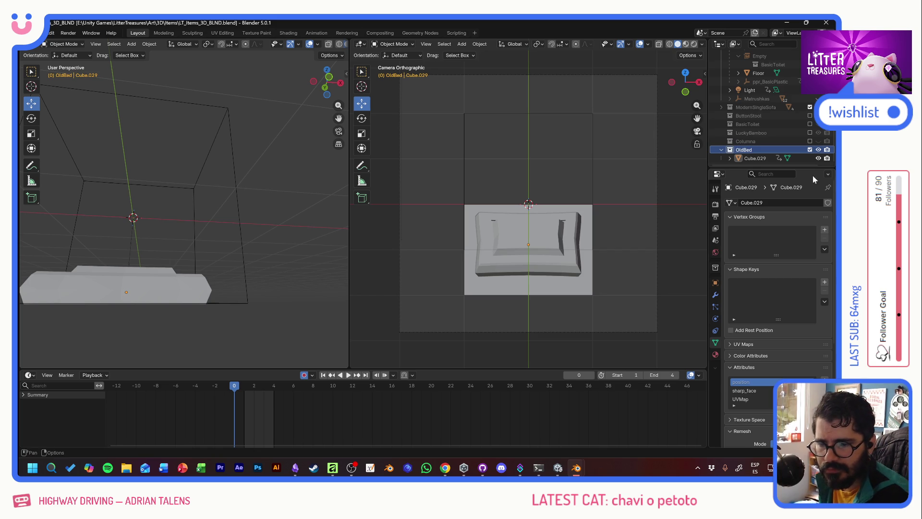
click(721, 151)
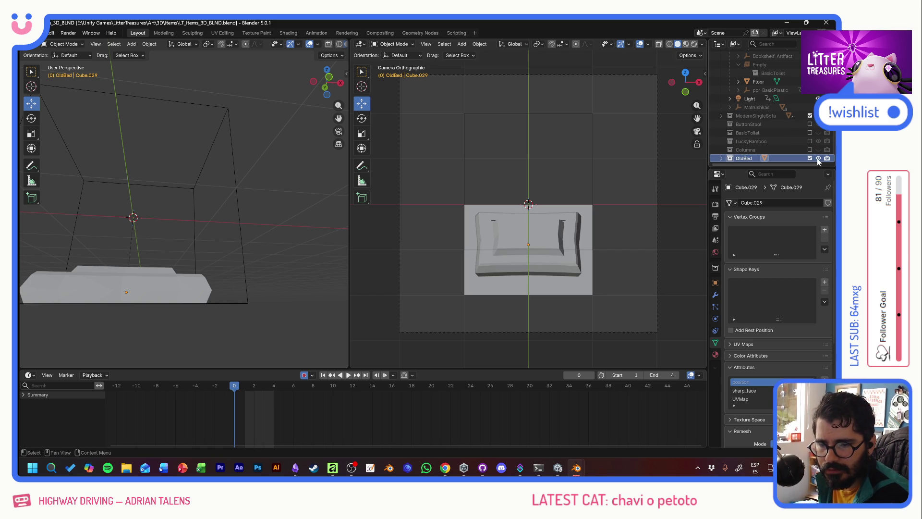
click(810, 158)
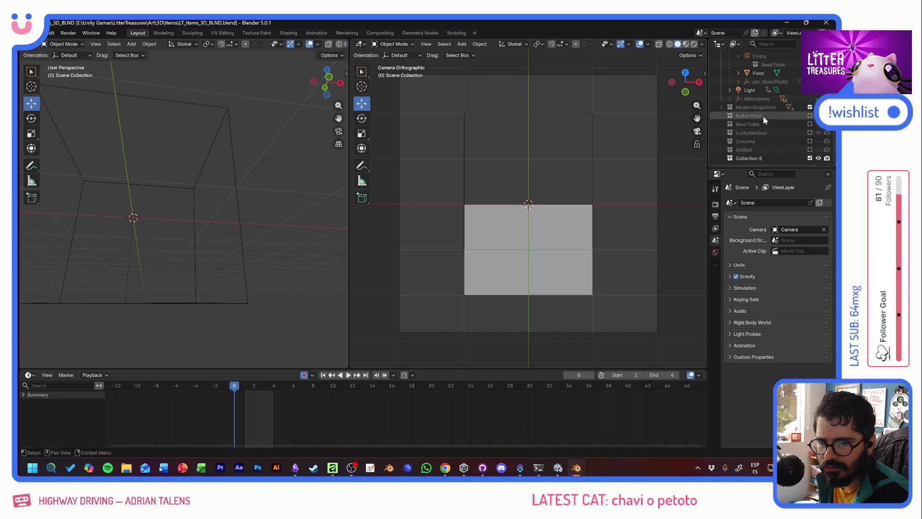
Create a new empty collection named Standard Bed.
key(c)
double_click(750, 158)
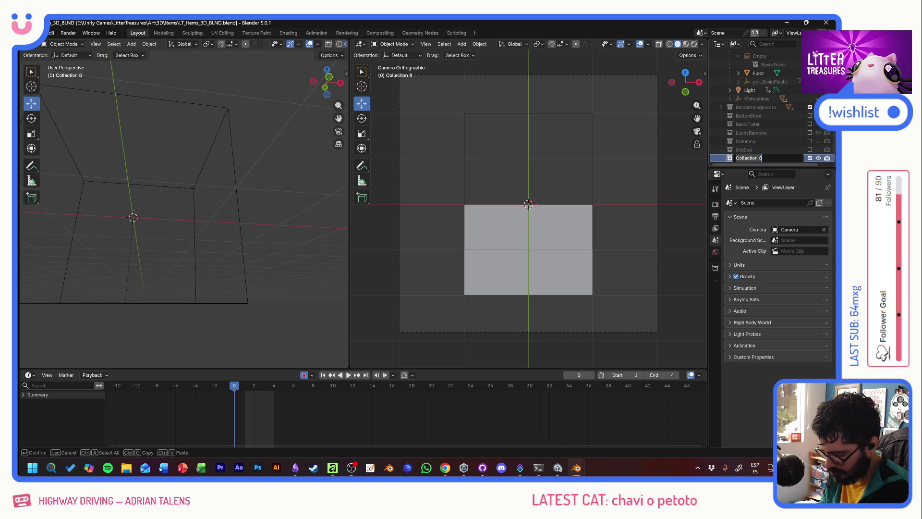
text(Sta)
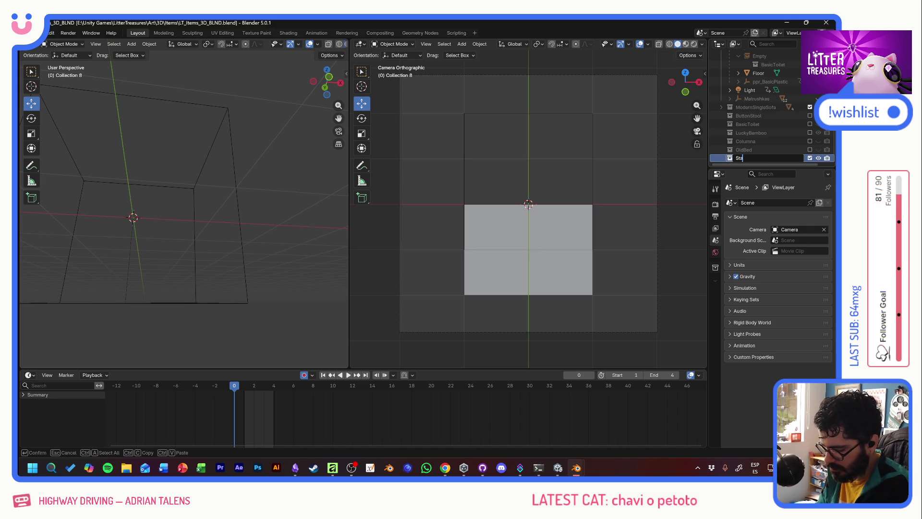
text(rd Bed)
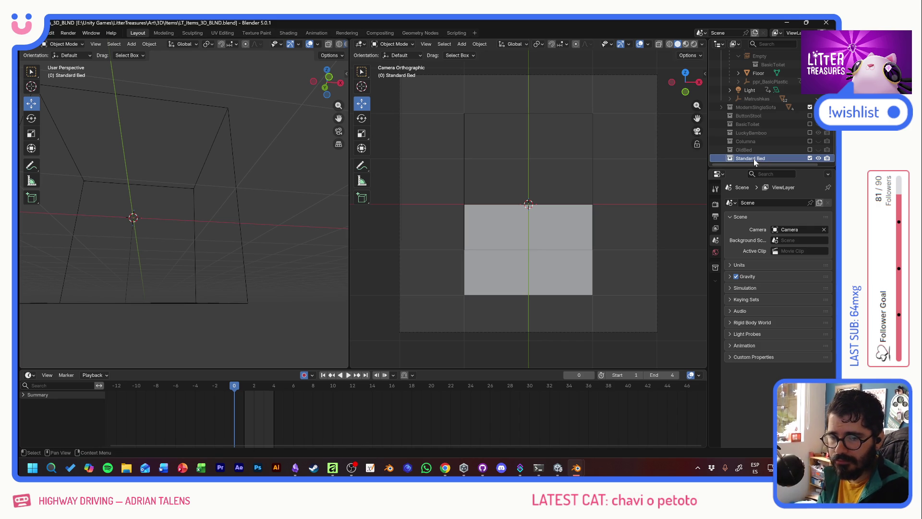
key(Return)
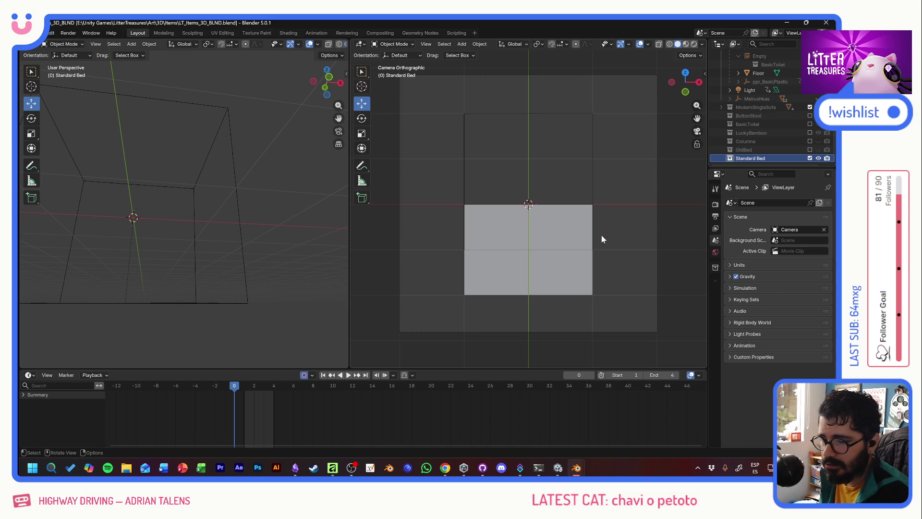
Add a torus mesh with Major Segments set to 7.
click(133, 45)
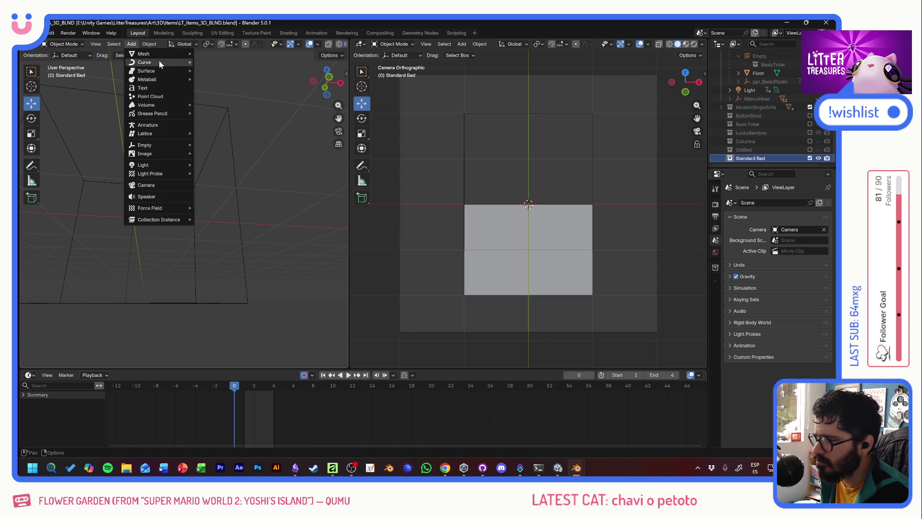
mouse_move(159, 53)
click(229, 113)
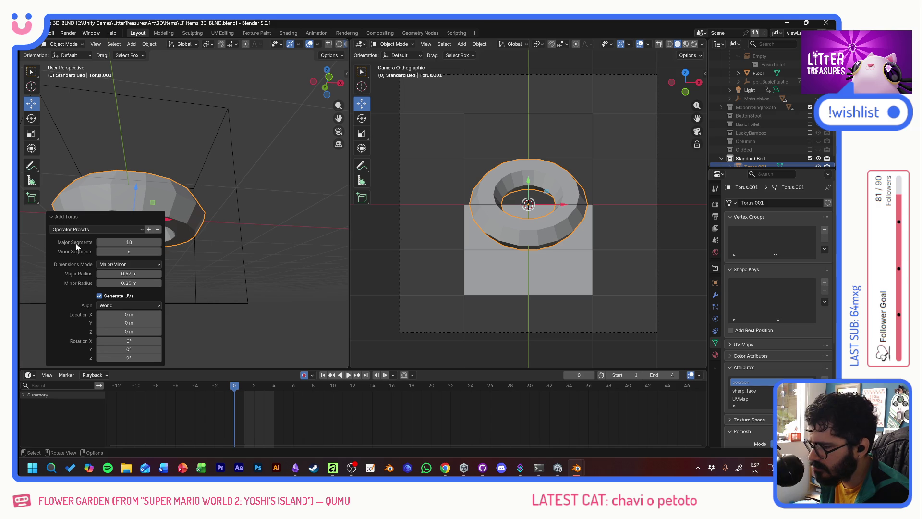
drag(115, 242, 96, 242)
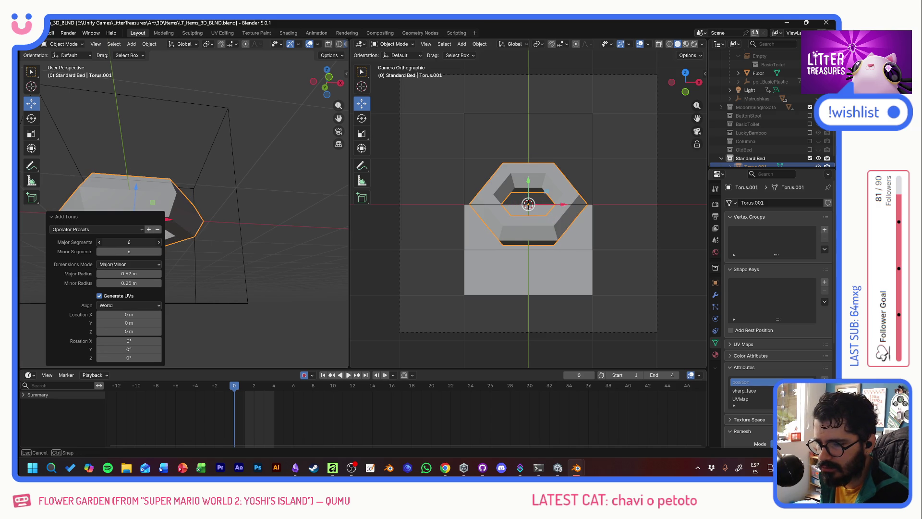
drag(96, 242, 100, 241)
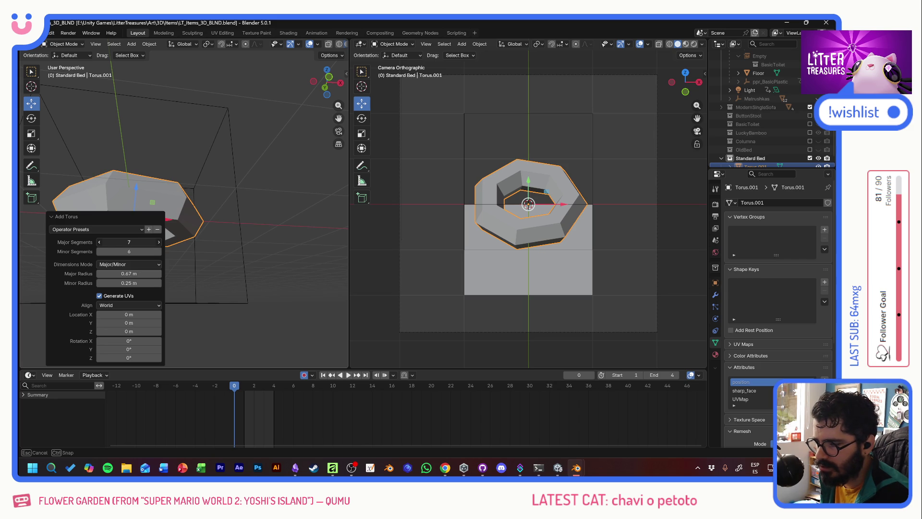
drag(100, 242, 118, 250)
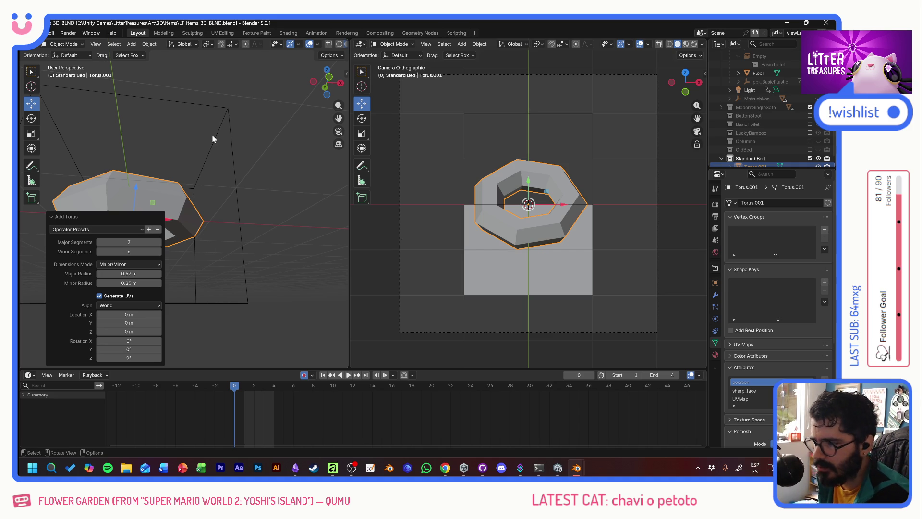
Rotate the torus about 39 degrees, then return to the Move tool.
click(31, 71)
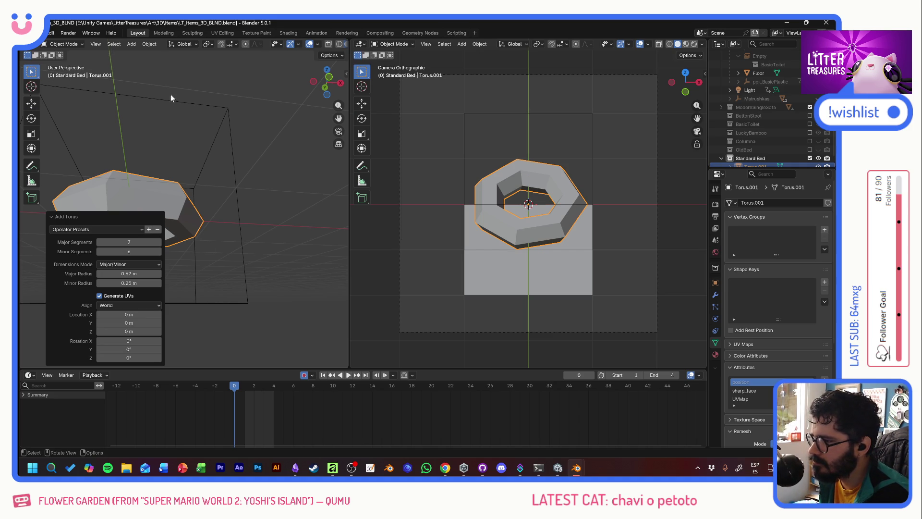
click(32, 119)
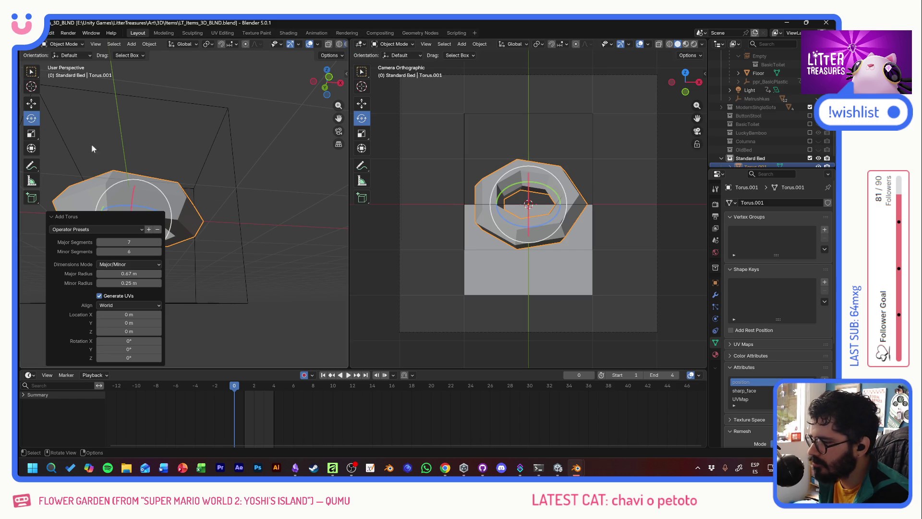
drag(545, 226, 581, 213)
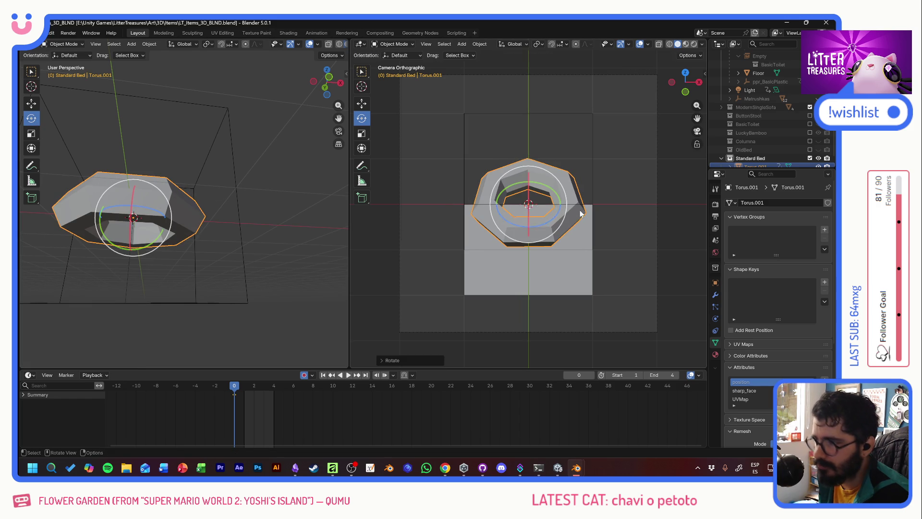
click(31, 103)
key(alt+Tab)
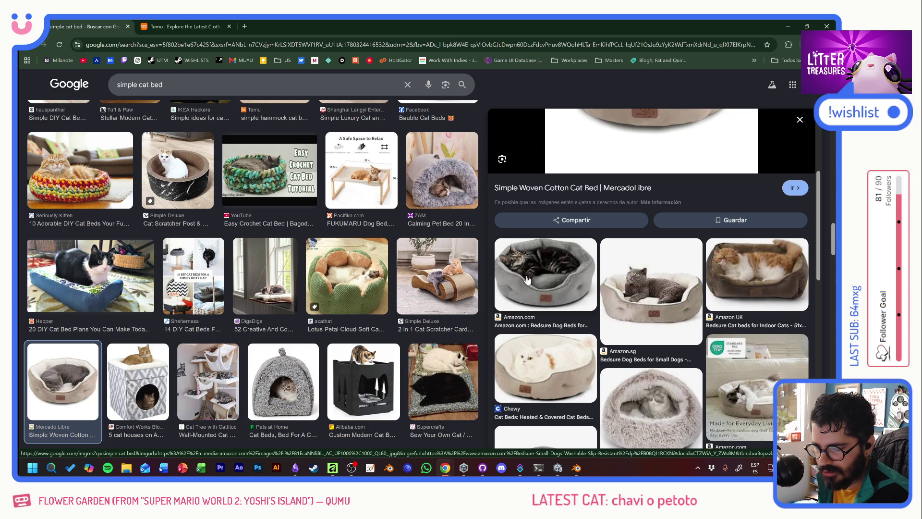
key(alt+Tab)
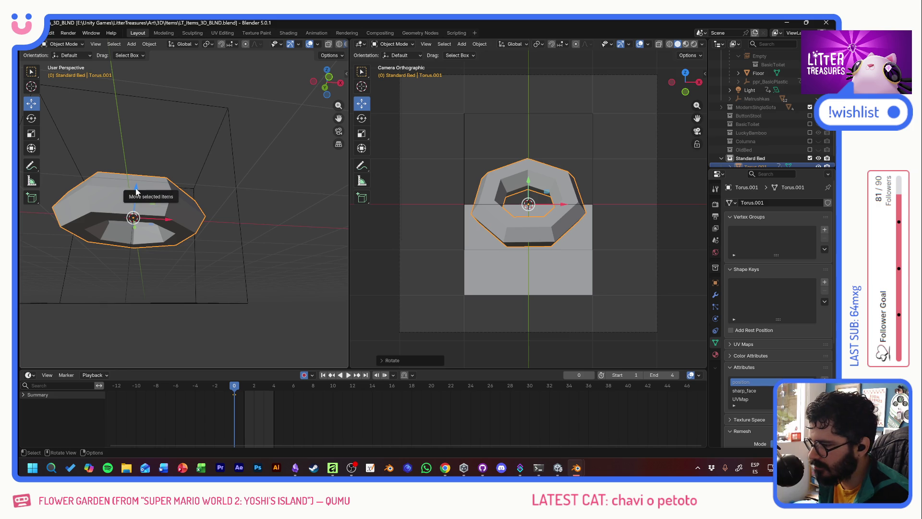
Stretch the torus to 1.389 along Z and raise it 0.063614 m.
mouse_move(137, 192)
mouse_down()
mouse_move(141, 254)
mouse_move(153, 251)
mouse_up()
key(alt+Tab)
key(alt+Tab)
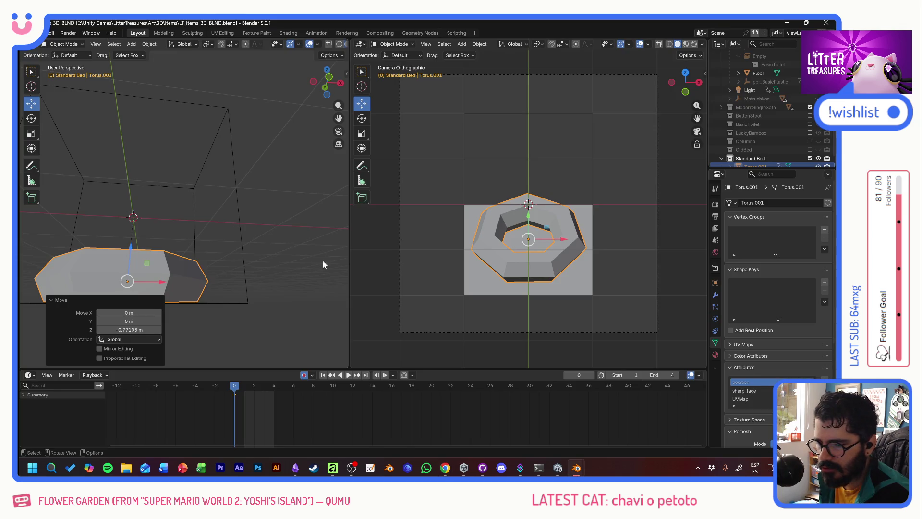
click(31, 133)
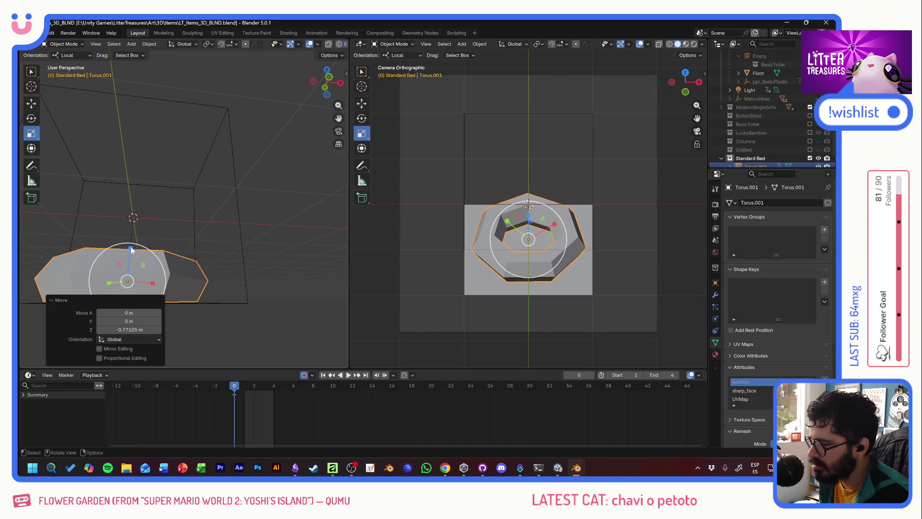
drag(131, 247, 131, 243)
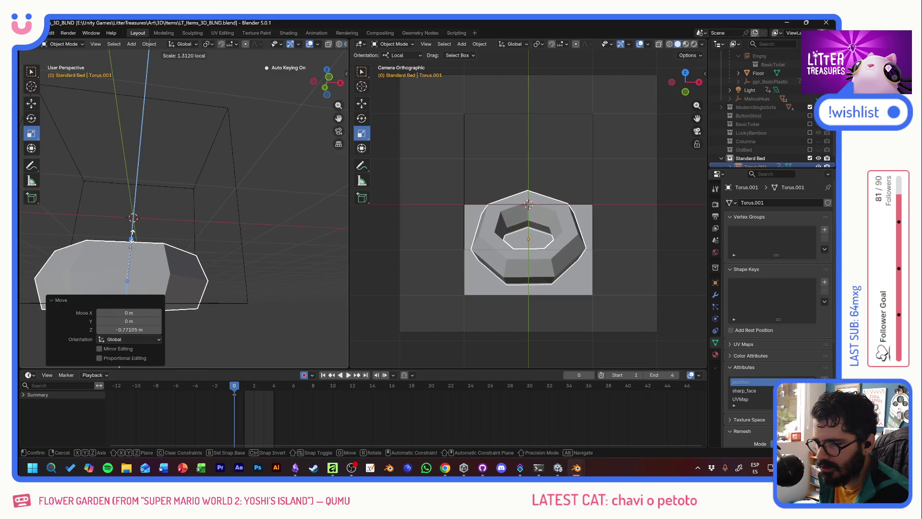
click(135, 236)
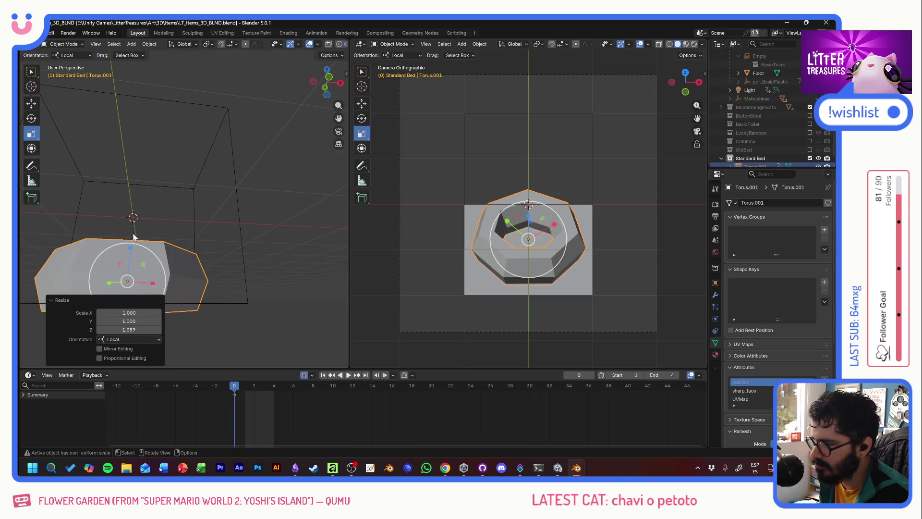
click(31, 103)
drag(129, 246, 135, 244)
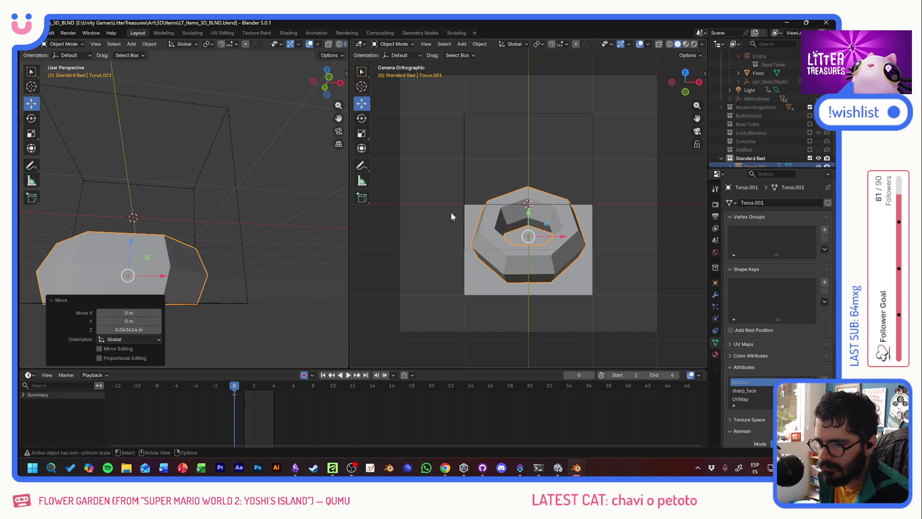
click(436, 224)
Render the camera view with F12 and capture a screenshot of the render.
key(F12)
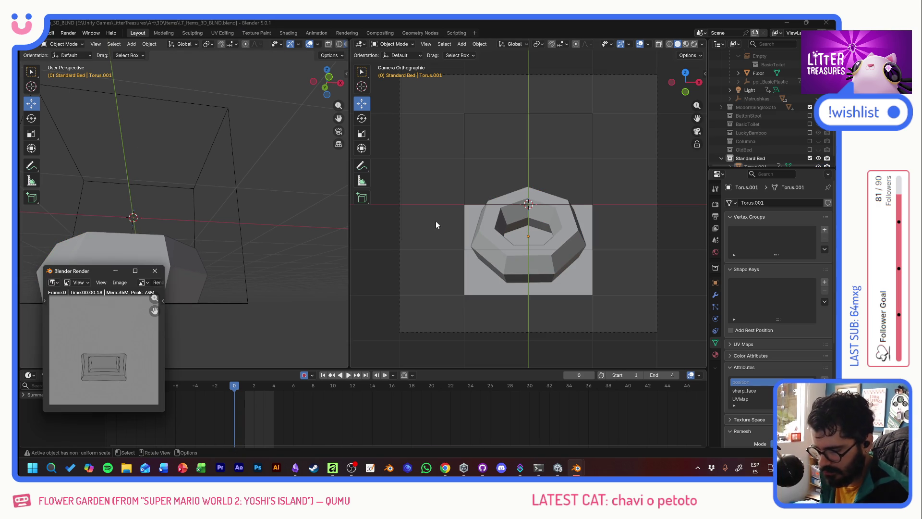
drag(67, 329, 142, 396)
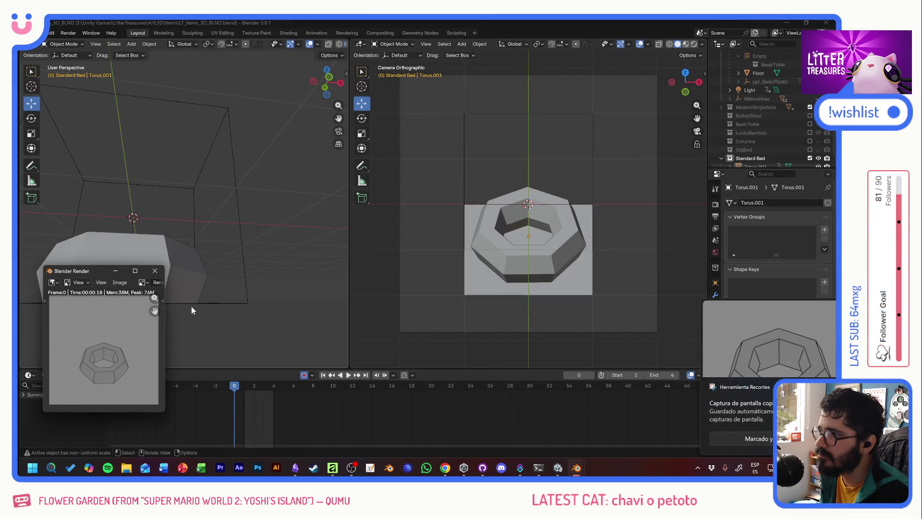
key(alt+Tab)
key(alt+Tab)
key(Tab)
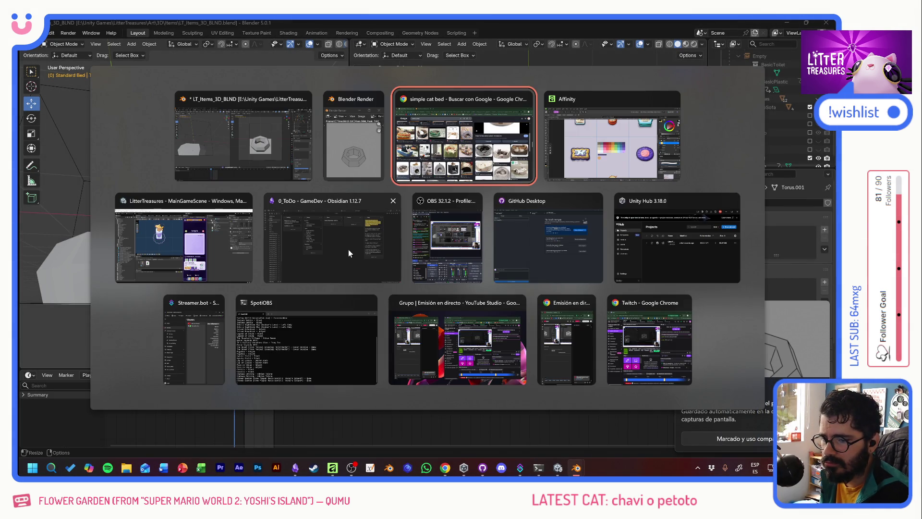
Show the GUIAS guide template layer and scroll around the atlas to inspect the items.
scroll(430, 263, down, 2)
scroll(430, 263, right, 1)
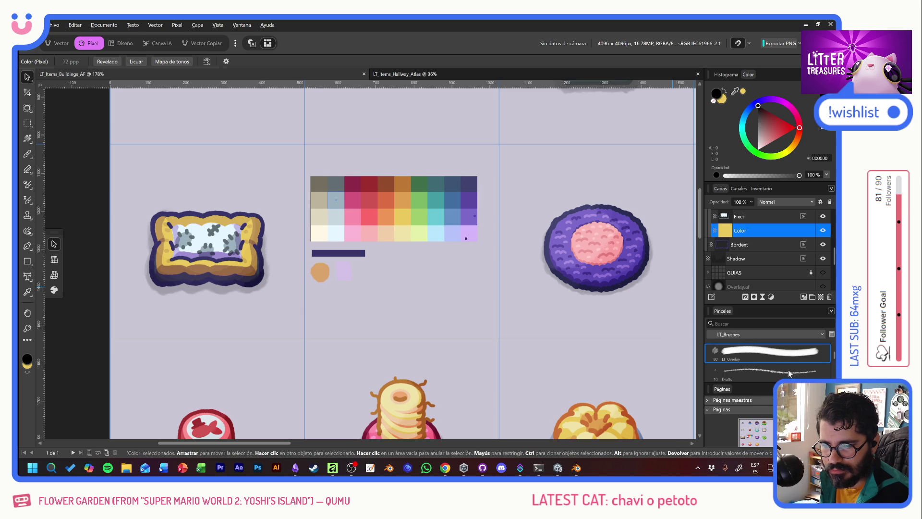
click(822, 273)
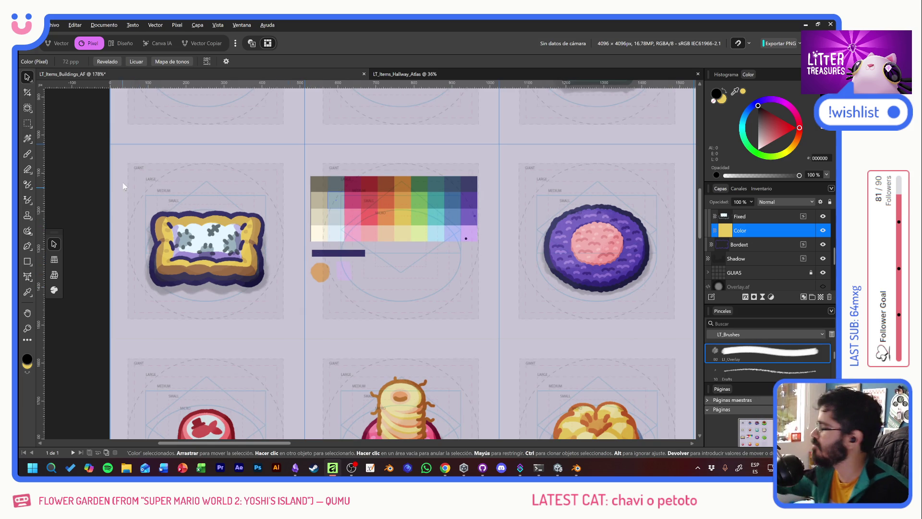
scroll(207, 238, up, 10)
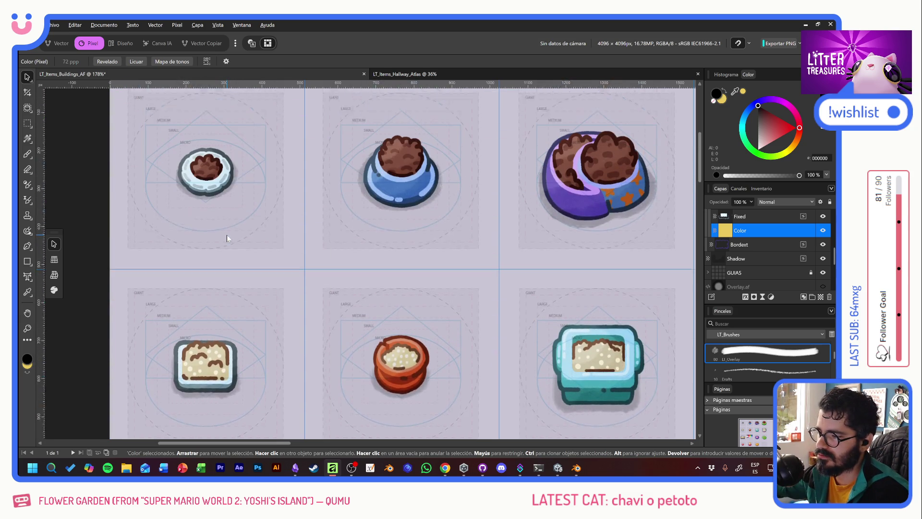
scroll(232, 272, down, 2)
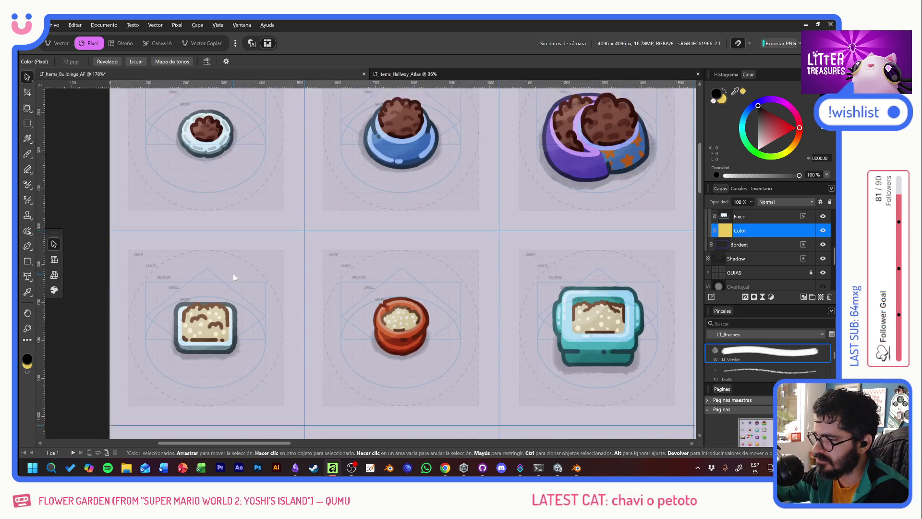
scroll(246, 296, down, 8)
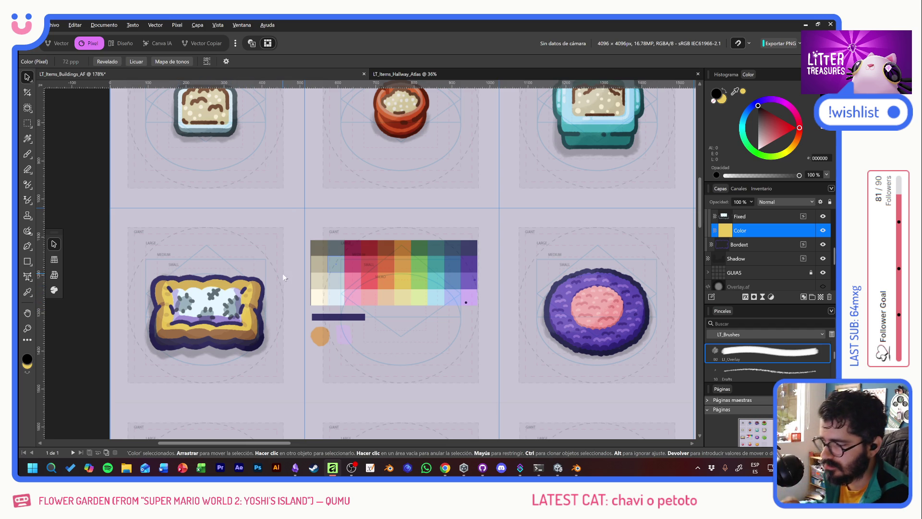
Paste the torus render at 48% opacity, enlarge it, and move it onto the middle cell.
key(ctrl+v)
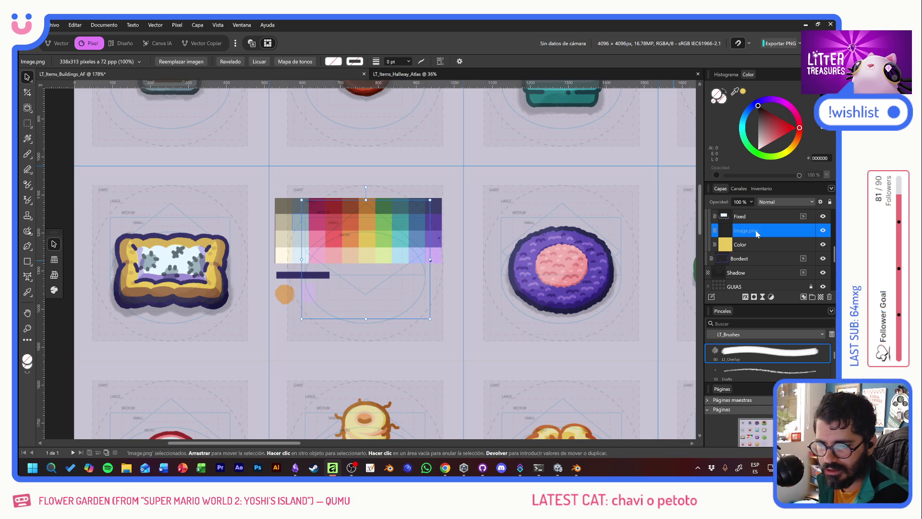
mouse_move(758, 234)
mouse_down()
mouse_move(754, 258)
mouse_move(750, 210)
mouse_up()
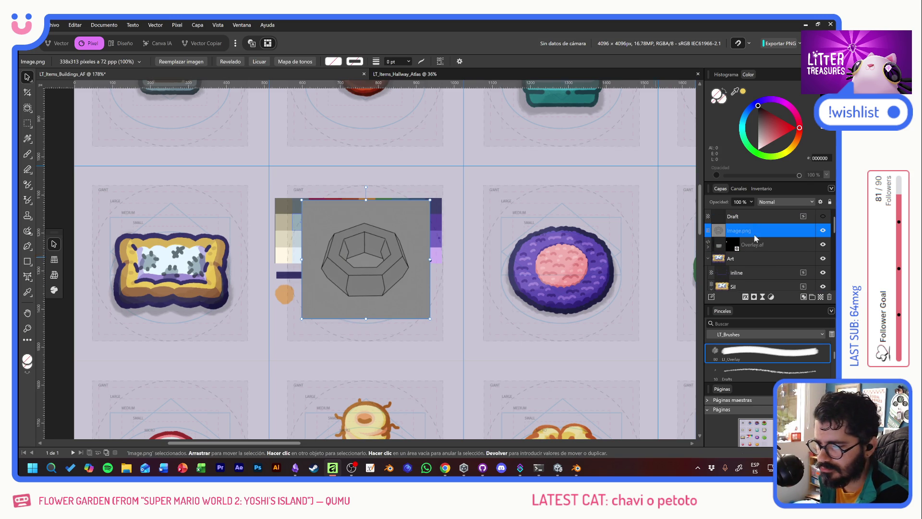
key(4)
key(8)
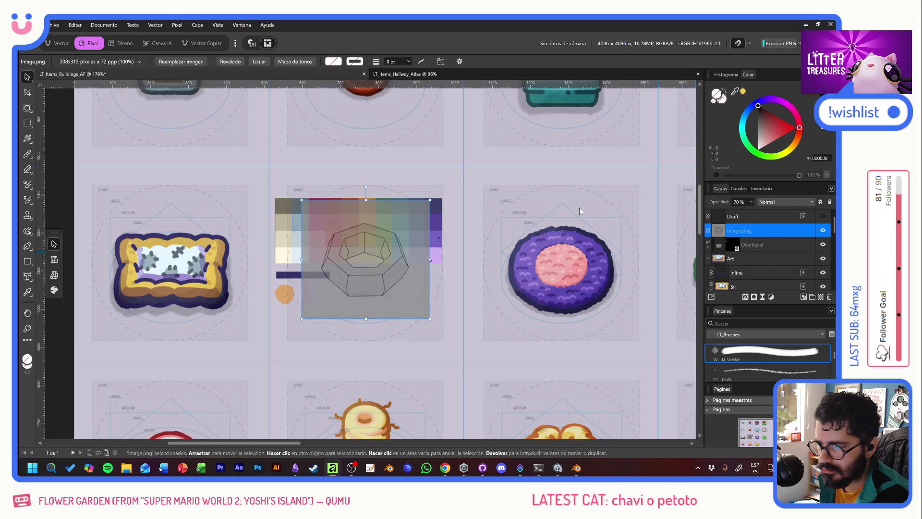
mouse_move(430, 319)
mouse_down()
mouse_move(461, 334)
mouse_move(454, 340)
mouse_up()
drag(351, 301, 189, 296)
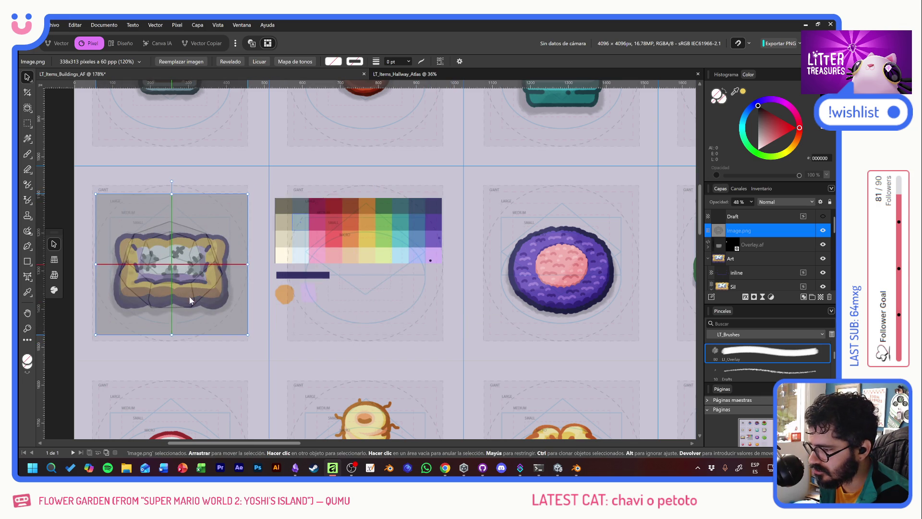
drag(248, 335, 257, 341)
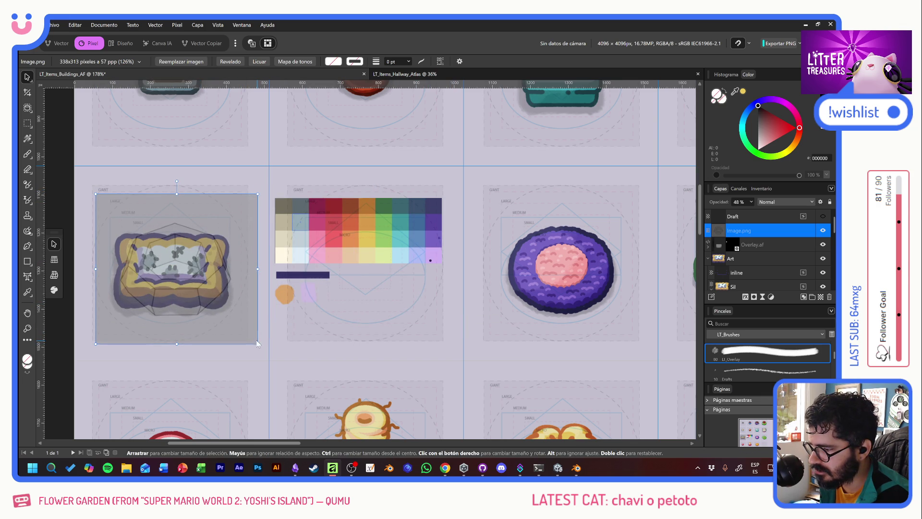
drag(192, 309, 188, 311)
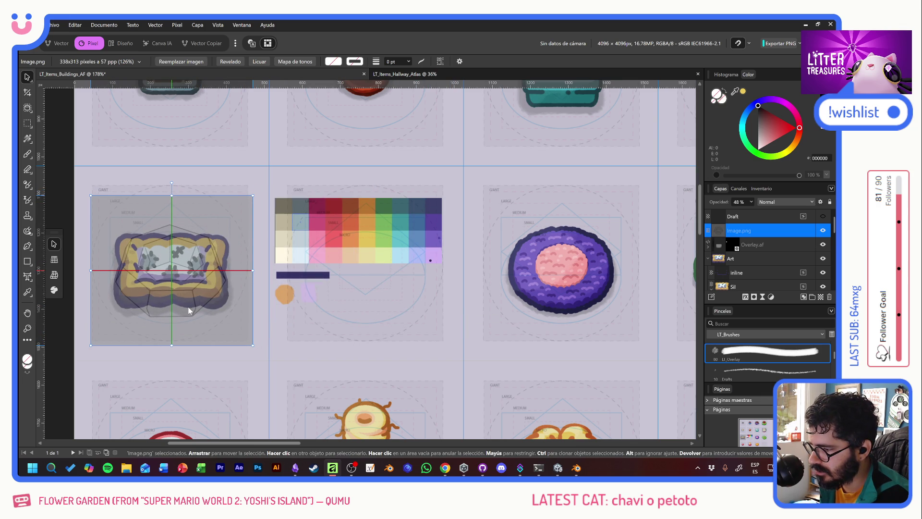
mouse_move(189, 310)
mouse_down()
mouse_move(428, 324)
mouse_move(382, 303)
mouse_move(386, 309)
mouse_up()
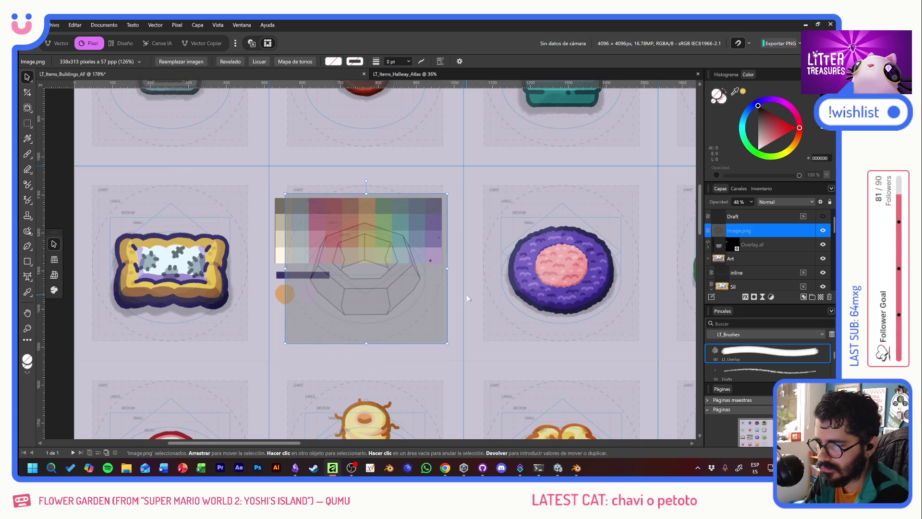
Group the Overlay.af, Art and Shadow layers and name the group PatchedPillow.
click(708, 259)
click(773, 242)
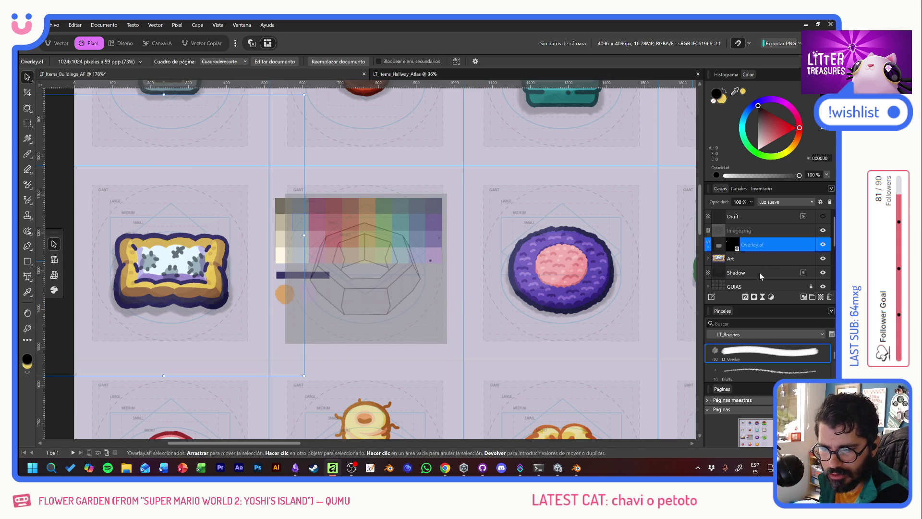
shift+click(759, 272)
click(811, 298)
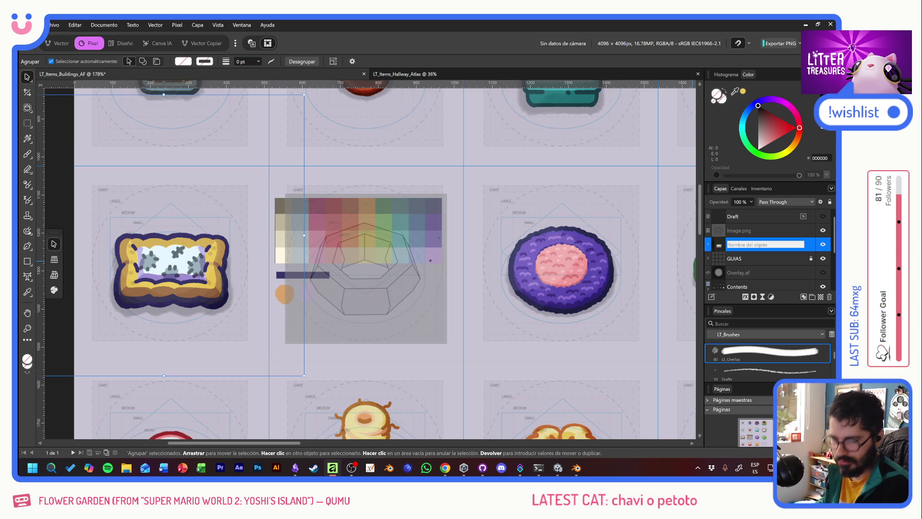
text(PatchedPillow)
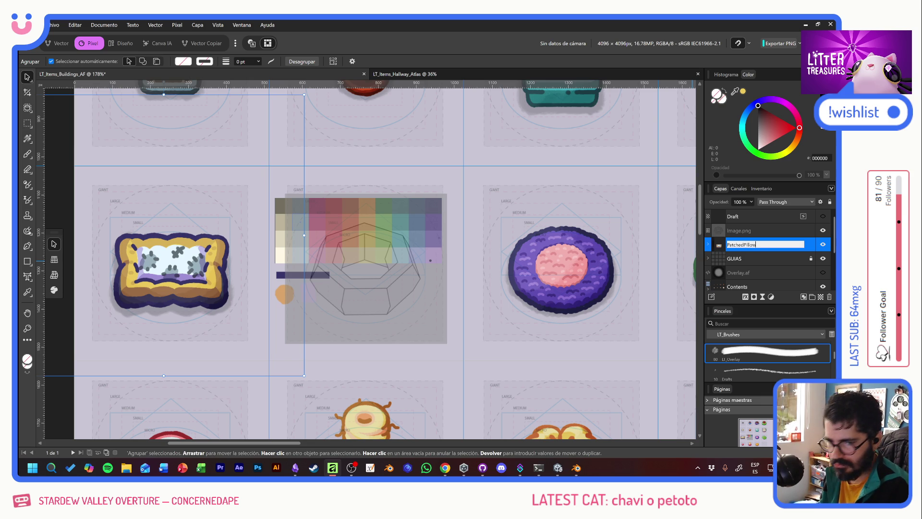
key(Return)
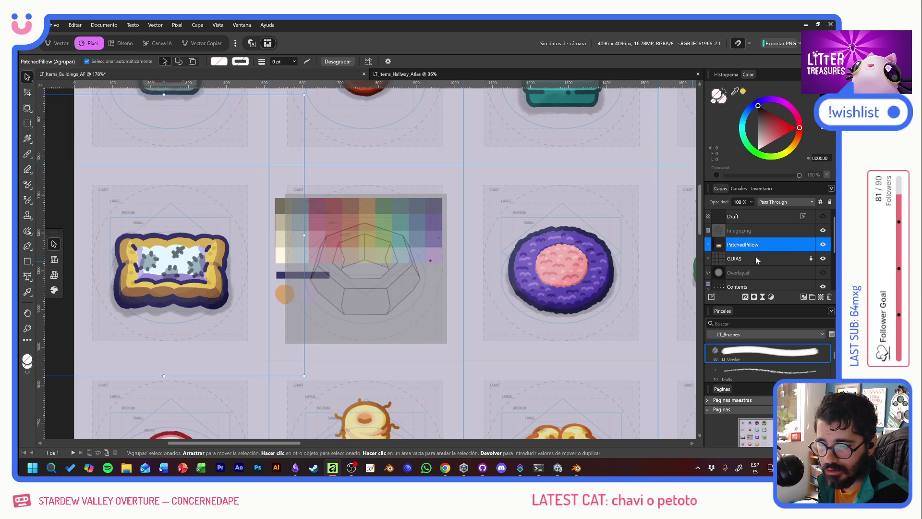
Select the render image layer, then the PALETA layer.
click(761, 232)
scroll(769, 269, down, 2)
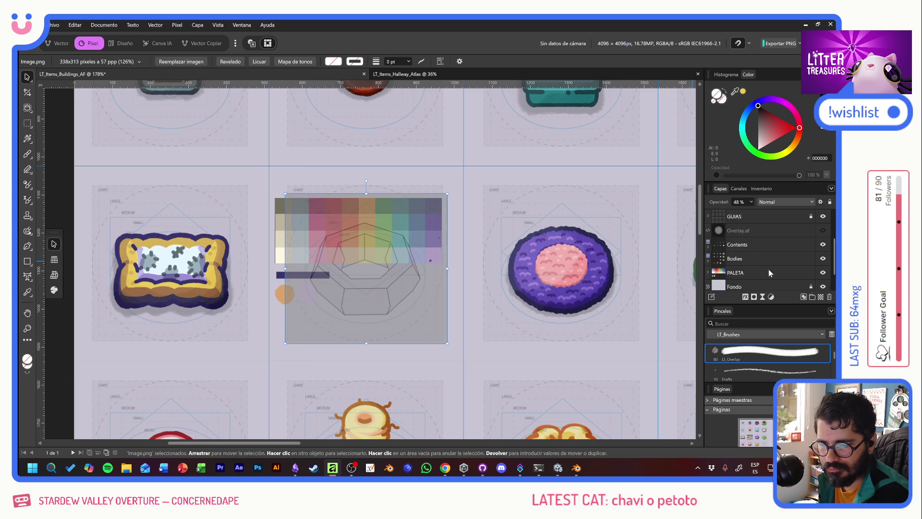
click(754, 259)
Move the colour palette aside and delete the old Draft layer.
mouse_move(276, 217)
mouse_down()
mouse_move(292, 316)
mouse_move(283, 379)
mouse_move(515, 246)
mouse_move(480, 188)
mouse_up()
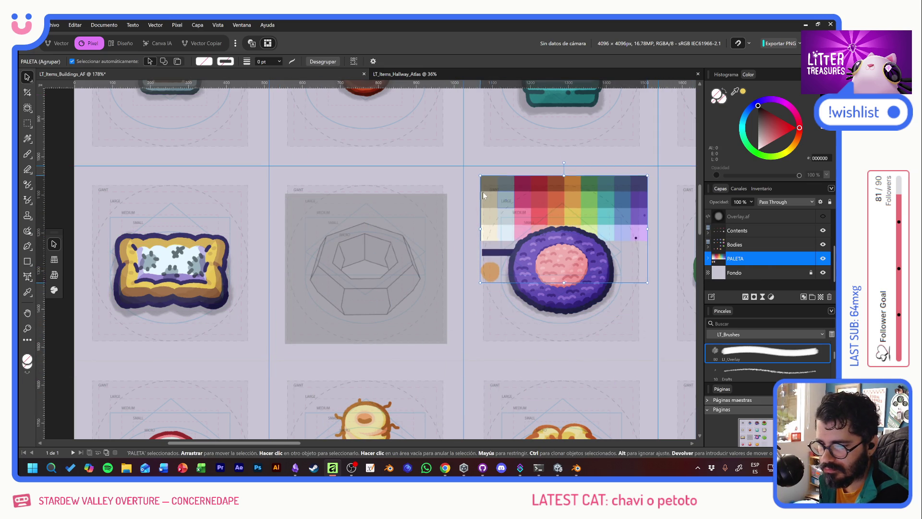
scroll(758, 260, up, 3)
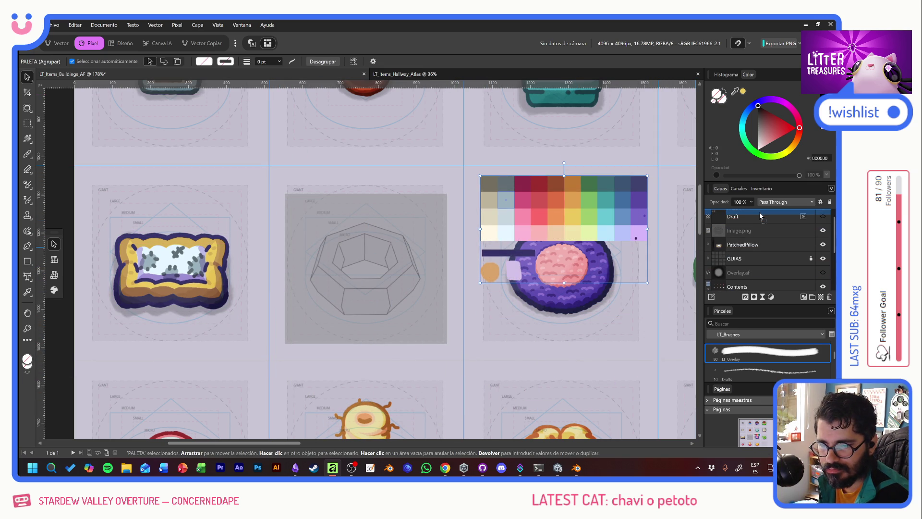
scroll(759, 211, up, 1)
drag(522, 212, 510, 250)
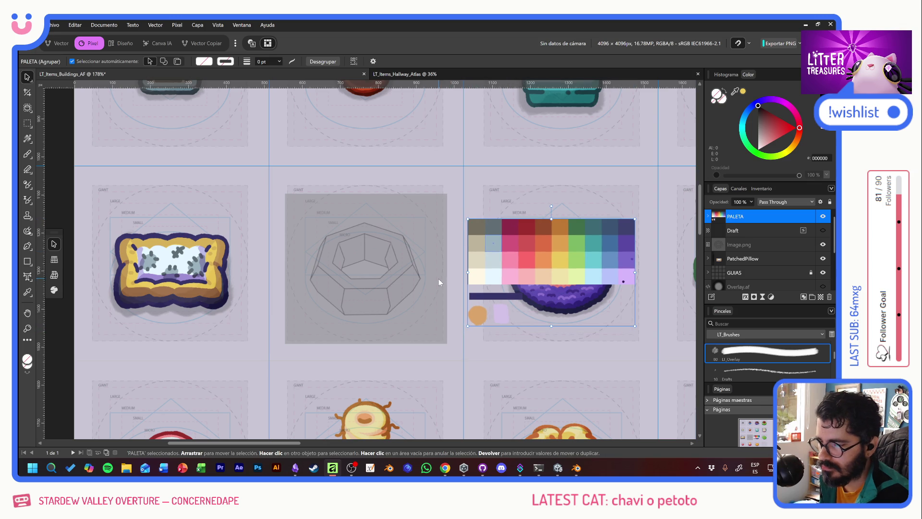
scroll(376, 275, up, 3)
scroll(376, 275, down, 1)
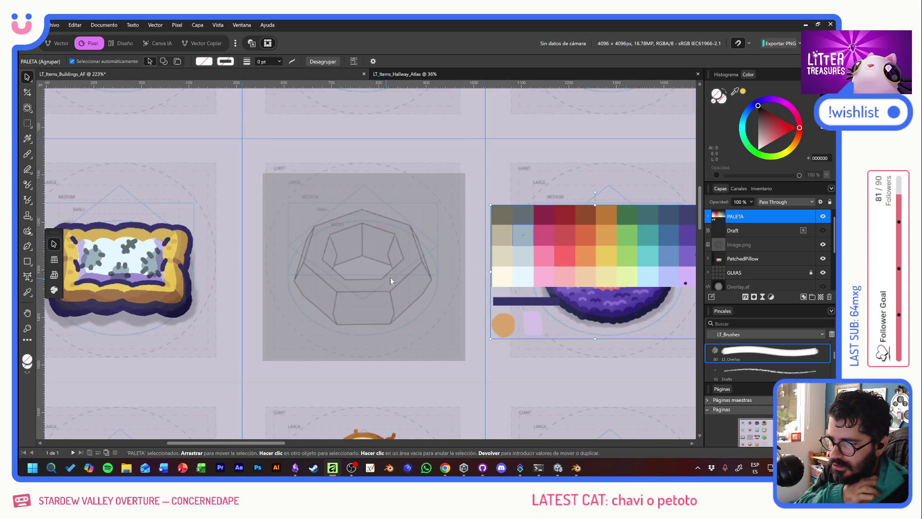
click(749, 230)
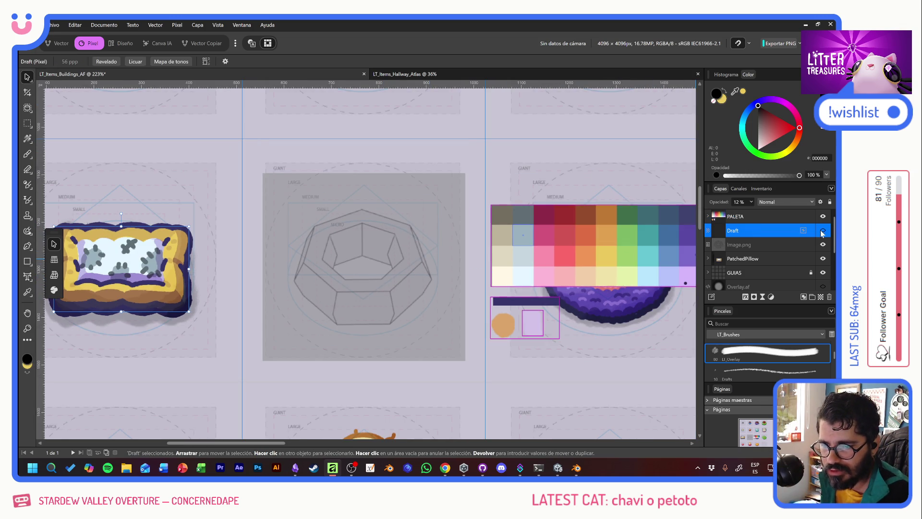
key(Delete)
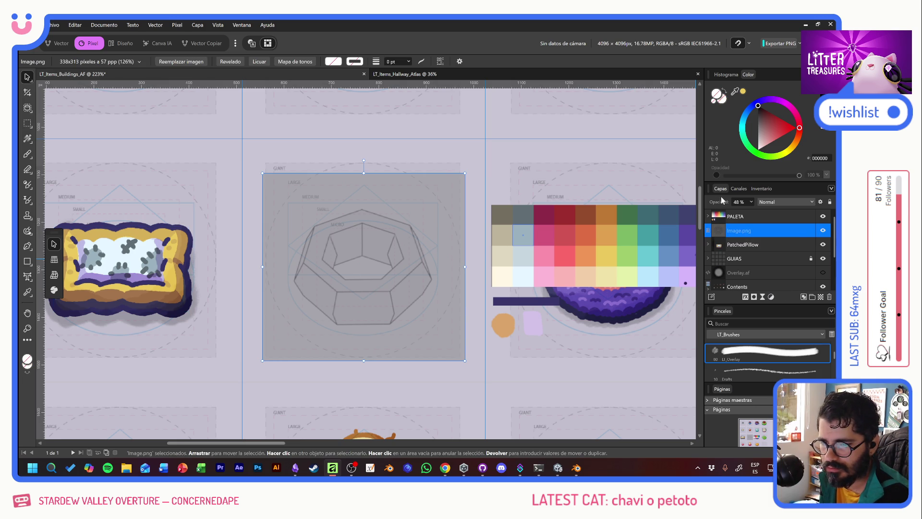
Fade Image.png to 22%, hide GUIAS, add a Pixel layer and choose the Drafts 2 brush.
drag(713, 203, 686, 205)
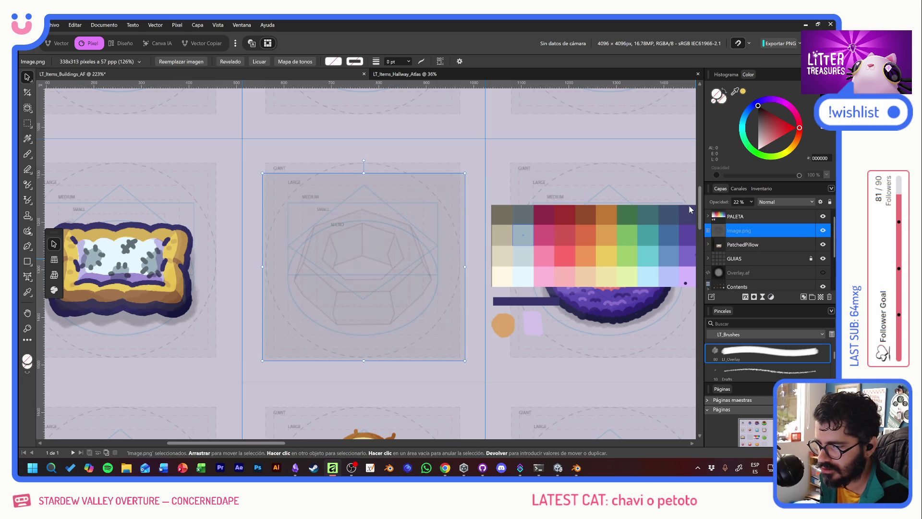
click(822, 258)
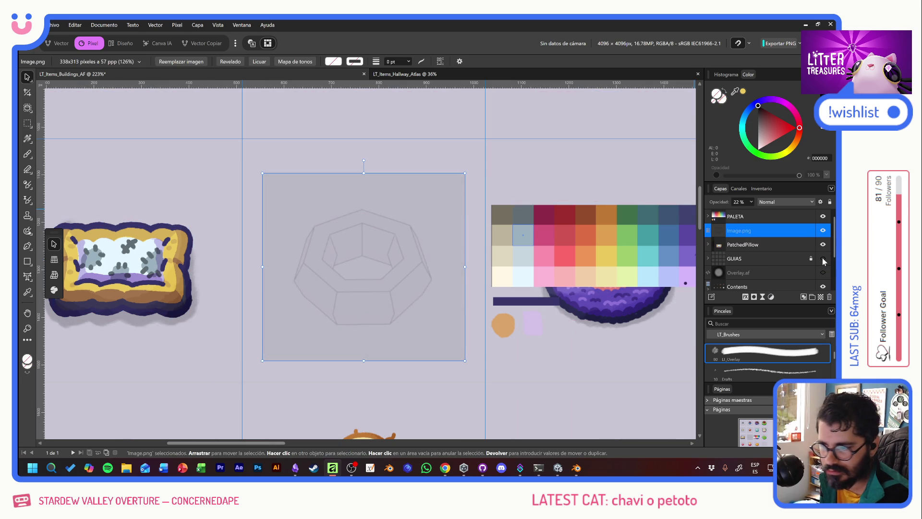
click(821, 297)
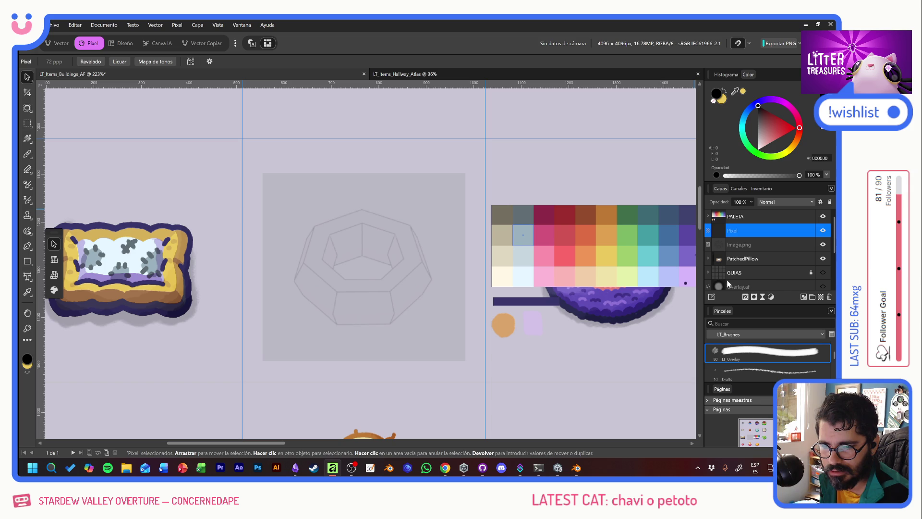
click(27, 154)
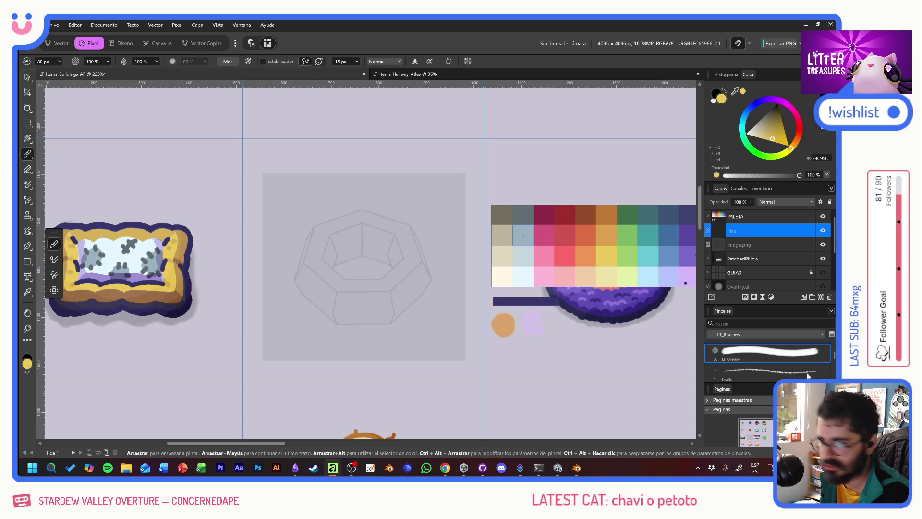
click(758, 371)
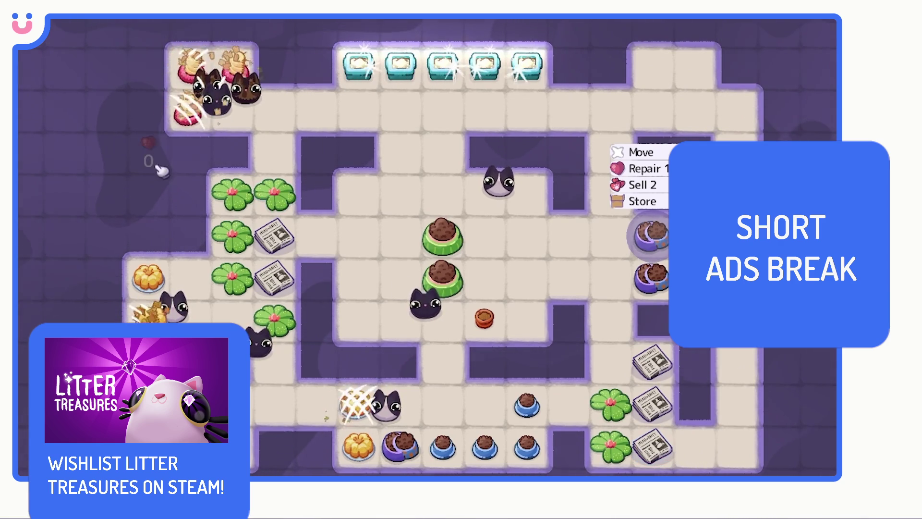
mouse_move(154, 110)
mouse_down()
mouse_move(67, 110)
mouse_move(74, 166)
mouse_move(108, 187)
mouse_move(62, 238)
mouse_move(64, 317)
mouse_up()
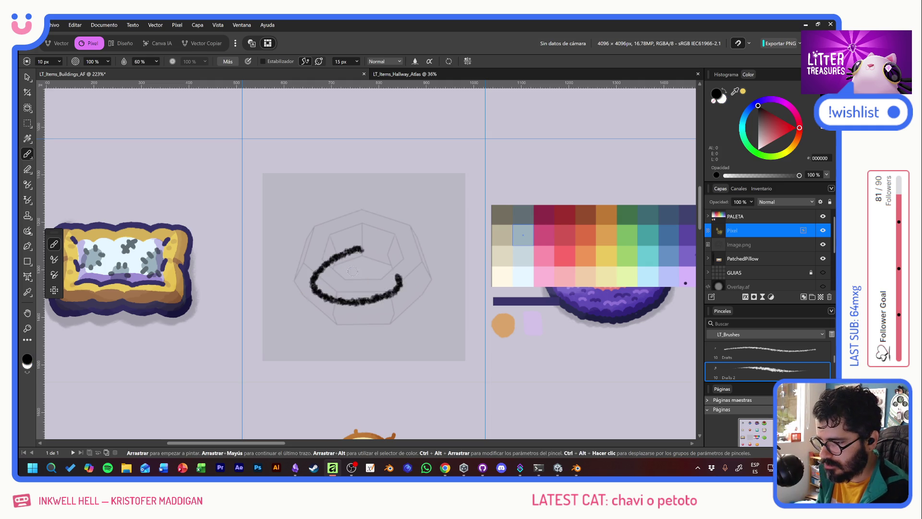
key(ctrl+z)
scroll(373, 305, up, 3)
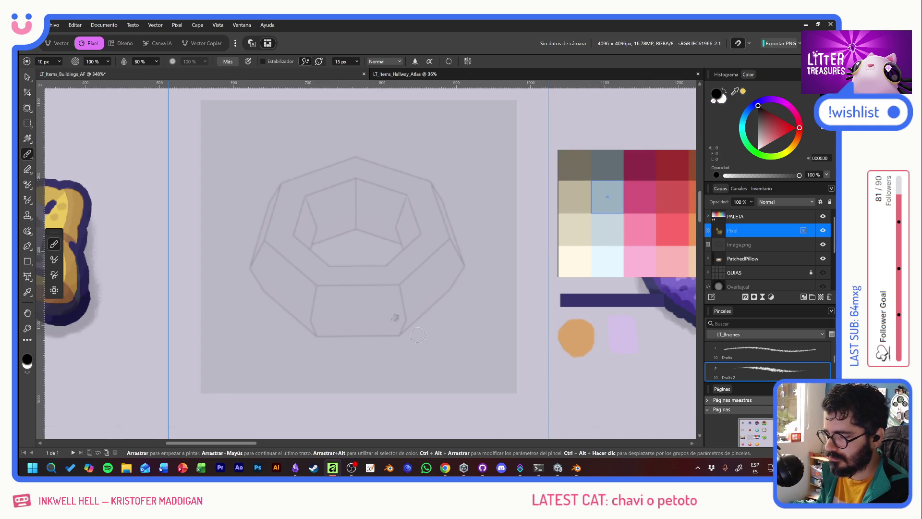
key(alt+Tab)
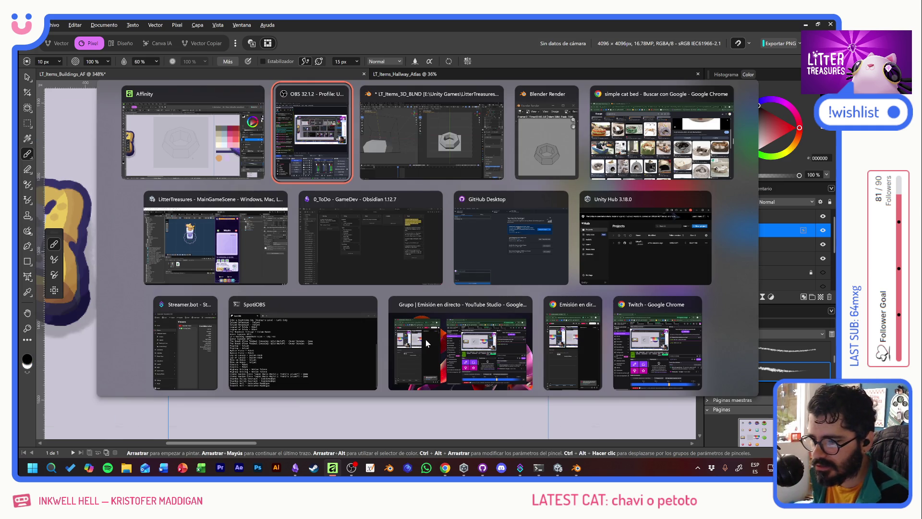
key(alt+Tab)
key(alt+Tab)
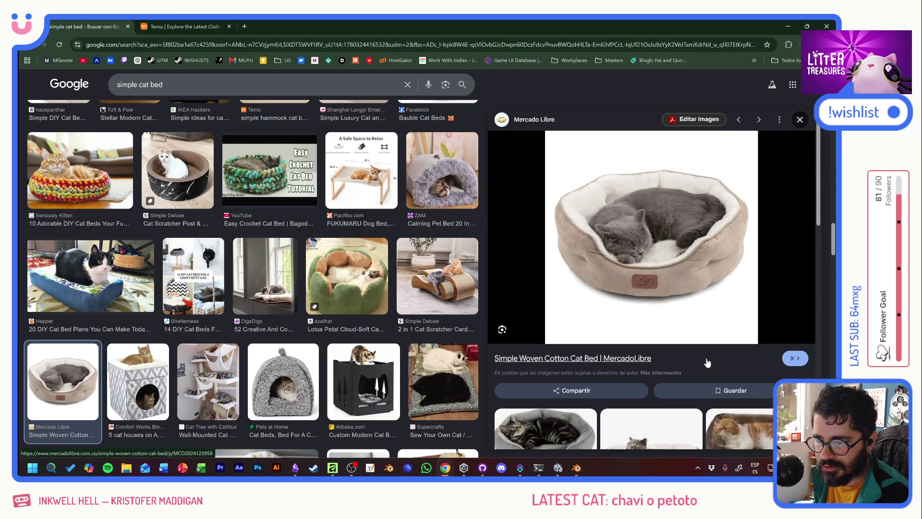
key(alt+Tab)
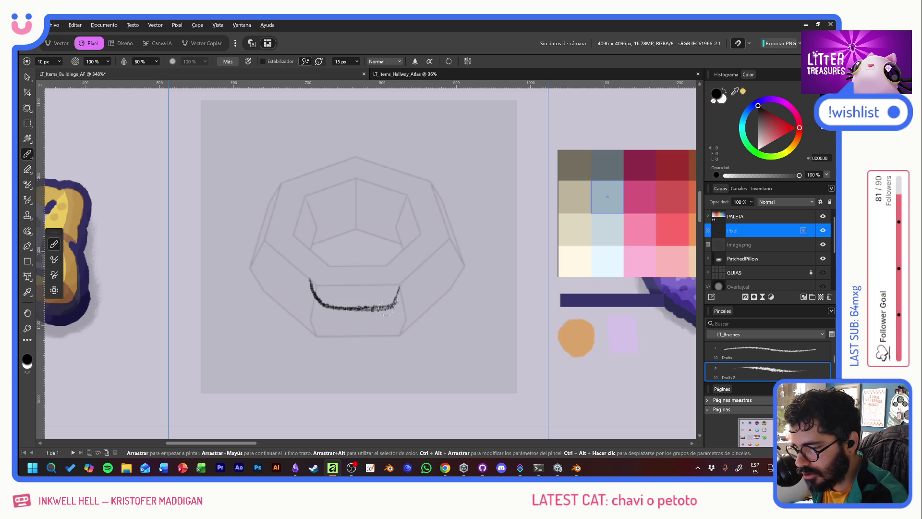
Pencil-sketch the bed's seven-sided rim, inner cushion and curved arms, checking the Chrome reference photo.
key(alt+Tab)
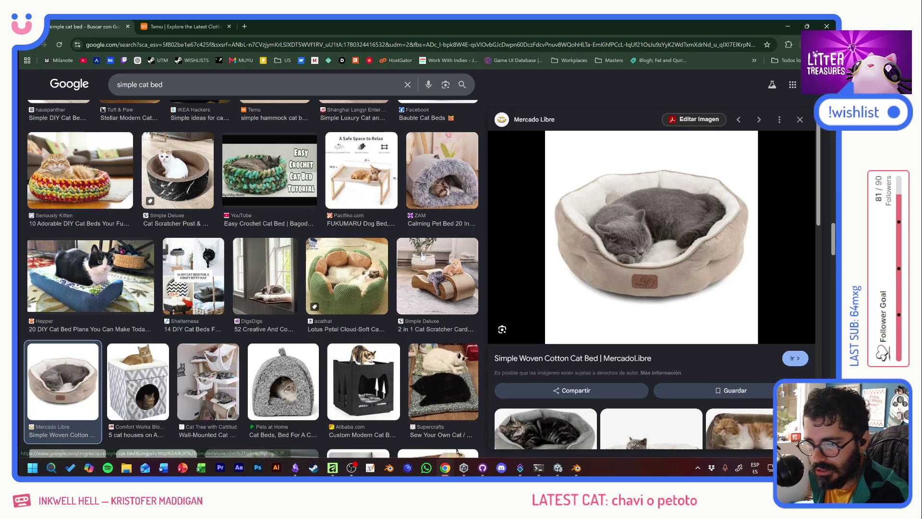
key(alt+Tab)
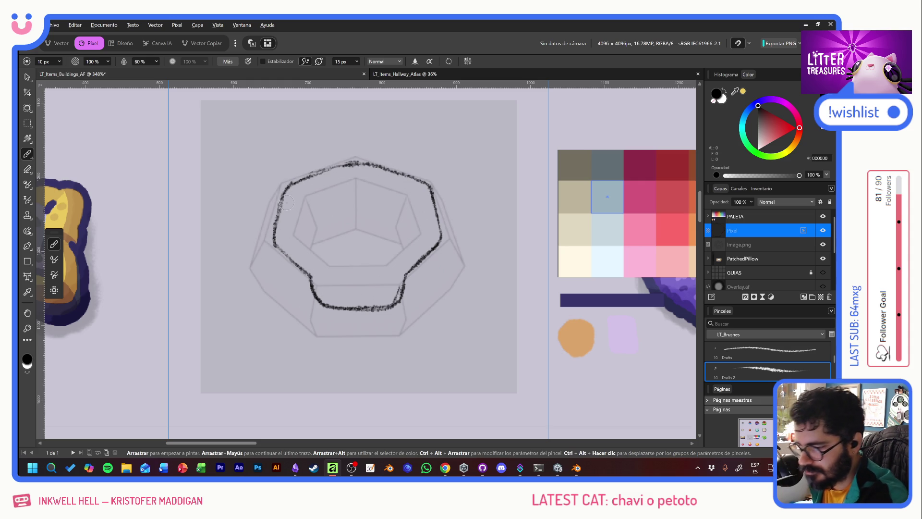
key(alt+Tab)
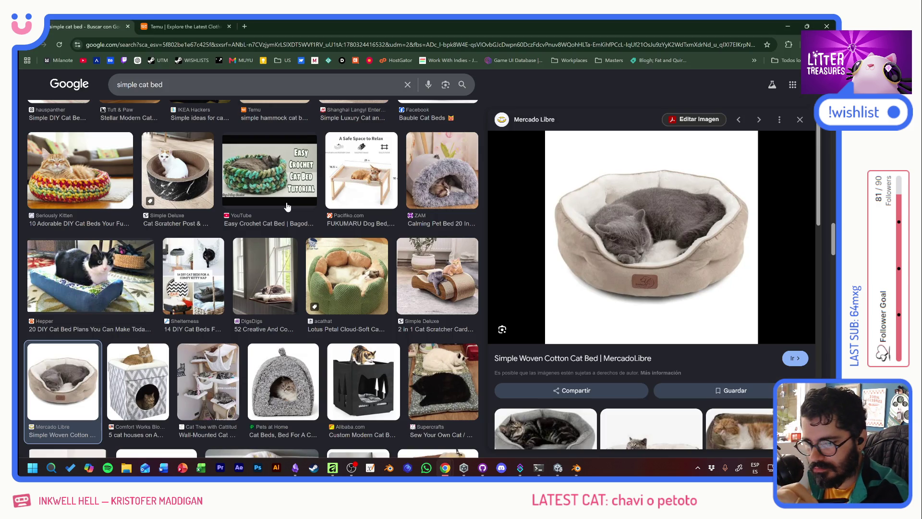
key(alt+Tab)
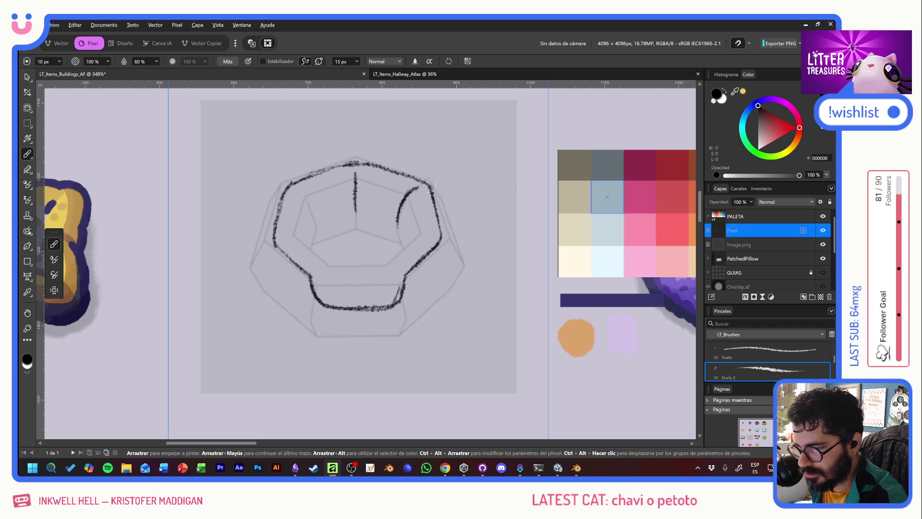
key(alt+Tab)
key(alt+Tab)
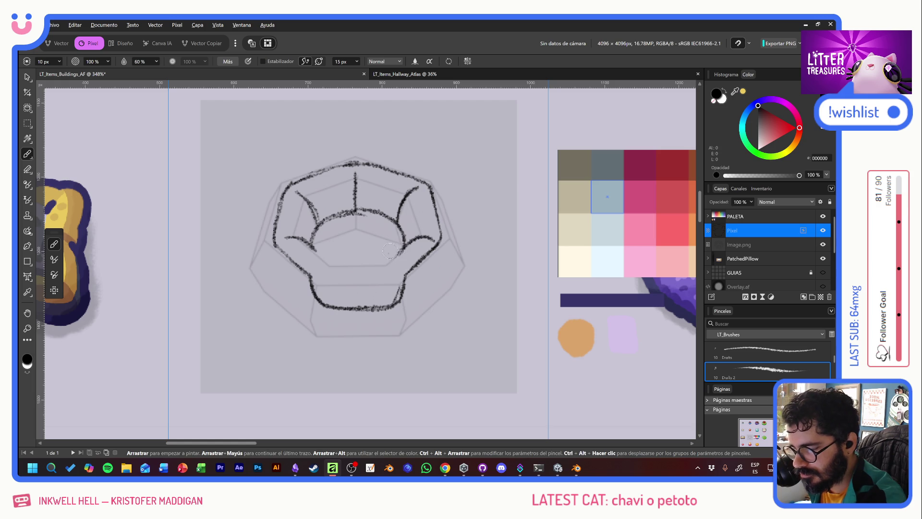
key(alt+Tab)
key(alt+Tab)
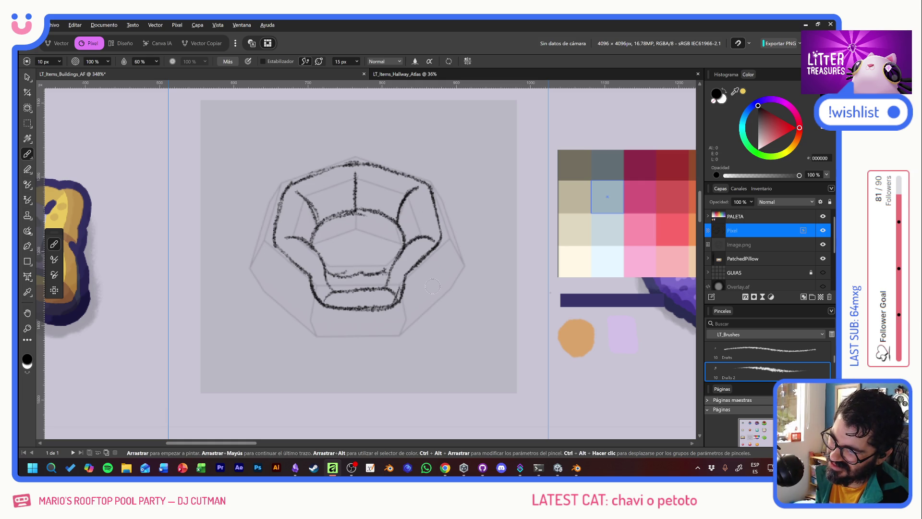
Undo stray strokes, extend the zigzag under the cushion, and add a small oval on each side.
key(ctrl+z)
key(ctrl+z)
key(ctrl+z)
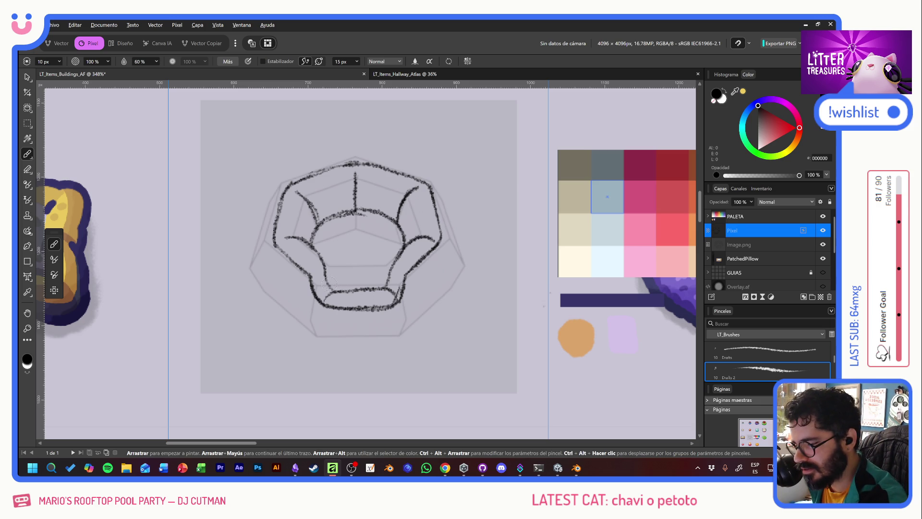
drag(365, 279, 380, 280)
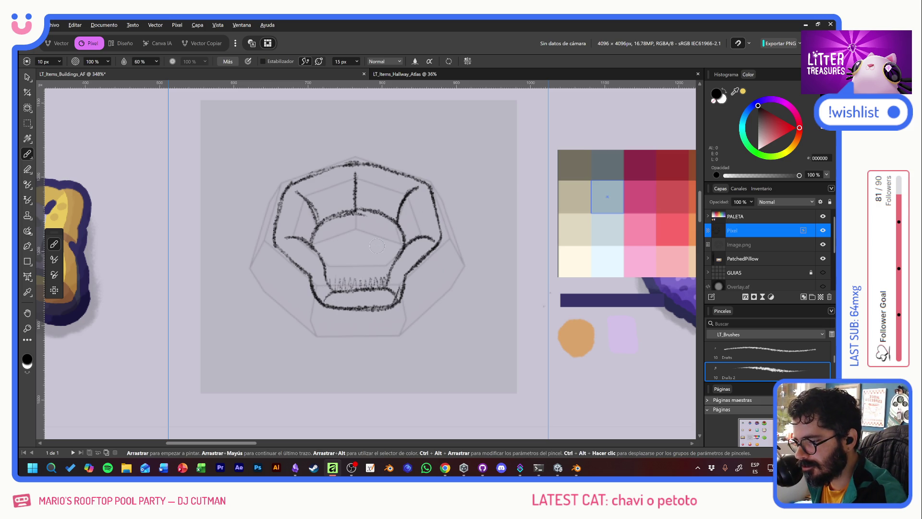
key(alt+Tab)
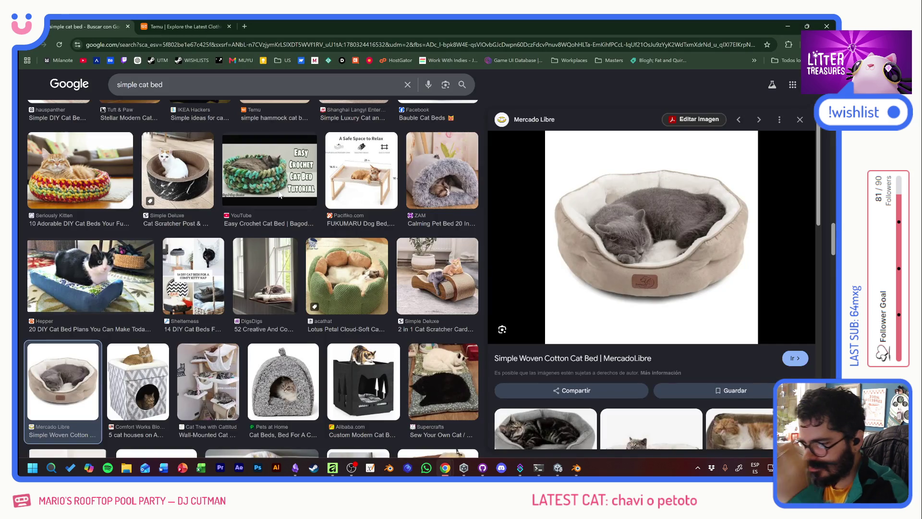
key(alt+Tab)
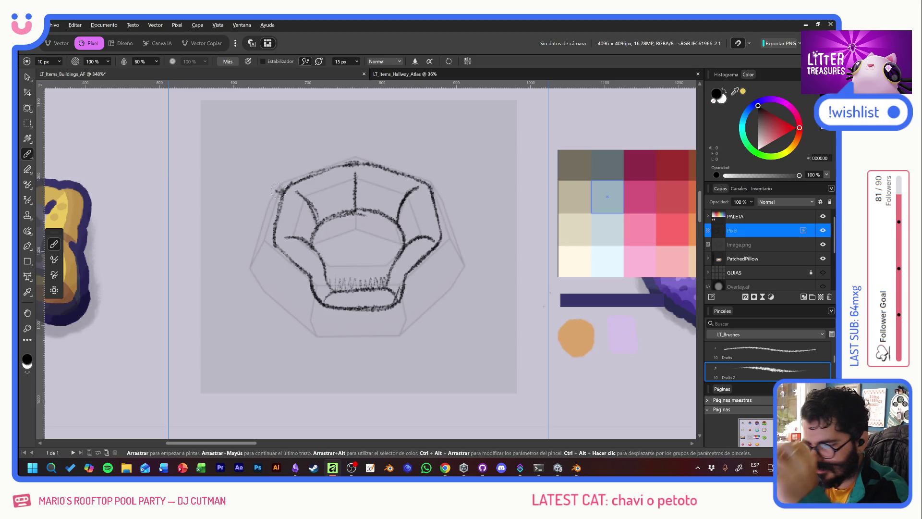
drag(431, 277, 434, 278)
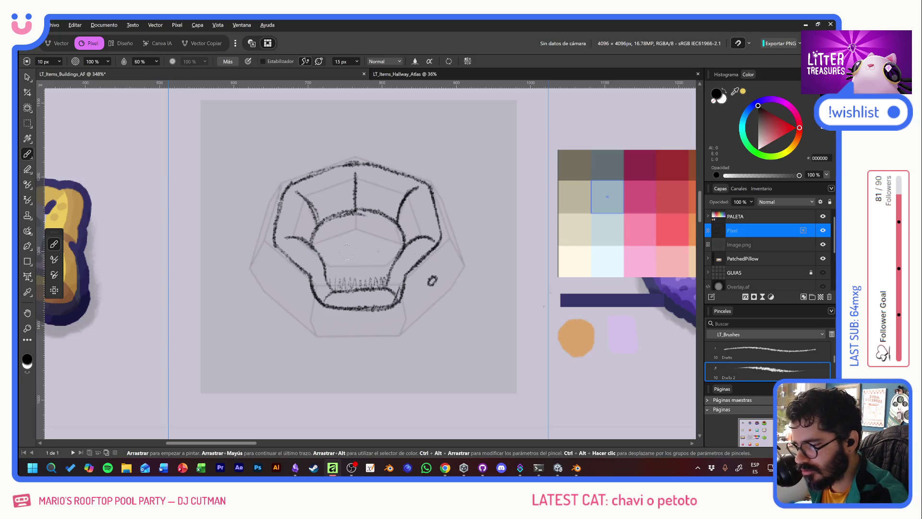
drag(283, 281, 284, 281)
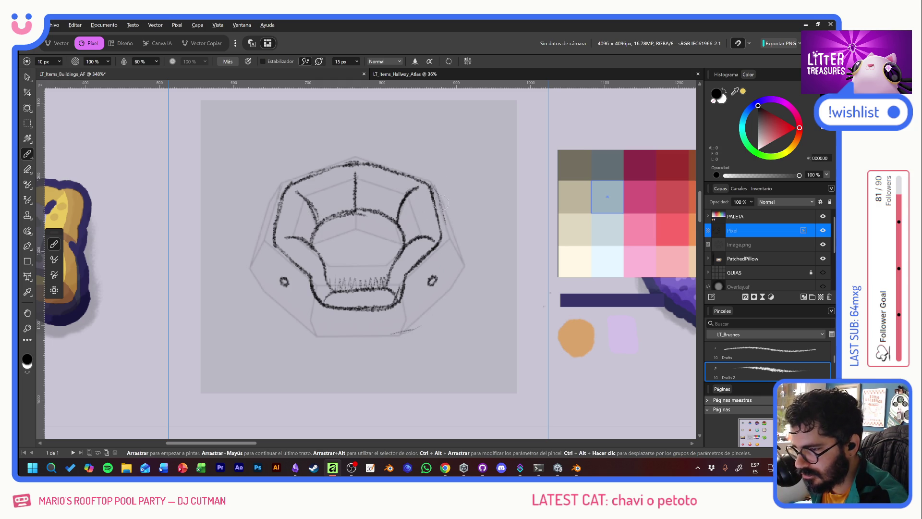
Sketch the outer walls on both sides and the top-right rim, and darken the left arm.
mouse_move(435, 189)
mouse_down()
mouse_move(449, 245)
mouse_move(418, 274)
mouse_move(406, 307)
mouse_move(389, 283)
mouse_up()
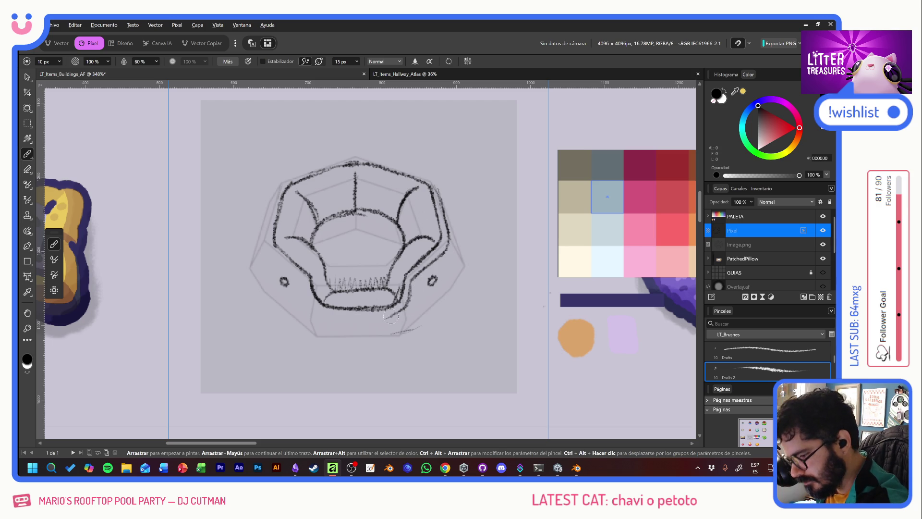
drag(374, 316, 315, 308)
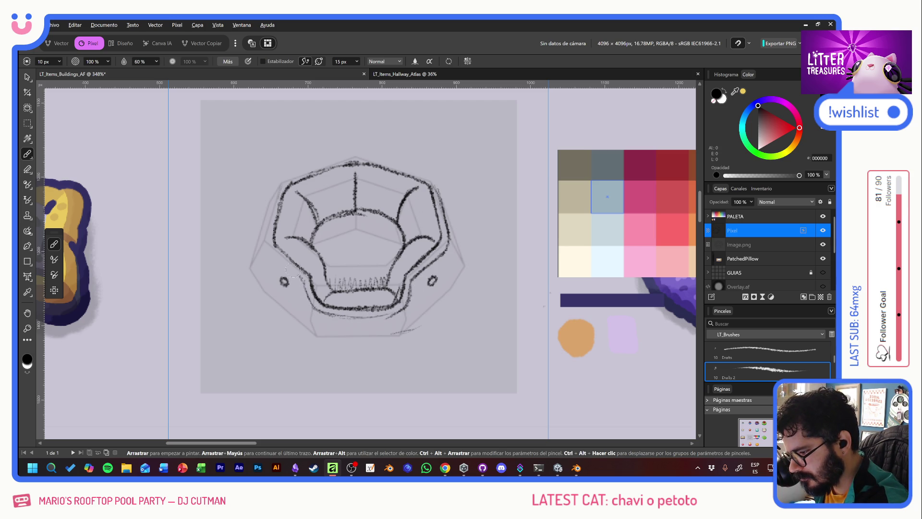
mouse_move(297, 275)
mouse_down()
mouse_move(278, 257)
mouse_move(269, 207)
mouse_move(285, 179)
mouse_move(355, 155)
mouse_move(293, 173)
mouse_up()
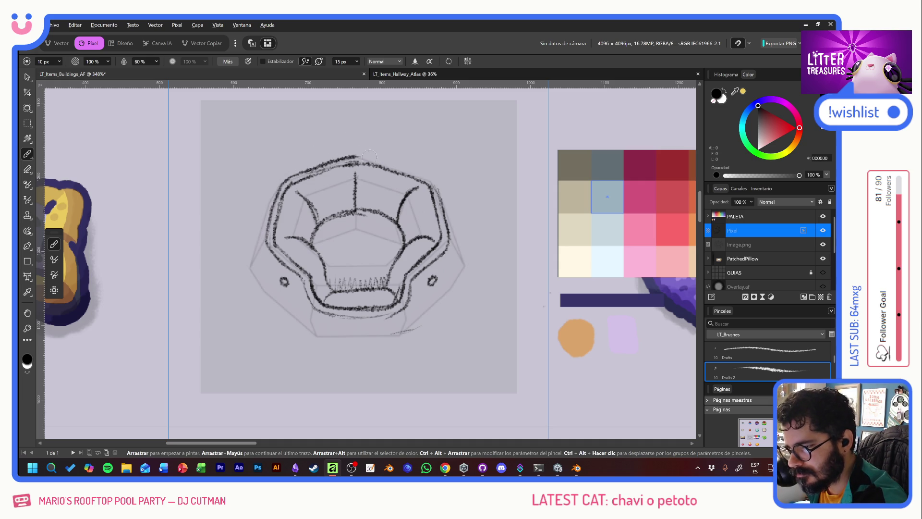
mouse_move(369, 157)
mouse_down()
mouse_move(420, 170)
mouse_move(437, 196)
mouse_move(460, 253)
mouse_move(460, 311)
mouse_up()
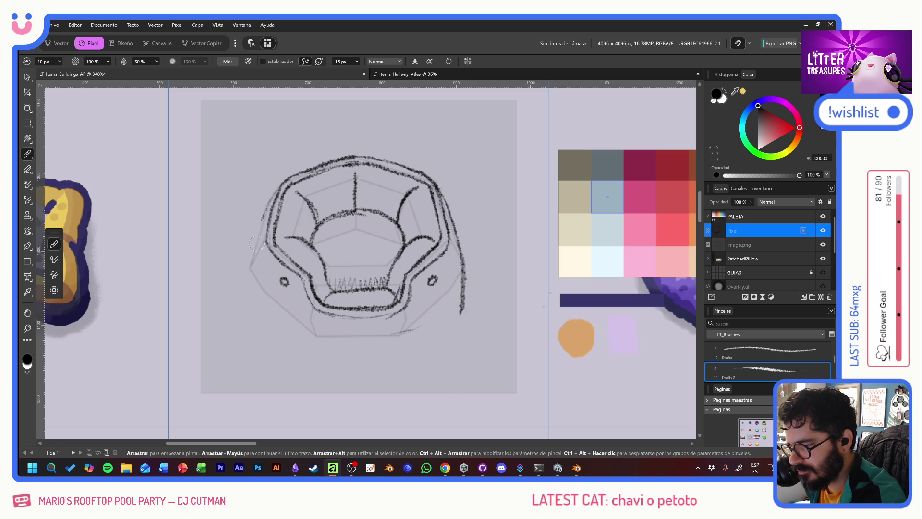
mouse_move(258, 226)
mouse_down()
mouse_move(250, 309)
mouse_move(274, 330)
mouse_up()
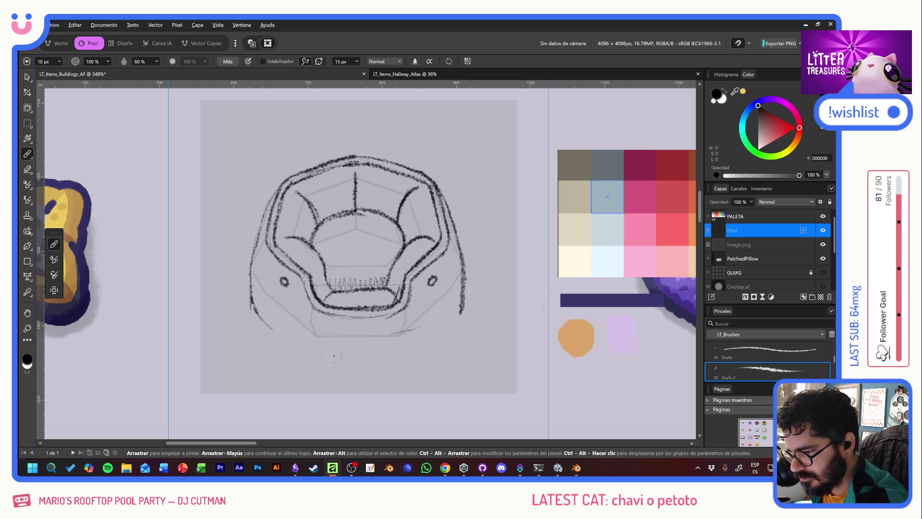
Hatch the lower-left edge and draw the rounded base curve beneath the bed.
drag(250, 267, 266, 315)
drag(251, 283, 297, 336)
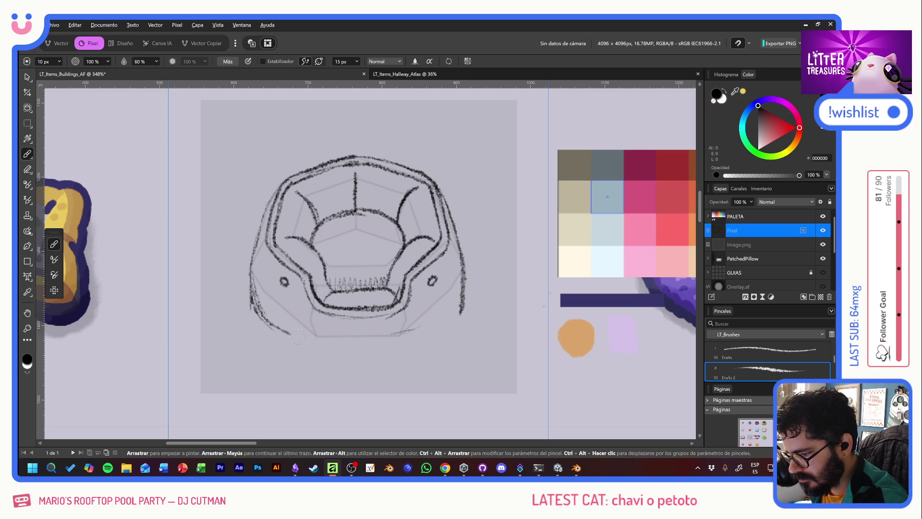
mouse_move(252, 300)
mouse_down()
mouse_move(296, 340)
mouse_move(351, 355)
mouse_move(425, 340)
mouse_move(463, 285)
mouse_move(448, 319)
mouse_move(460, 290)
mouse_up()
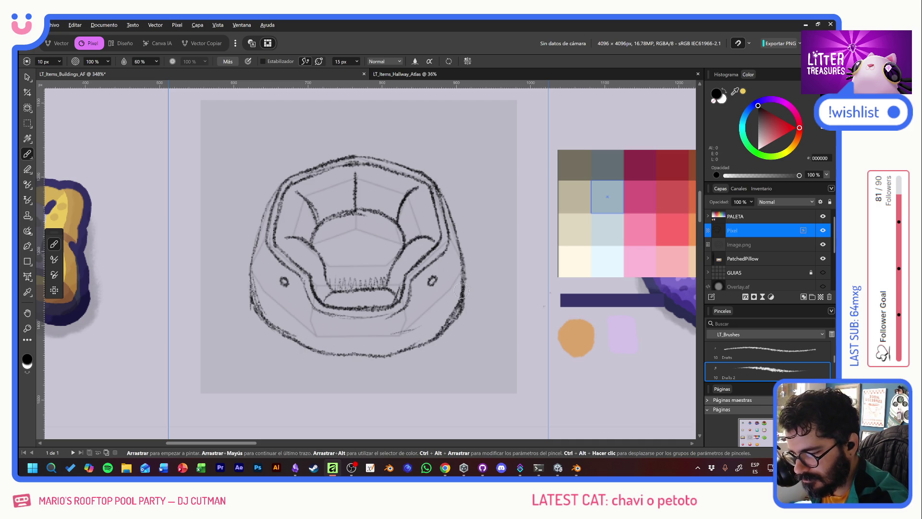
drag(261, 317, 247, 271)
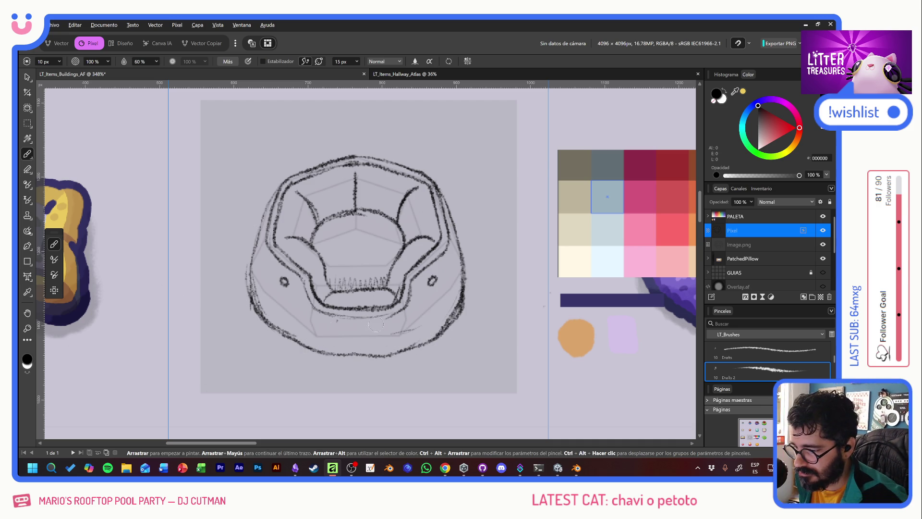
Bring the sketch back into view and undo the lower outline strokes.
scroll(451, 343, down, 6)
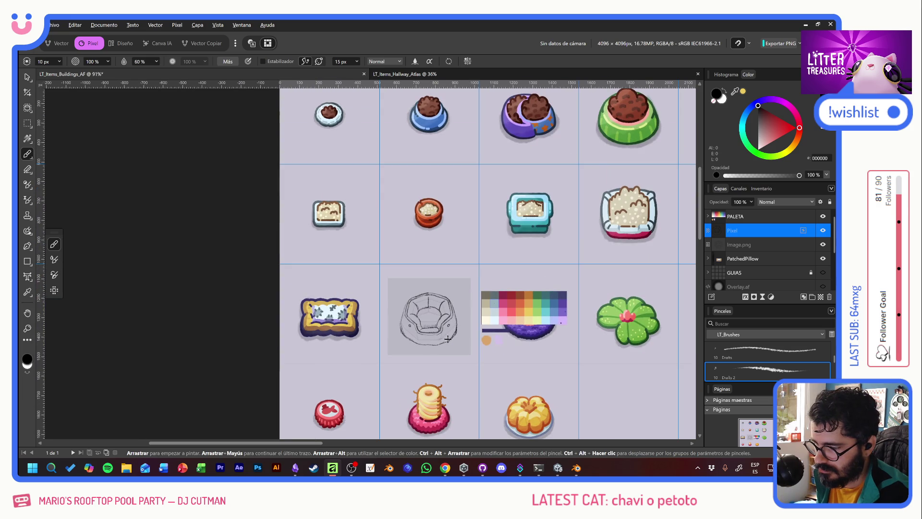
scroll(447, 339, up, 4)
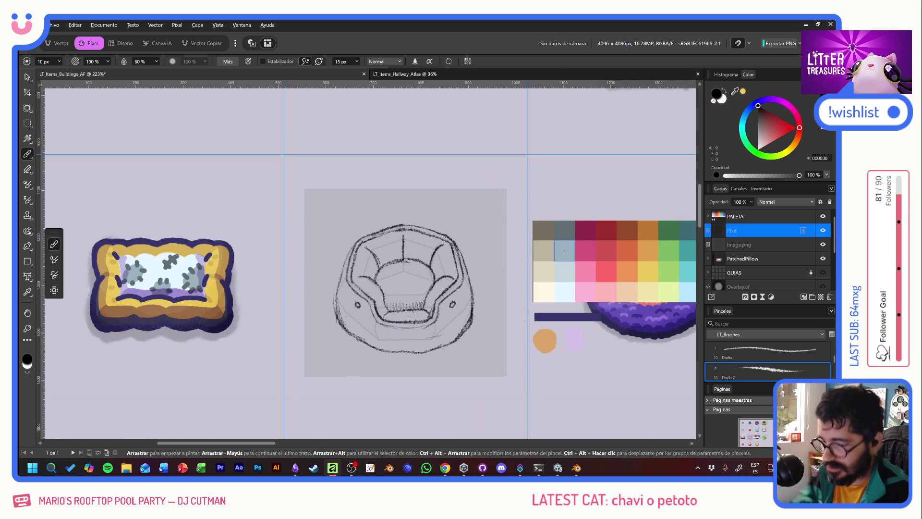
drag(520, 282, 311, 251)
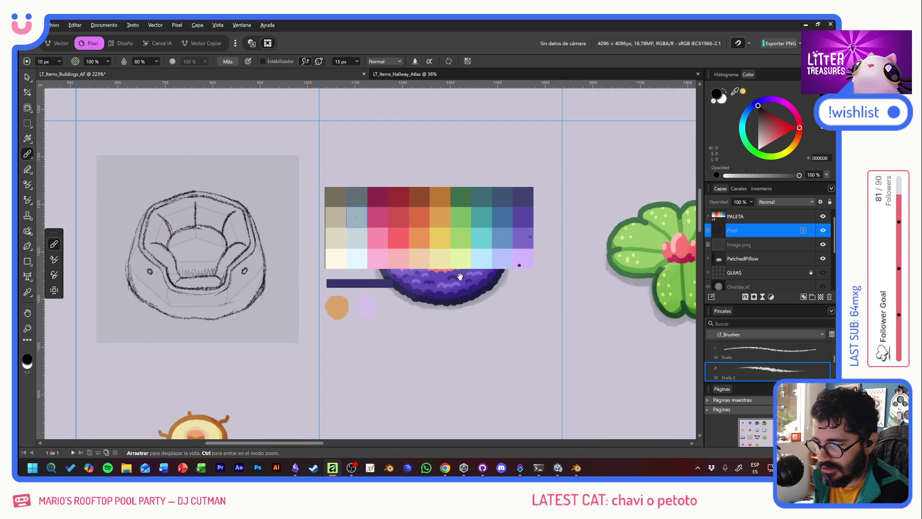
mouse_move(513, 281)
mouse_down()
mouse_move(297, 283)
mouse_move(508, 282)
mouse_up()
mouse_move(317, 285)
mouse_down()
mouse_move(505, 287)
mouse_move(564, 299)
mouse_up()
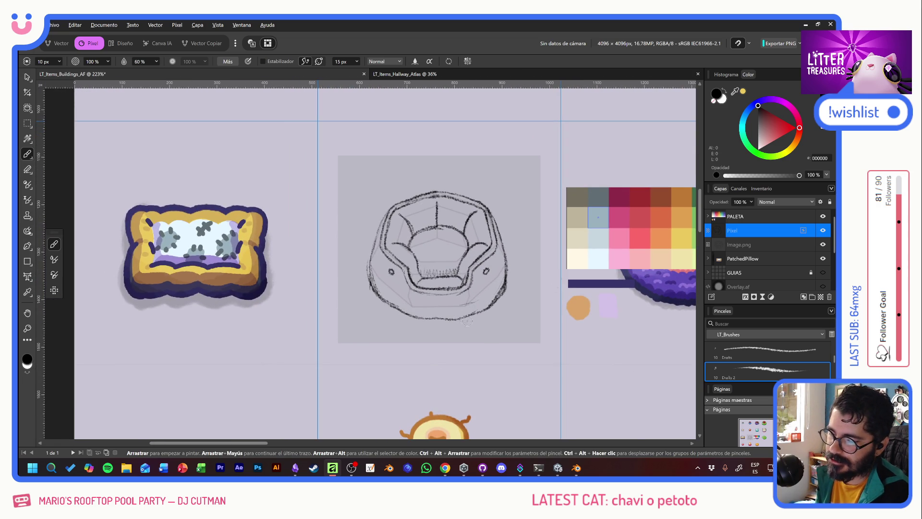
key(alt+Tab)
key(alt+Tab)
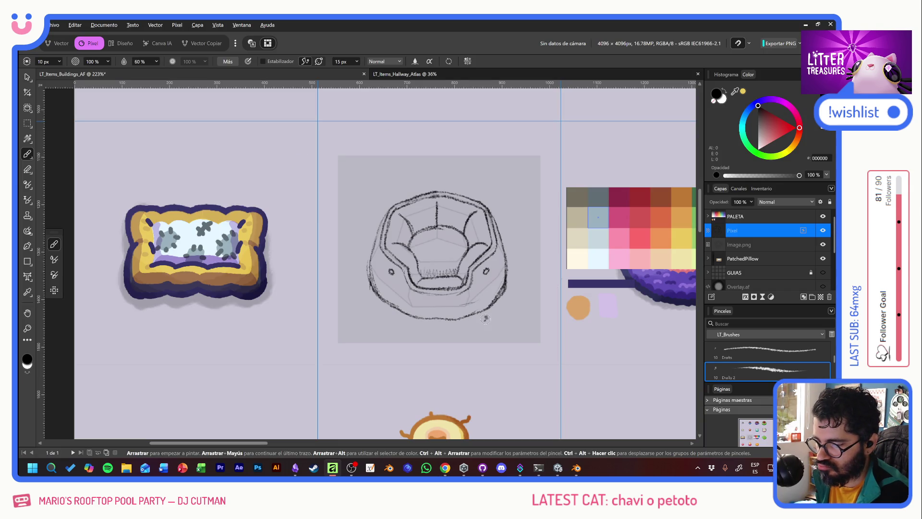
key(ctrl+z)
key(ctrl+z)
key(ctrl+z)
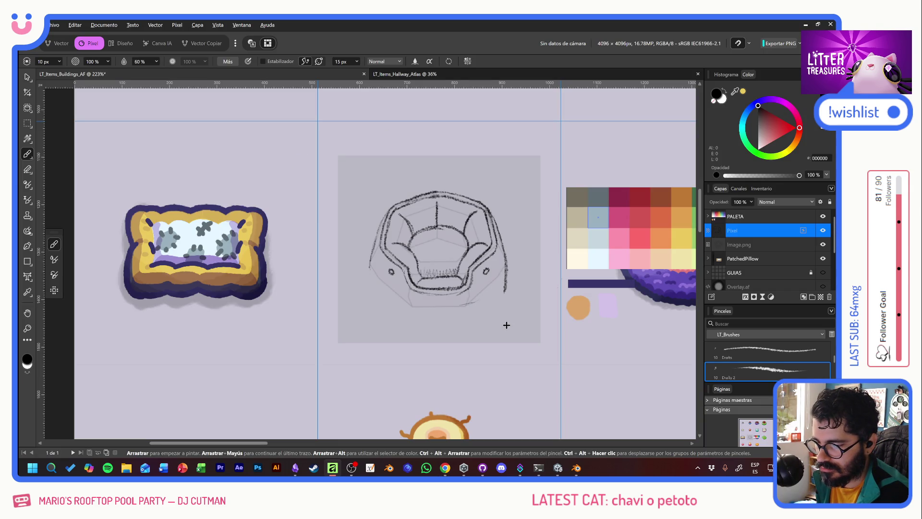
Redraw the bed's right side, bottom curve and left side as firmer pencil lines.
scroll(498, 306, up, 3)
scroll(500, 309, down, 2)
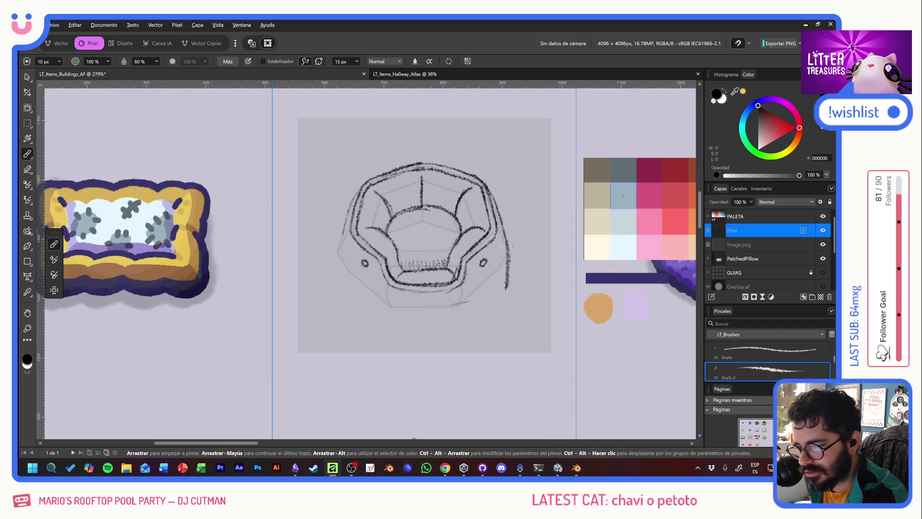
mouse_move(499, 277)
mouse_down()
mouse_move(507, 289)
mouse_move(446, 314)
mouse_move(382, 314)
mouse_move(338, 259)
mouse_up()
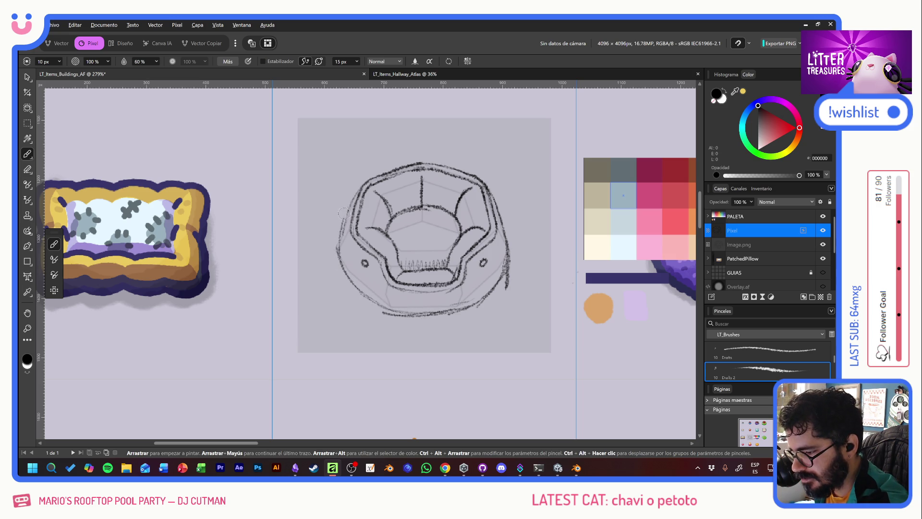
mouse_move(344, 213)
mouse_down()
mouse_move(350, 285)
mouse_move(388, 307)
mouse_up()
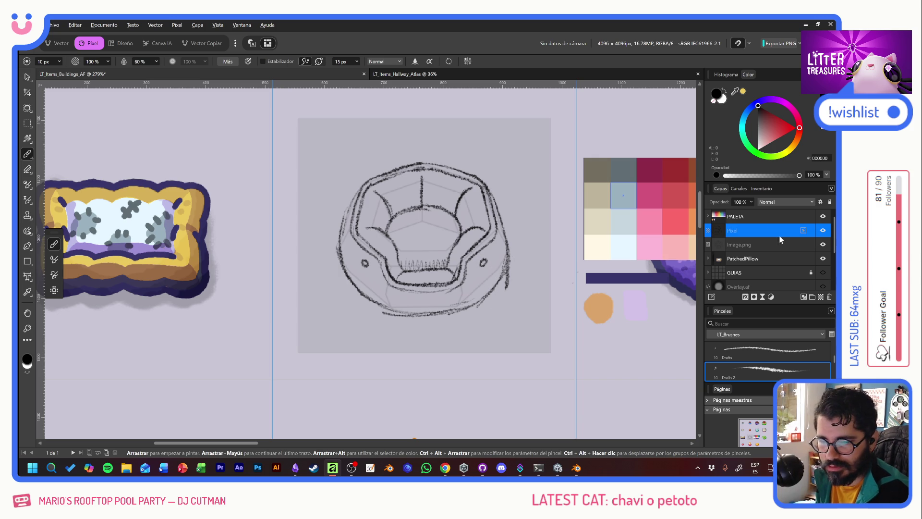
Fade the sketch layer to 14%, hide Image.png, and rename the sketch layer 'Draft'.
mouse_move(720, 200)
mouse_down()
mouse_move(518, 196)
mouse_move(405, 181)
mouse_up()
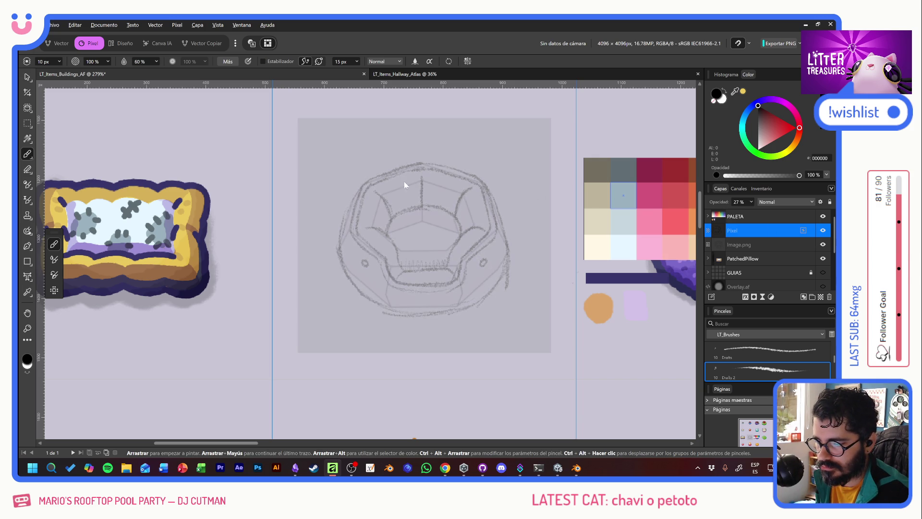
click(822, 245)
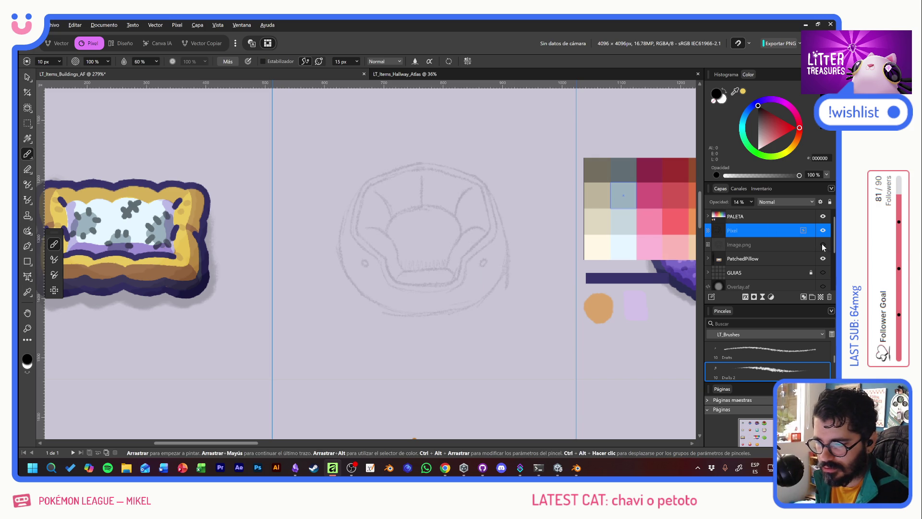
double_click(736, 236)
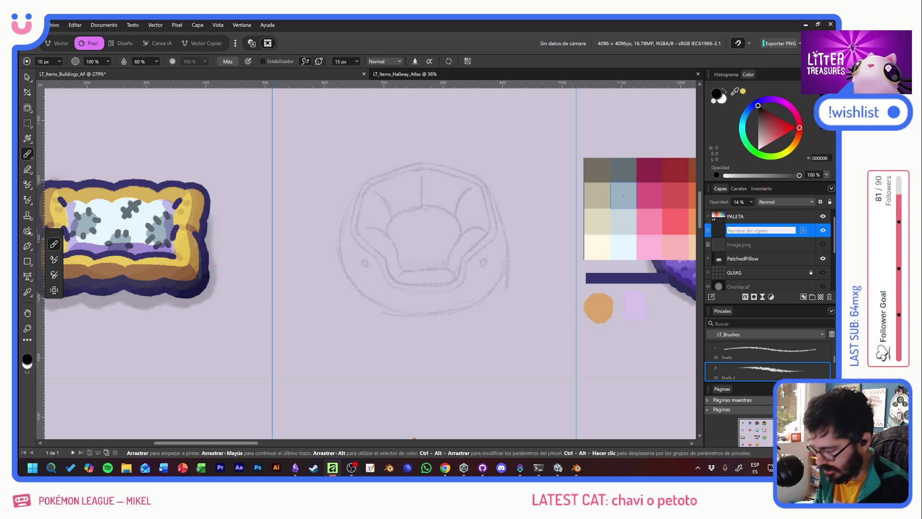
text(Draft)
key(Return)
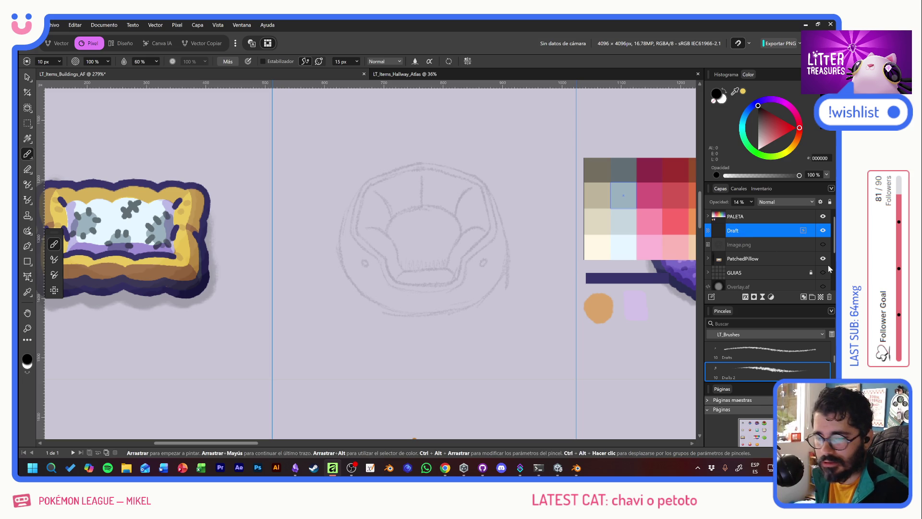
Add a new pixel layer named 'Sil' beneath Draft.
click(821, 297)
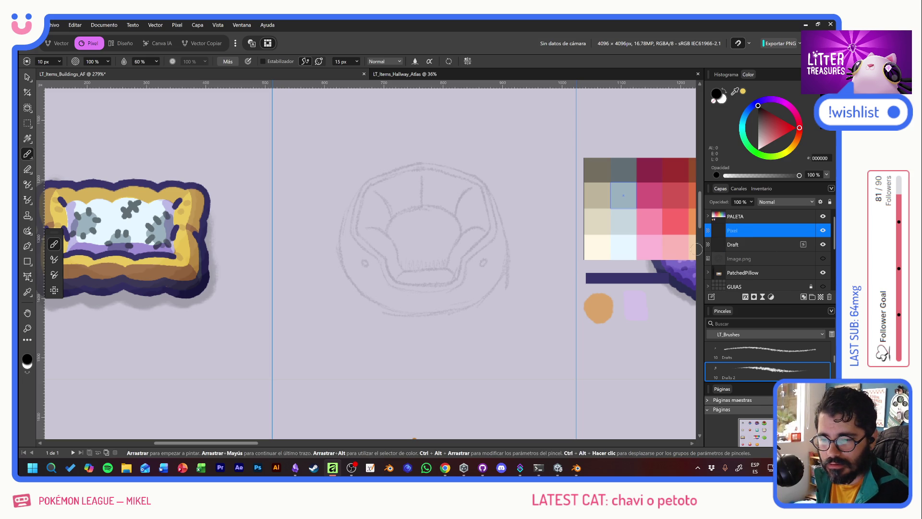
drag(745, 250, 745, 250)
double_click(745, 246)
text(S)
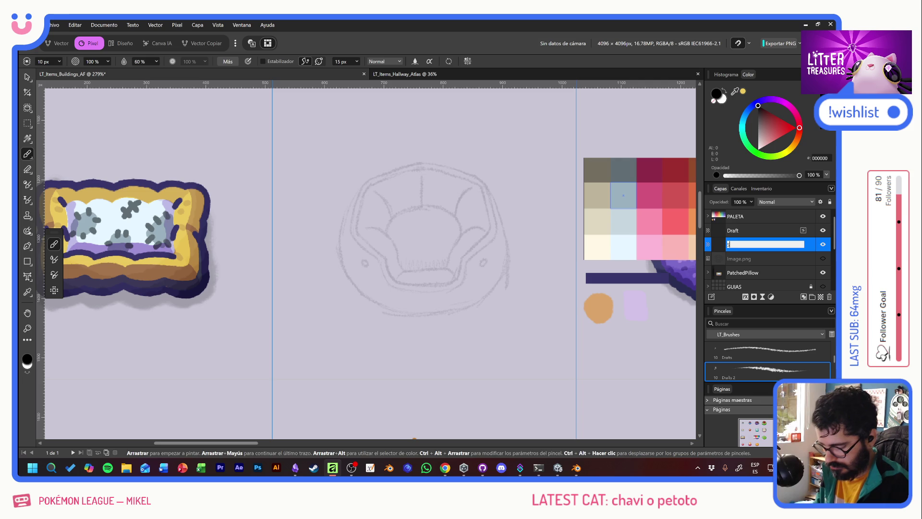
text(il)
key(Return)
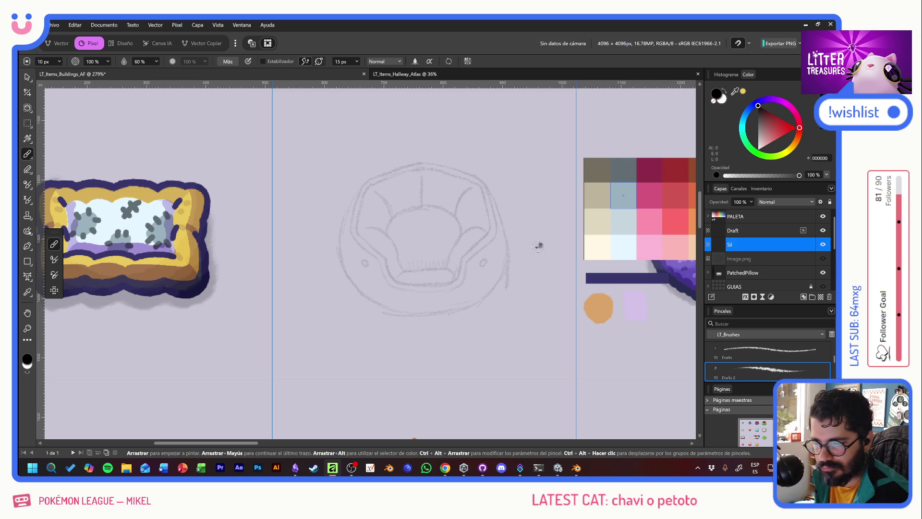
Make white the paint colour and compare against the cat bed reference images.
key(x)
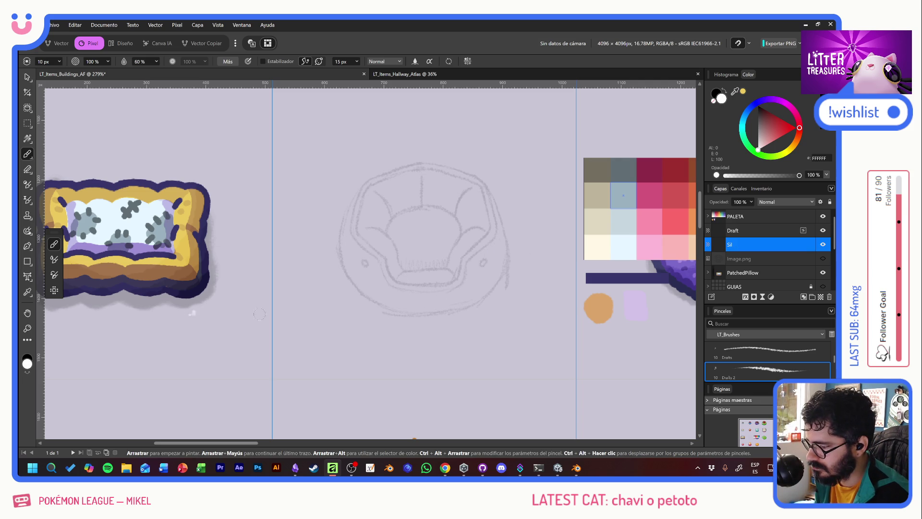
drag(350, 276, 377, 243)
key(ctrl+z)
key(alt+Tab)
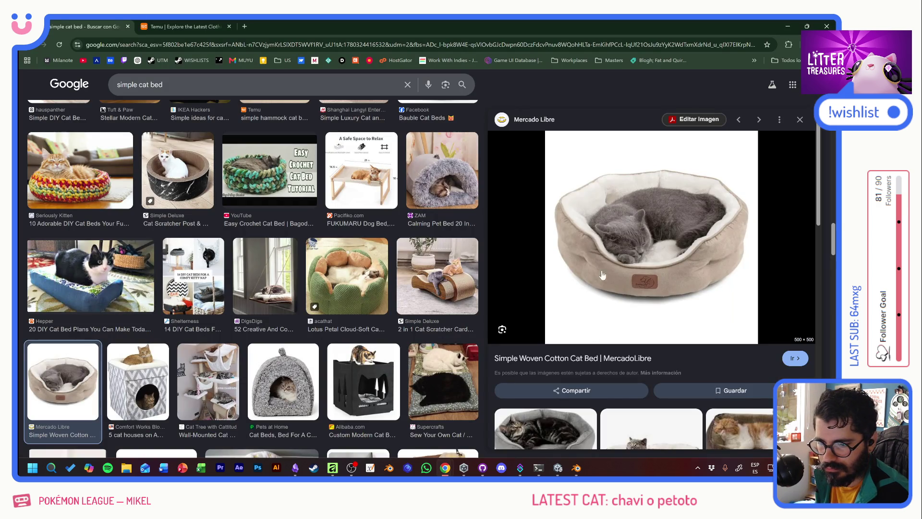
scroll(595, 307, down, 5)
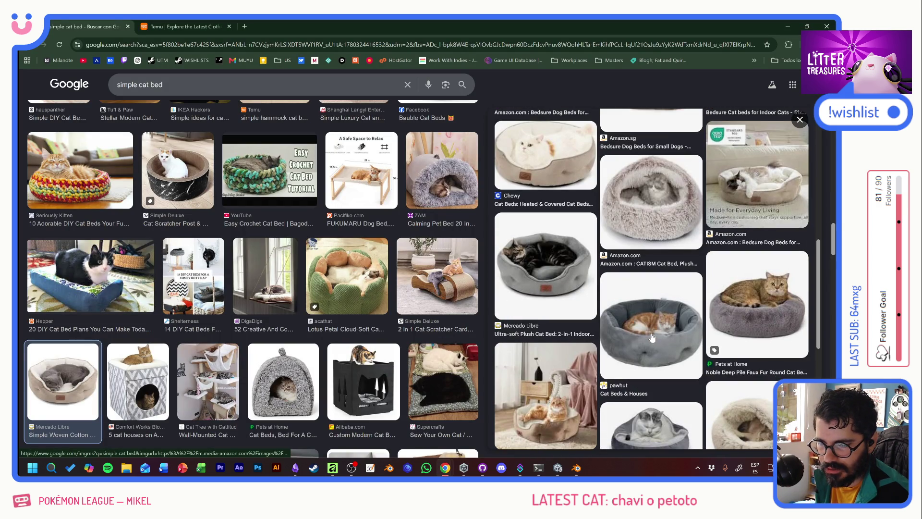
scroll(651, 338, up, 4)
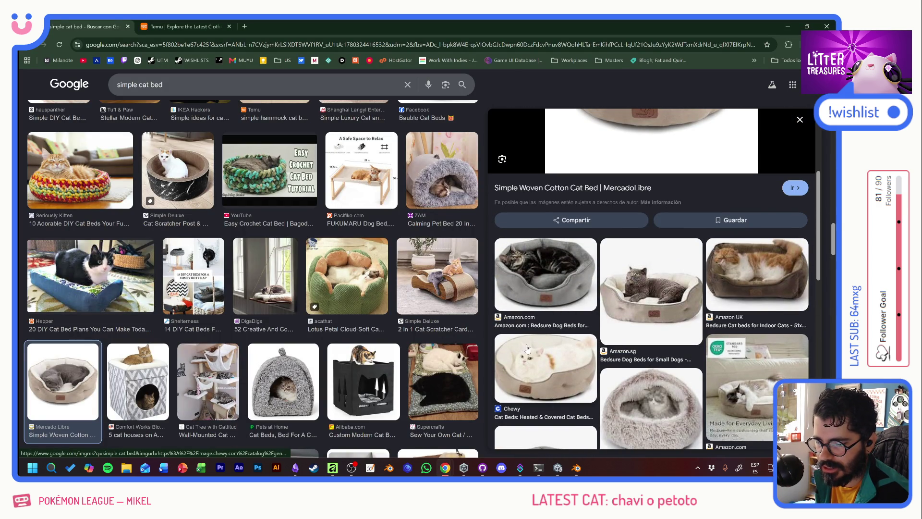
key(alt+Tab)
scroll(451, 269, up, 5)
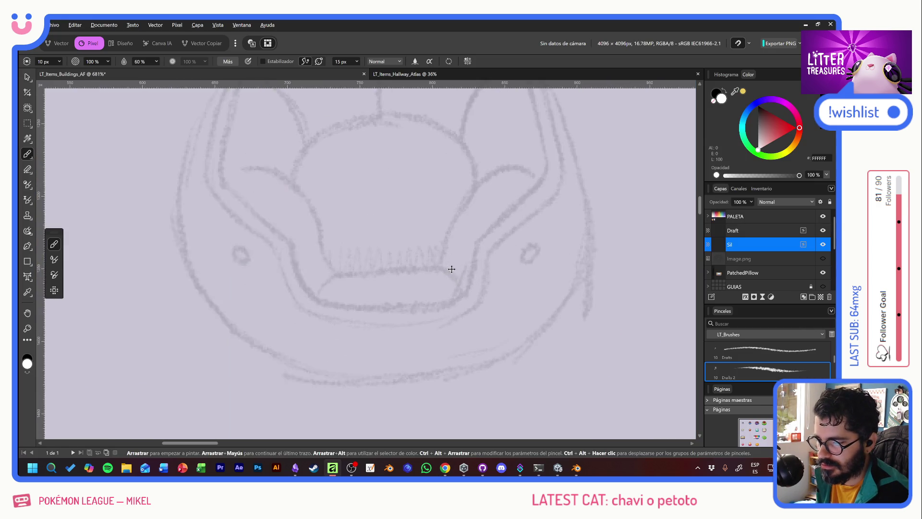
Select the LT_NEW brush from the Brushes panel and undo a looping test stroke.
scroll(449, 260, down, 3)
drag(418, 186, 350, 212)
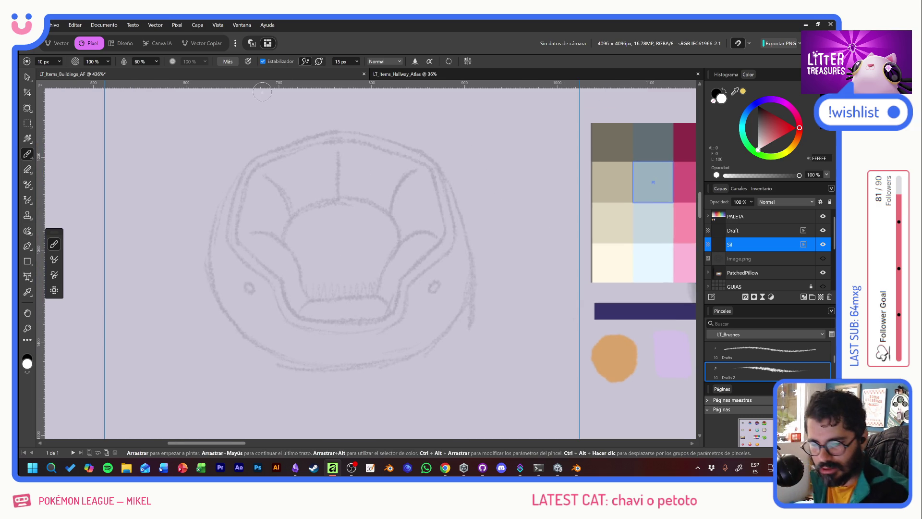
scroll(781, 352, down, 3)
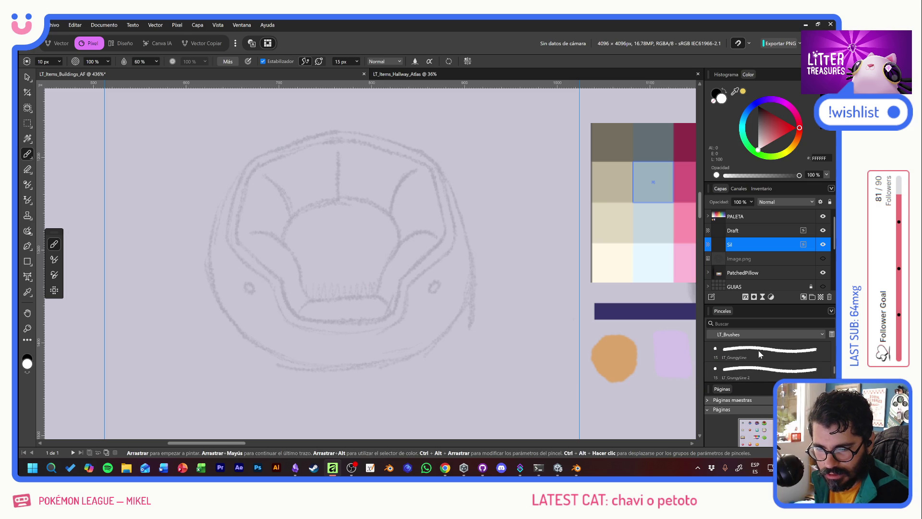
scroll(759, 354, up, 1)
click(768, 351)
mouse_move(357, 258)
mouse_down()
mouse_move(268, 263)
mouse_move(430, 353)
mouse_up()
key(ctrl+z)
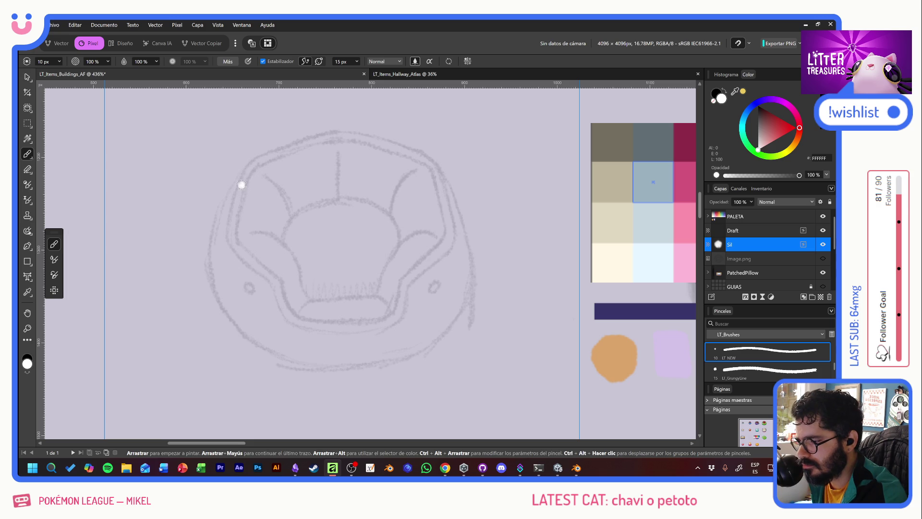
Paint a white outline around the bed's edges, including the right side and top.
mouse_move(240, 185)
mouse_down()
mouse_move(255, 163)
mouse_move(274, 164)
mouse_move(238, 185)
mouse_move(223, 214)
mouse_move(213, 295)
mouse_move(304, 363)
mouse_move(381, 360)
mouse_move(433, 336)
mouse_move(462, 278)
mouse_move(437, 215)
mouse_up()
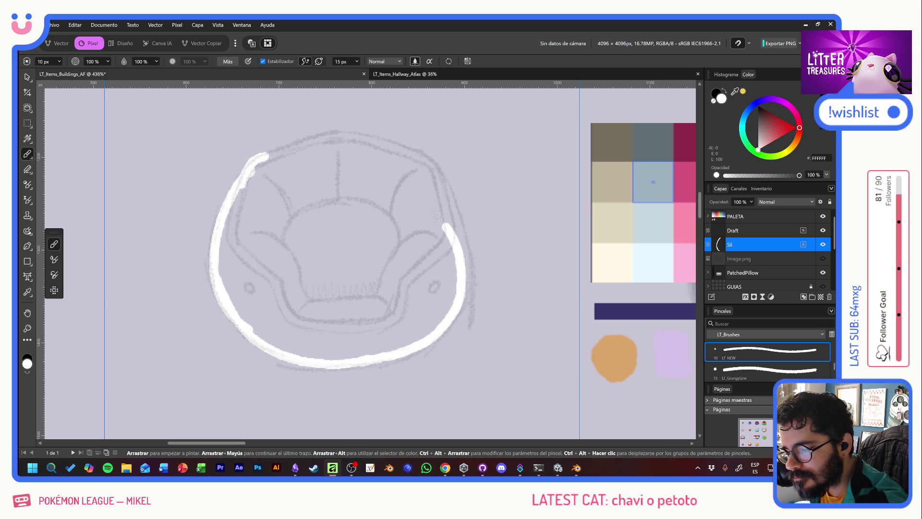
mouse_move(452, 311)
mouse_down()
mouse_move(465, 271)
mouse_move(456, 222)
mouse_move(434, 170)
mouse_move(394, 159)
mouse_up()
click(427, 192)
key(ctrl+z)
mouse_move(438, 190)
mouse_down()
mouse_move(427, 158)
mouse_move(329, 130)
mouse_move(288, 144)
mouse_move(247, 182)
mouse_up()
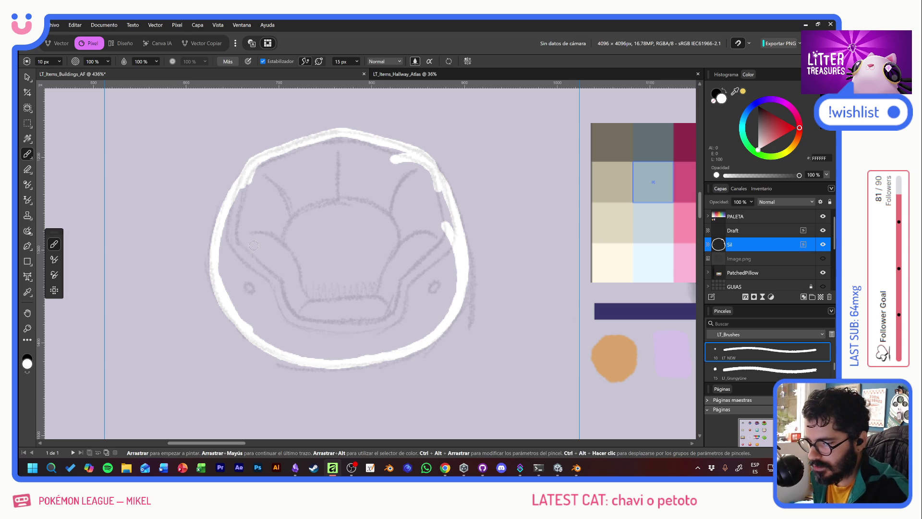
Turn off the Stabilizer and fill the bed's entire interior and bottom edge with white.
click(263, 62)
mouse_move(215, 264)
mouse_down()
mouse_move(226, 278)
mouse_move(240, 226)
mouse_move(264, 308)
mouse_move(277, 228)
mouse_move(296, 312)
mouse_move(319, 230)
mouse_move(339, 317)
mouse_move(359, 304)
mouse_move(423, 310)
mouse_move(440, 256)
mouse_move(453, 281)
mouse_up()
mouse_move(229, 207)
mouse_down()
mouse_move(243, 190)
mouse_move(236, 219)
mouse_move(268, 192)
mouse_move(307, 235)
mouse_move(328, 181)
mouse_move(350, 230)
mouse_move(370, 192)
mouse_move(390, 225)
mouse_move(410, 221)
mouse_move(426, 197)
mouse_move(445, 231)
mouse_move(449, 206)
mouse_move(454, 236)
mouse_up()
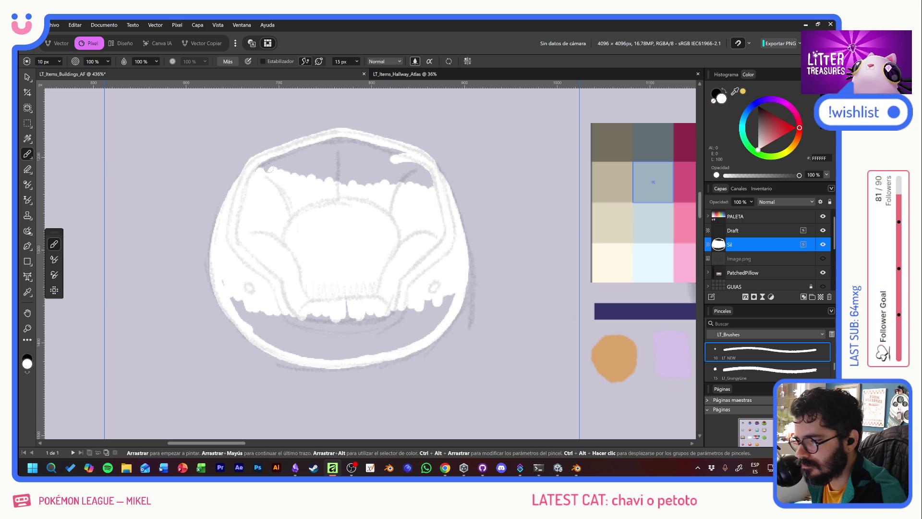
mouse_move(269, 169)
mouse_down()
mouse_move(280, 158)
mouse_move(331, 171)
mouse_move(376, 162)
mouse_up()
mouse_move(396, 193)
mouse_down()
mouse_move(428, 172)
mouse_move(363, 144)
mouse_move(329, 140)
mouse_move(320, 154)
mouse_move(300, 151)
mouse_up()
mouse_move(361, 157)
mouse_down()
mouse_move(391, 155)
mouse_move(336, 147)
mouse_move(386, 154)
mouse_up()
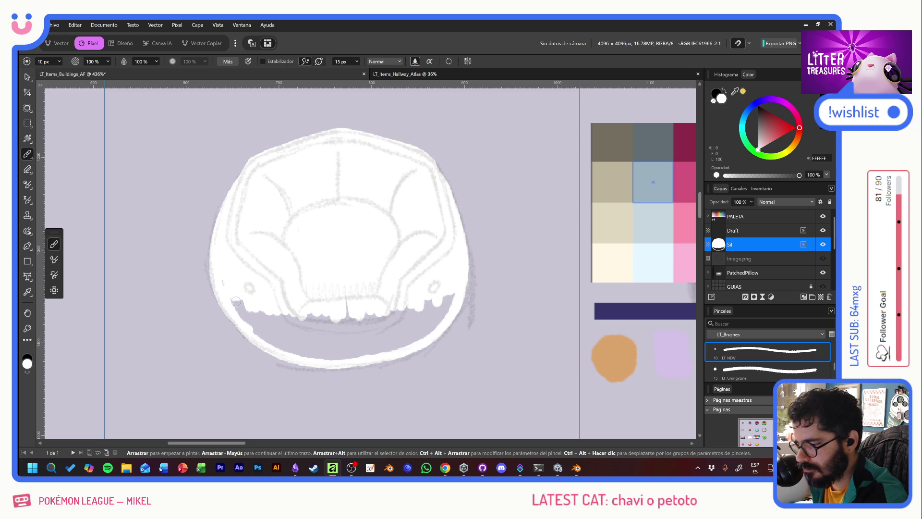
mouse_move(222, 277)
mouse_down()
mouse_move(264, 338)
mouse_move(265, 308)
mouse_move(295, 345)
mouse_move(312, 317)
mouse_move(335, 349)
mouse_move(355, 322)
mouse_move(361, 336)
mouse_move(366, 302)
mouse_move(389, 315)
mouse_move(422, 310)
mouse_move(432, 288)
mouse_move(449, 302)
mouse_move(455, 292)
mouse_move(438, 317)
mouse_move(383, 336)
mouse_up()
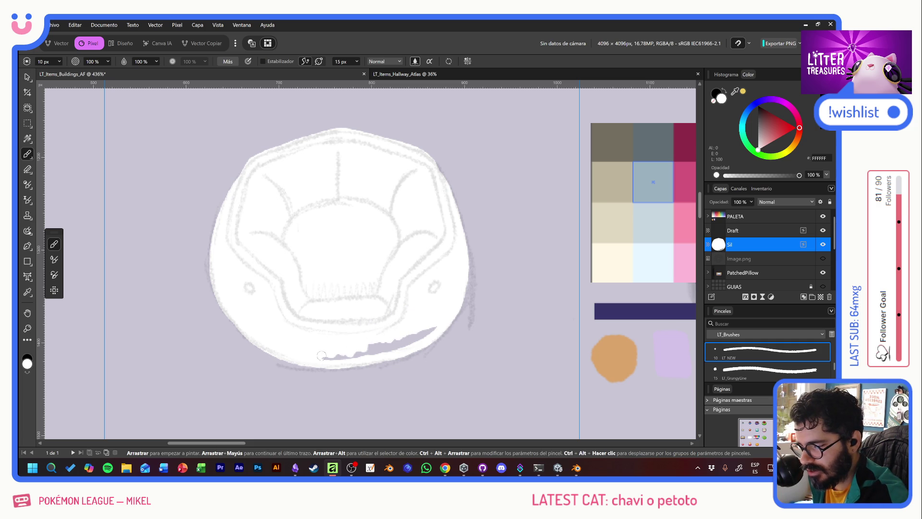
mouse_move(319, 357)
mouse_down()
mouse_move(368, 353)
mouse_move(446, 315)
mouse_move(402, 343)
mouse_move(425, 331)
mouse_up()
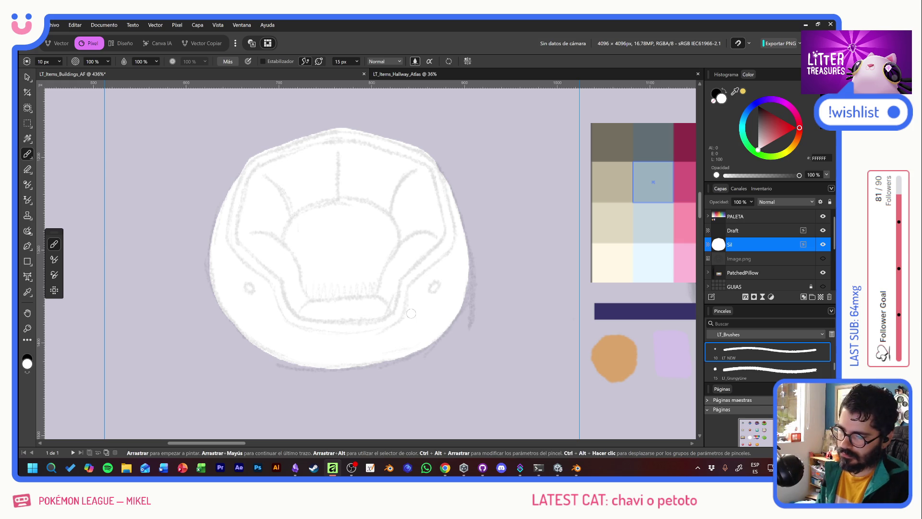
mouse_move(330, 357)
mouse_down()
mouse_move(367, 364)
mouse_move(426, 343)
mouse_move(452, 310)
mouse_up()
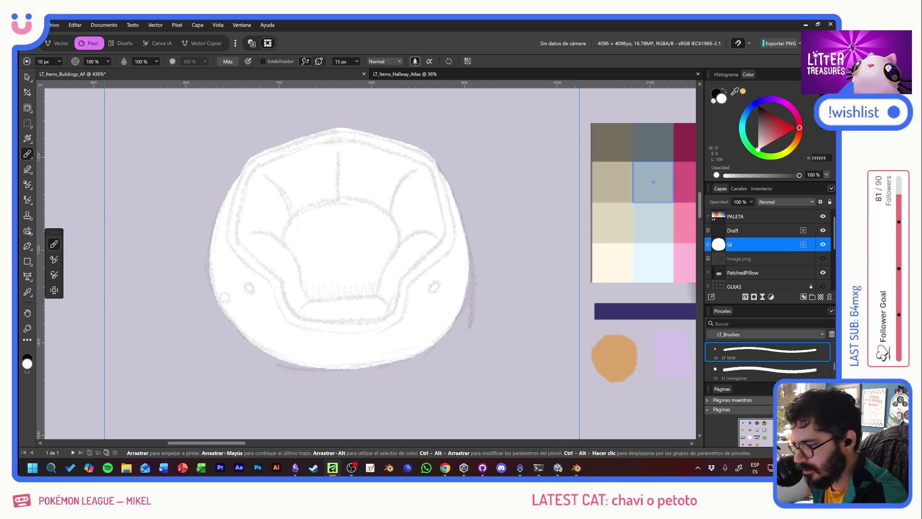
drag(230, 315, 264, 344)
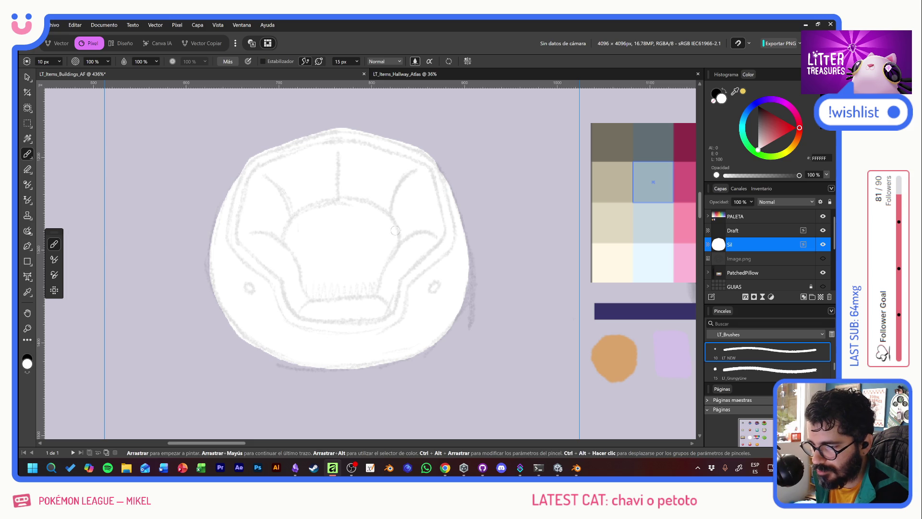
Name the new layer 'FixedColor', pick the cream swatch, and nest it inside Sil.
click(820, 297)
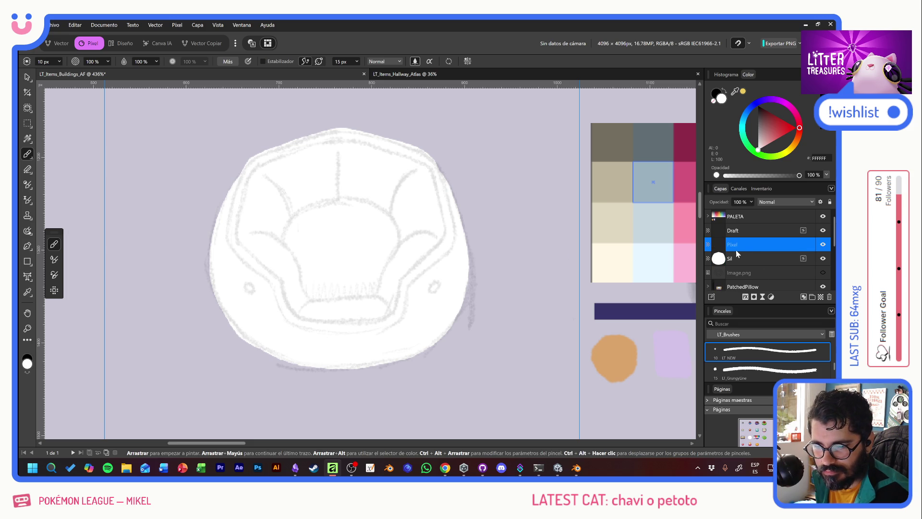
double_click(735, 244)
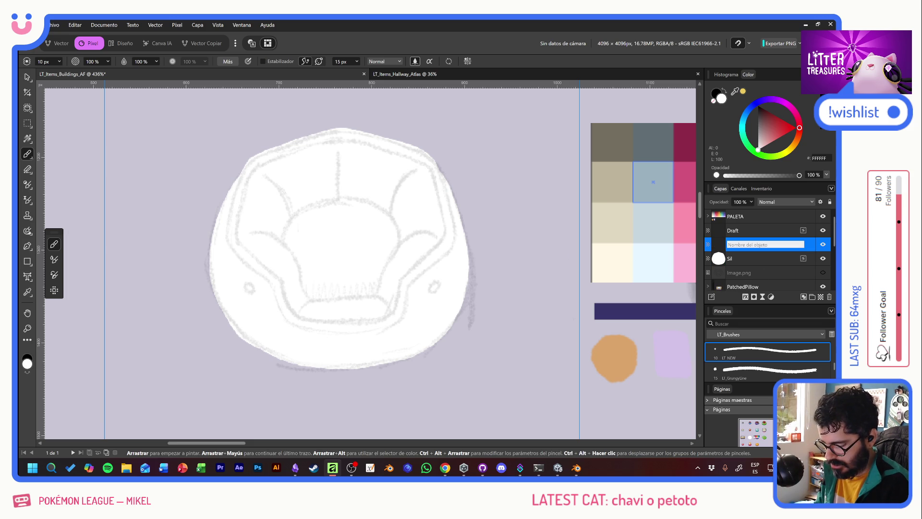
text(FixedColor)
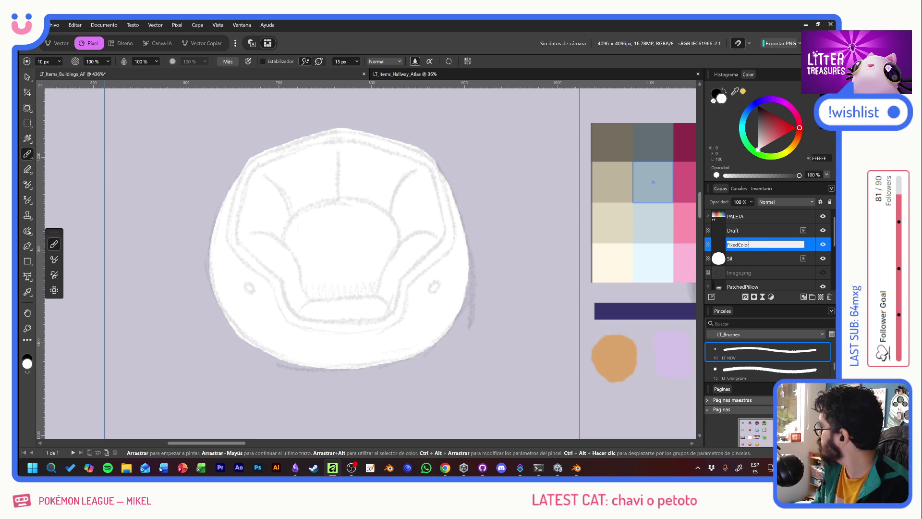
key(Return)
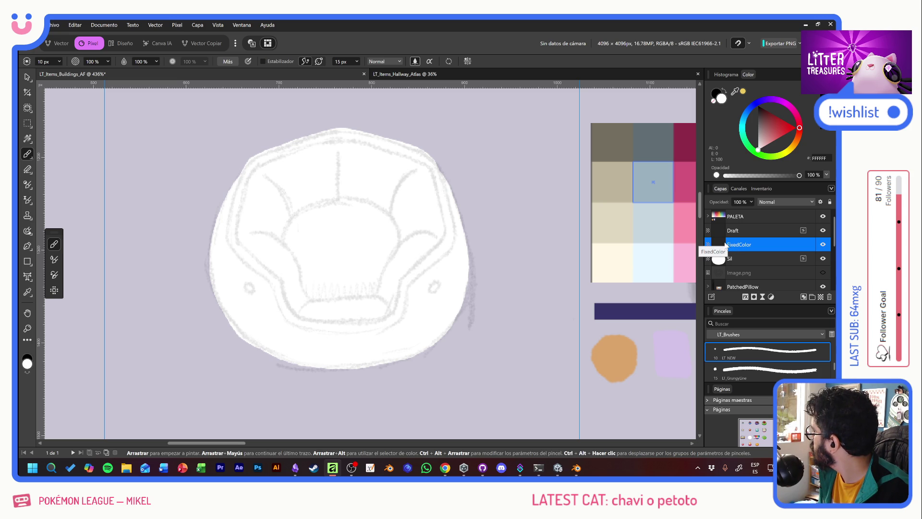
alt+click(605, 256)
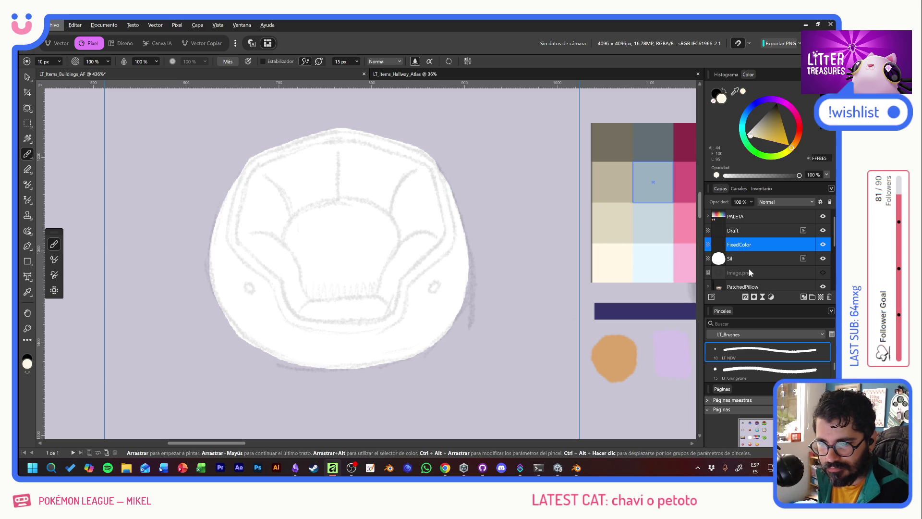
drag(755, 244, 755, 257)
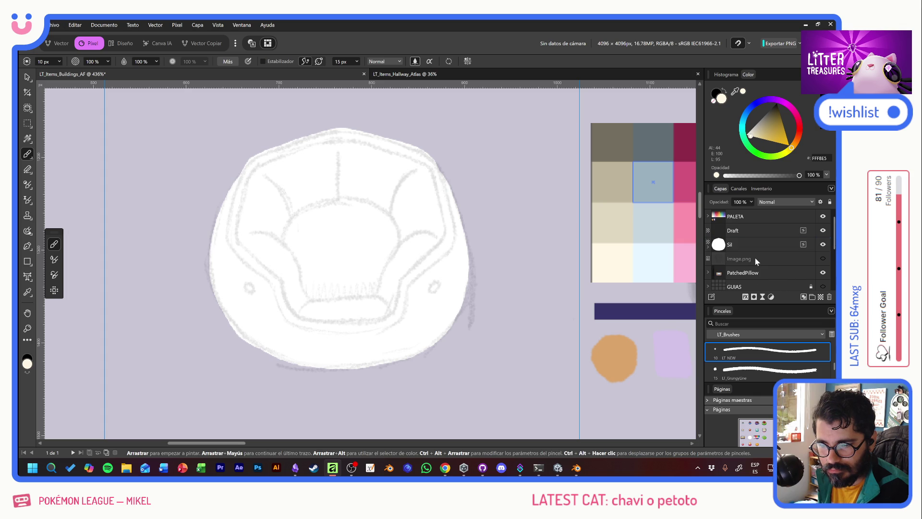
click(708, 247)
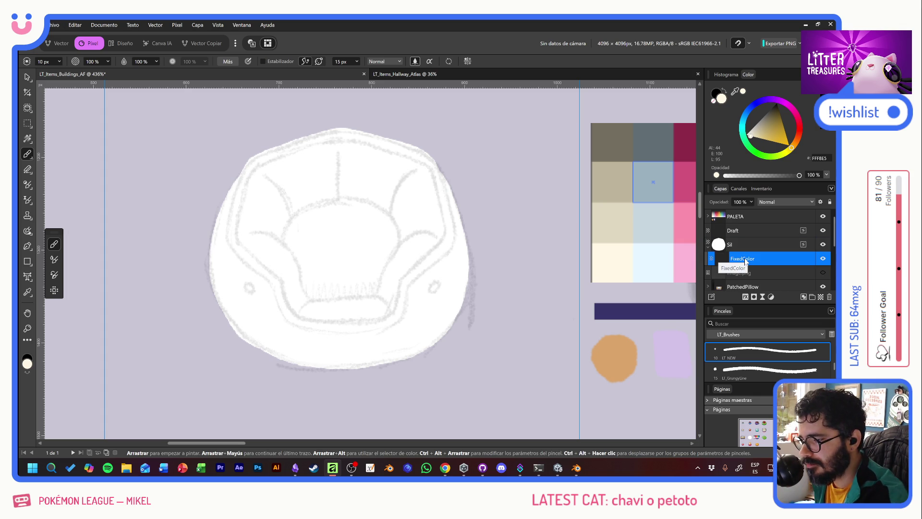
Outline the inner cushion in cream along its left, bottom, right and top edges.
drag(259, 172, 252, 185)
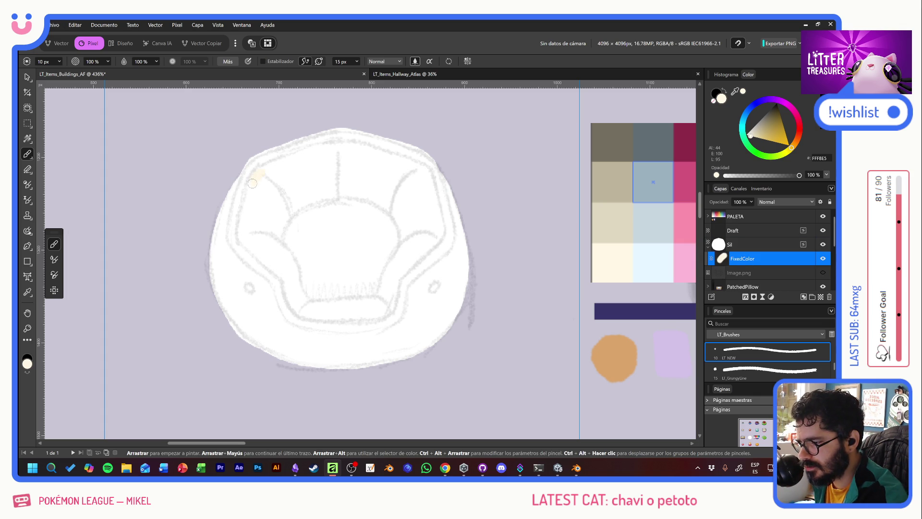
key(ctrl+z)
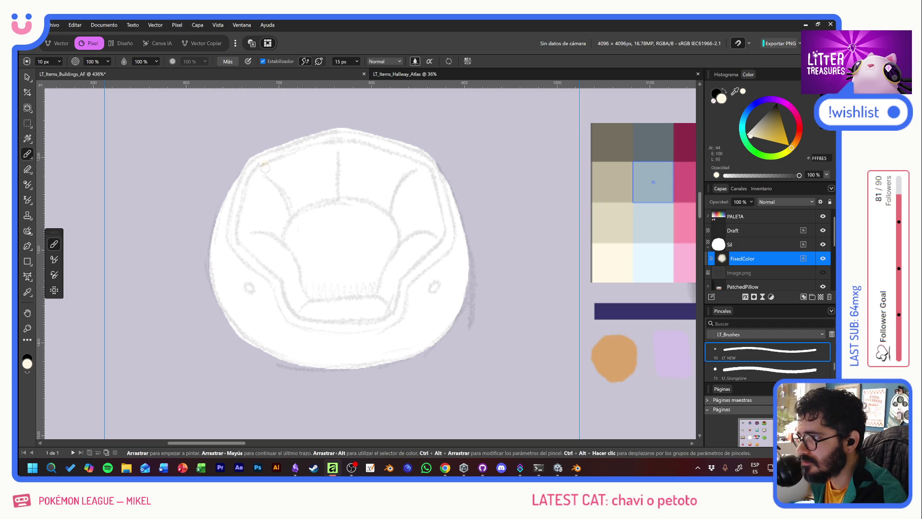
mouse_move(258, 171)
mouse_down()
mouse_move(242, 243)
mouse_move(317, 317)
mouse_up()
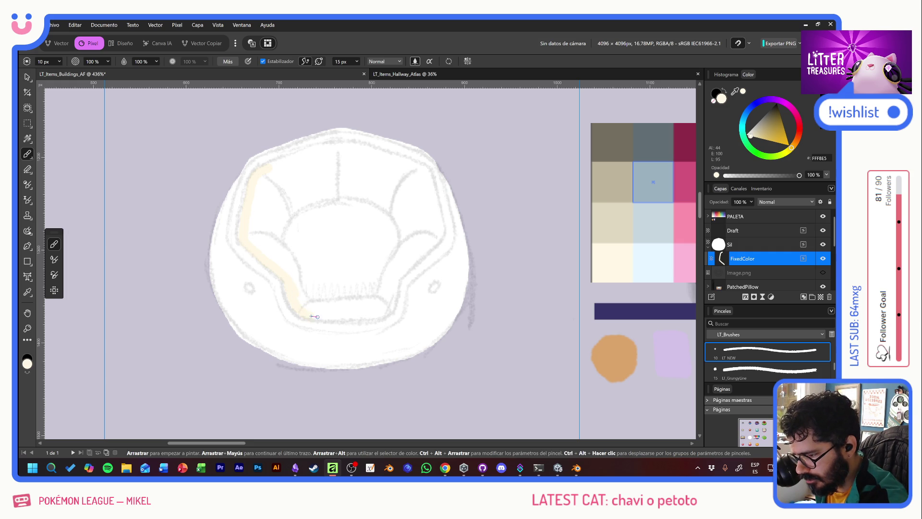
mouse_move(287, 279)
mouse_down()
mouse_move(293, 303)
mouse_move(318, 318)
mouse_move(365, 318)
mouse_move(387, 311)
mouse_move(395, 280)
mouse_move(379, 313)
mouse_up()
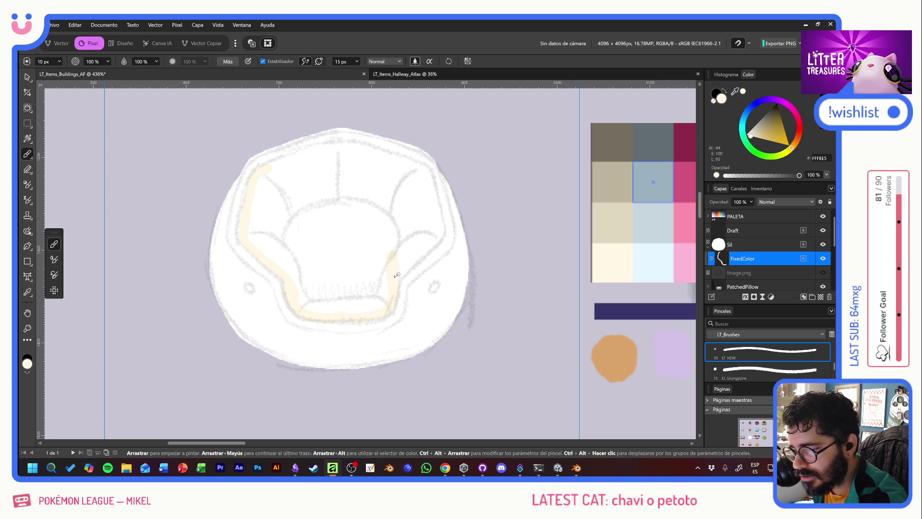
drag(396, 276, 440, 221)
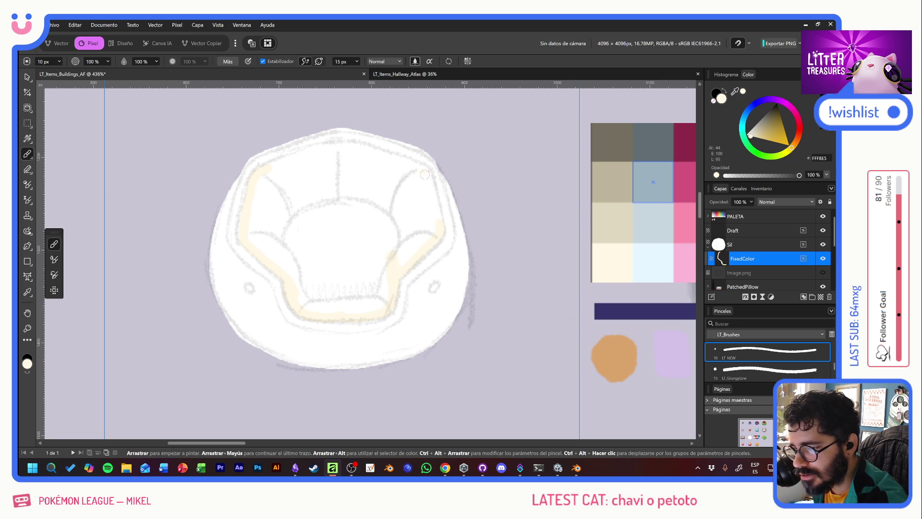
drag(416, 166, 436, 231)
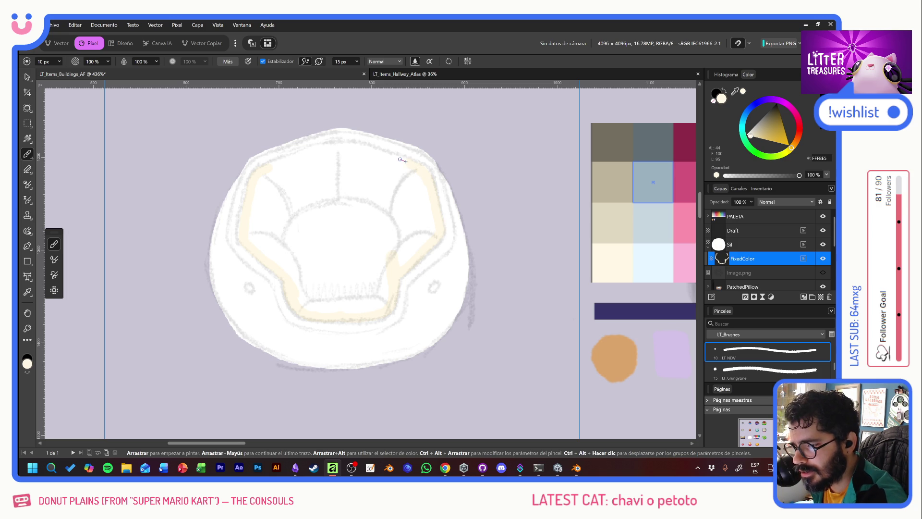
mouse_move(370, 150)
mouse_down()
mouse_move(327, 147)
mouse_move(261, 171)
mouse_up()
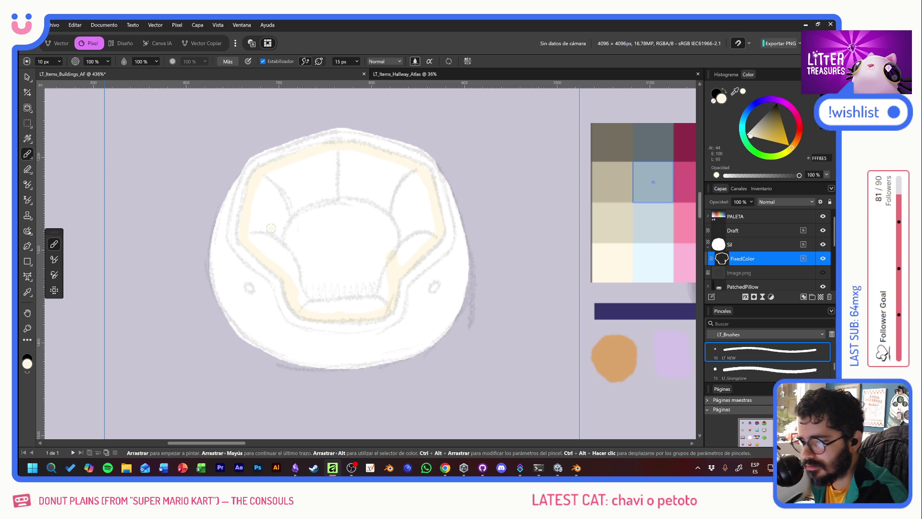
Turn off the Estabilizador and fill the remaining white patches of the cushion with cream.
click(262, 62)
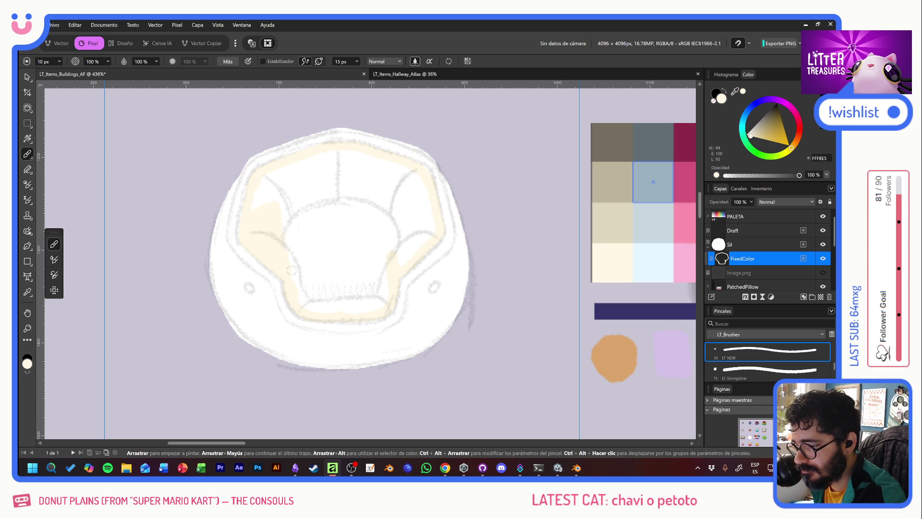
mouse_move(340, 278)
mouse_down()
mouse_move(351, 233)
mouse_move(374, 226)
mouse_move(402, 258)
mouse_move(422, 243)
mouse_move(423, 181)
mouse_up()
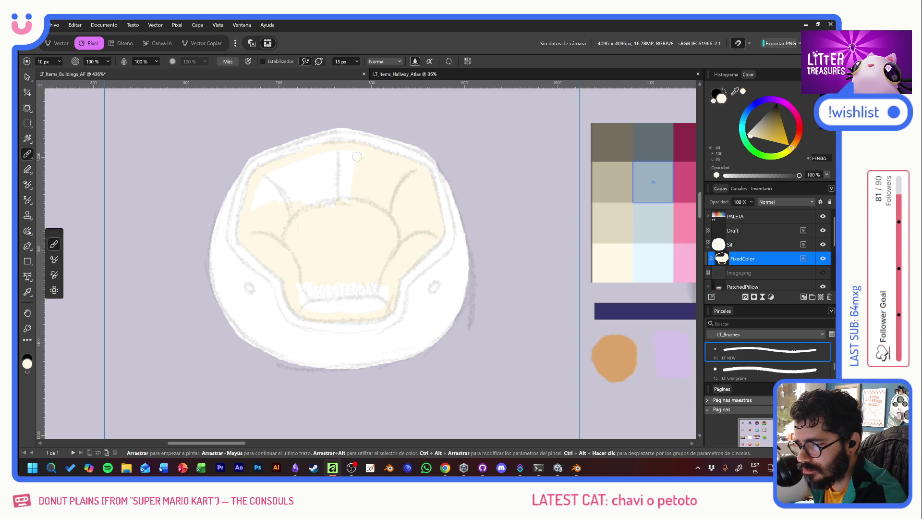
mouse_move(336, 216)
mouse_down()
mouse_move(322, 178)
mouse_move(308, 215)
mouse_move(254, 212)
mouse_up()
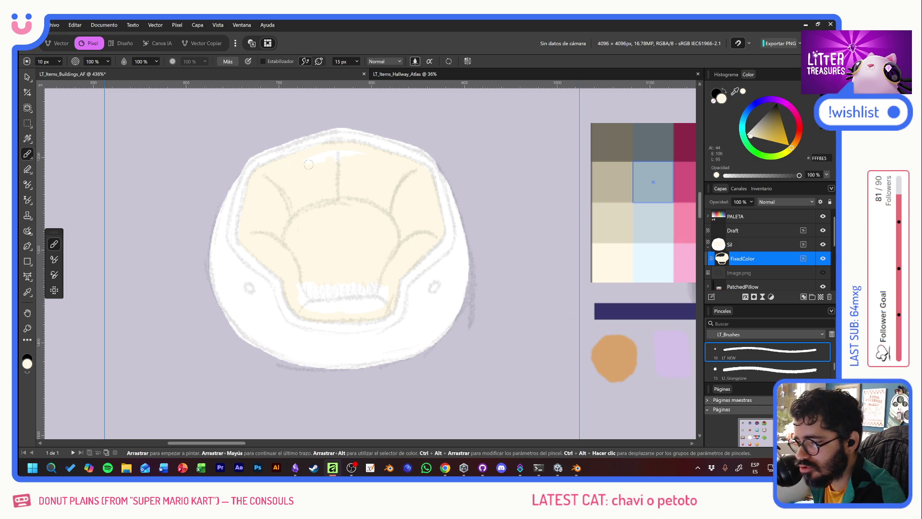
drag(308, 164, 360, 154)
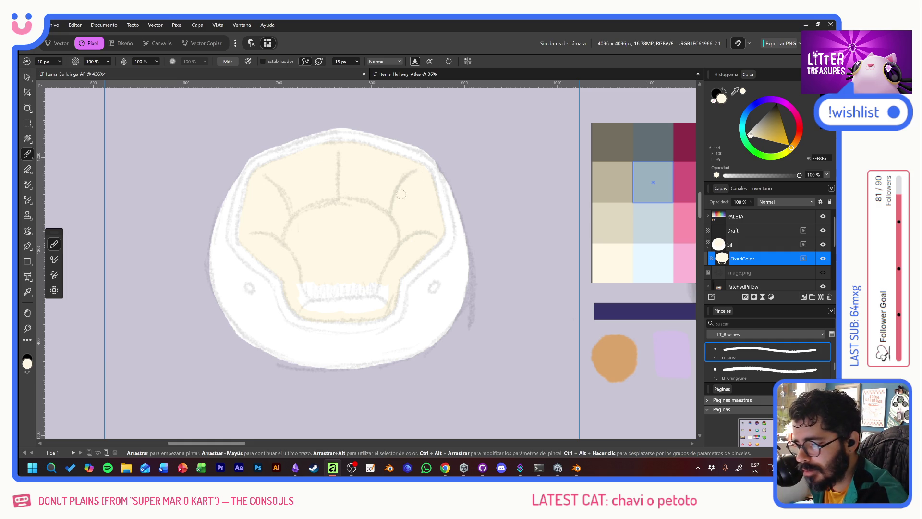
mouse_move(304, 299)
mouse_down()
mouse_move(355, 312)
mouse_move(385, 288)
mouse_up()
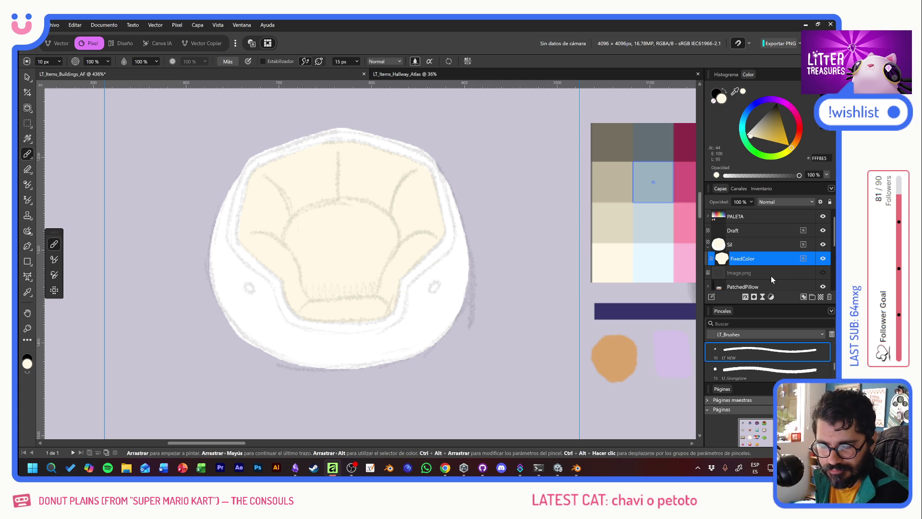
Add a Multiplicar-blended pixel layer with lavender paint and dab shading near the upper-left edge.
click(820, 296)
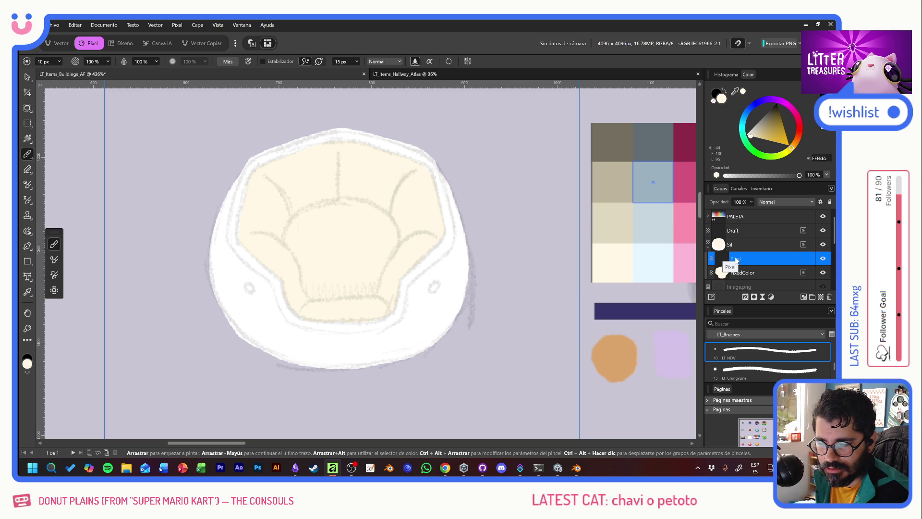
alt+click(670, 349)
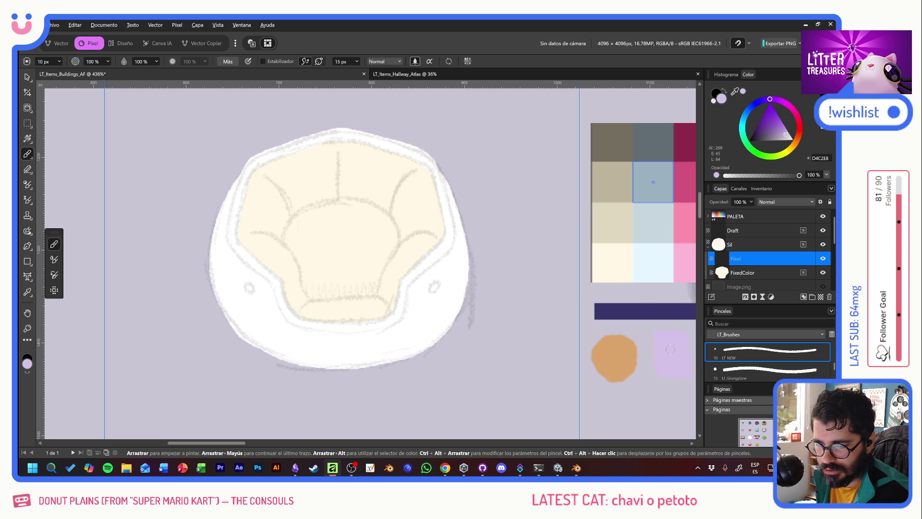
click(761, 203)
click(773, 237)
mouse_move(376, 187)
mouse_down()
mouse_move(413, 259)
mouse_move(311, 365)
mouse_up()
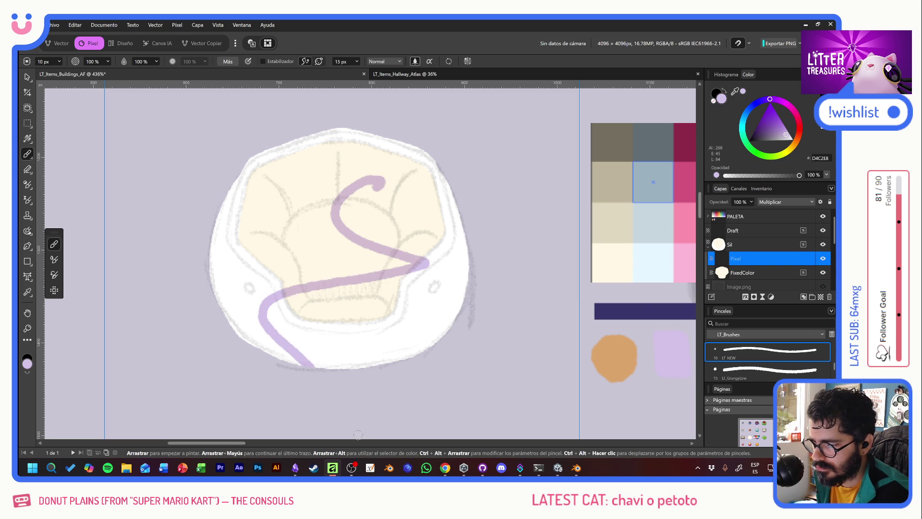
key(ctrl+z)
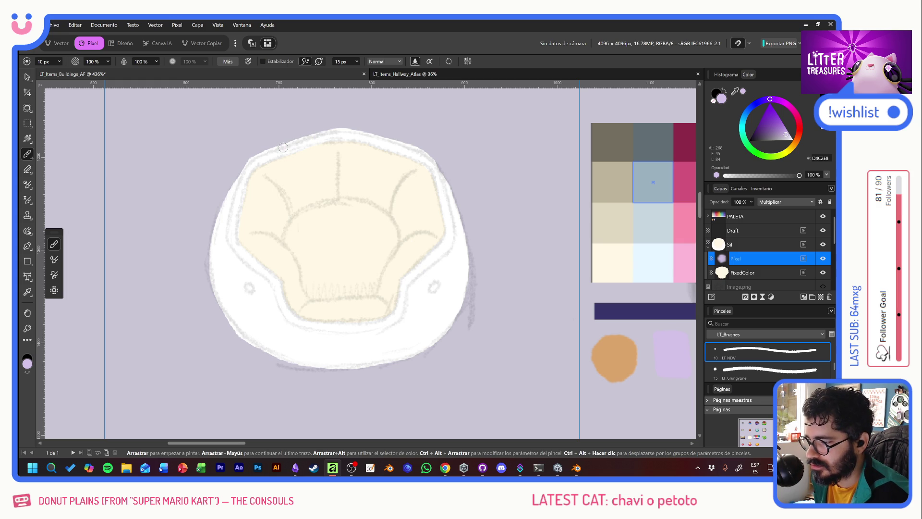
click(283, 147)
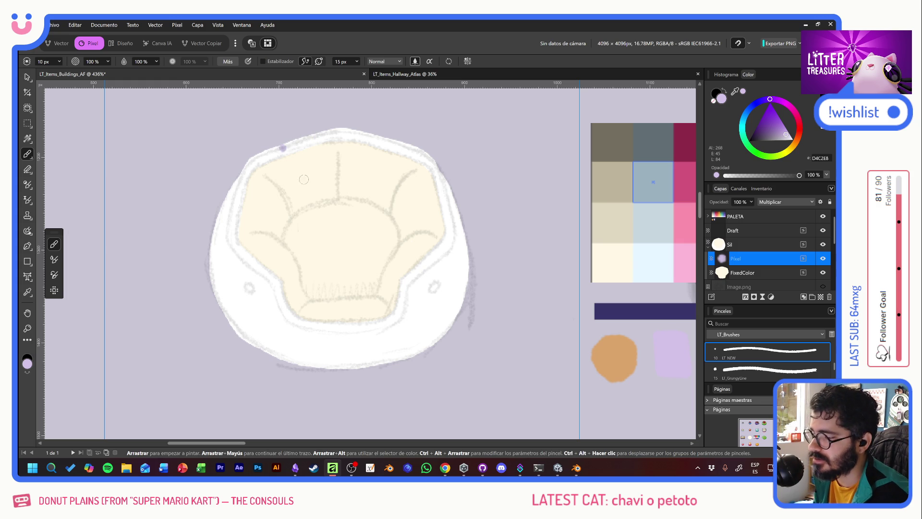
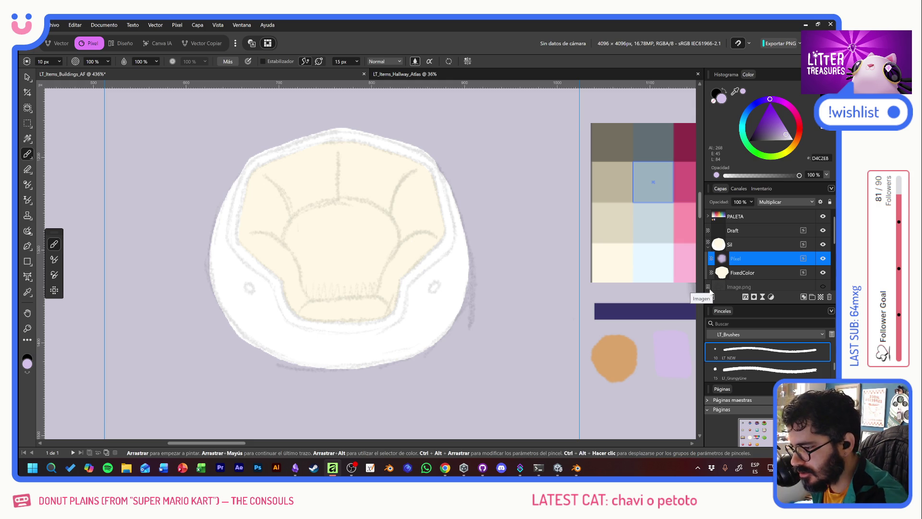
Shade the bed's lower-left, bottom and right edges and lower-right rim lavender.
mouse_move(223, 190)
mouse_down()
mouse_move(211, 247)
mouse_move(245, 317)
mouse_move(305, 355)
mouse_move(209, 254)
mouse_move(259, 348)
mouse_move(242, 327)
mouse_move(310, 372)
mouse_up()
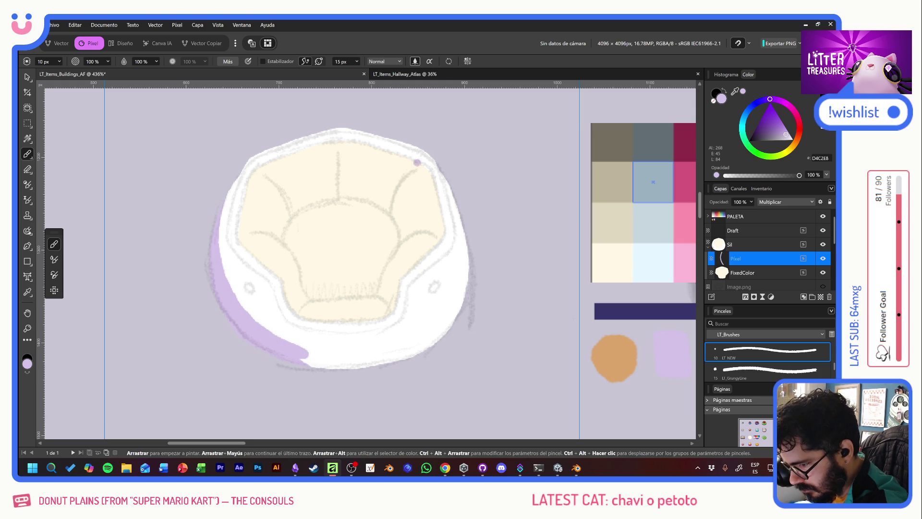
mouse_move(283, 342)
mouse_down()
mouse_move(362, 355)
mouse_move(407, 343)
mouse_move(302, 367)
mouse_move(394, 360)
mouse_move(377, 354)
mouse_move(438, 323)
mouse_move(468, 267)
mouse_up()
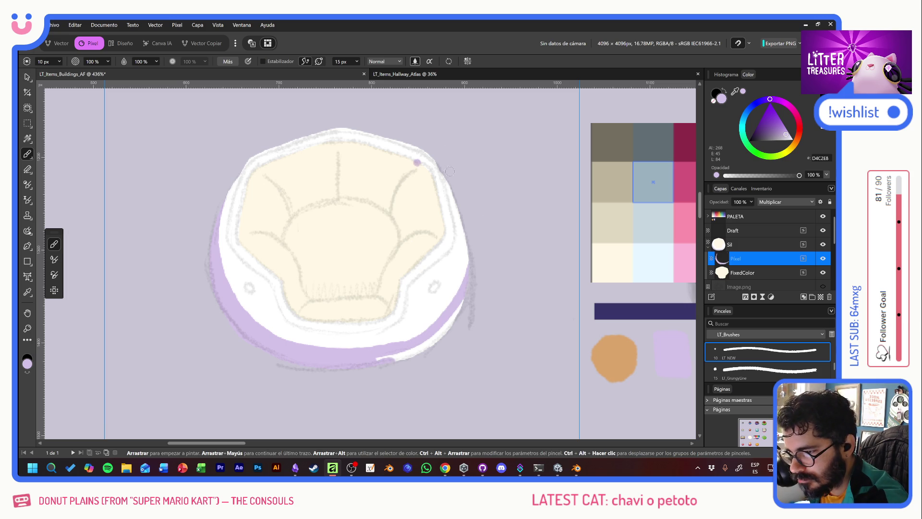
mouse_move(451, 183)
mouse_down()
mouse_move(463, 240)
mouse_move(460, 308)
mouse_move(434, 339)
mouse_up()
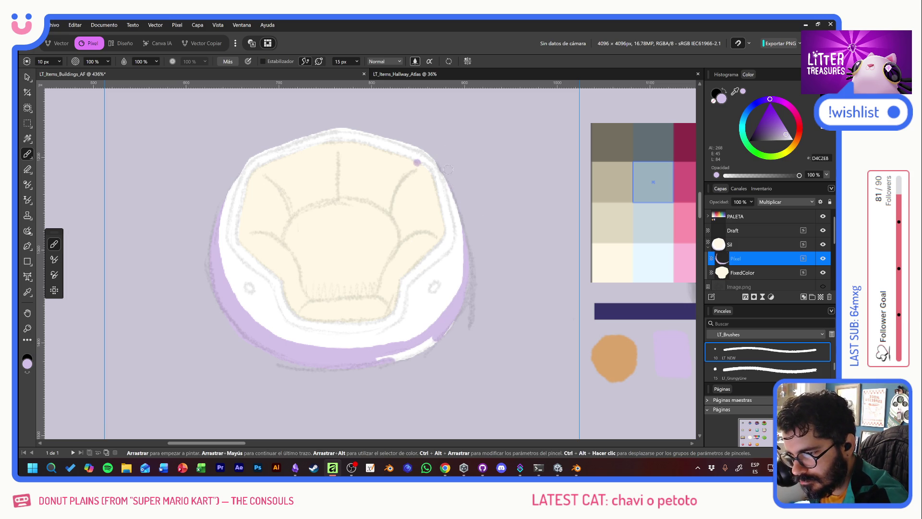
mouse_move(450, 177)
mouse_down()
mouse_move(460, 284)
mouse_move(428, 331)
mouse_move(394, 357)
mouse_move(429, 340)
mouse_up()
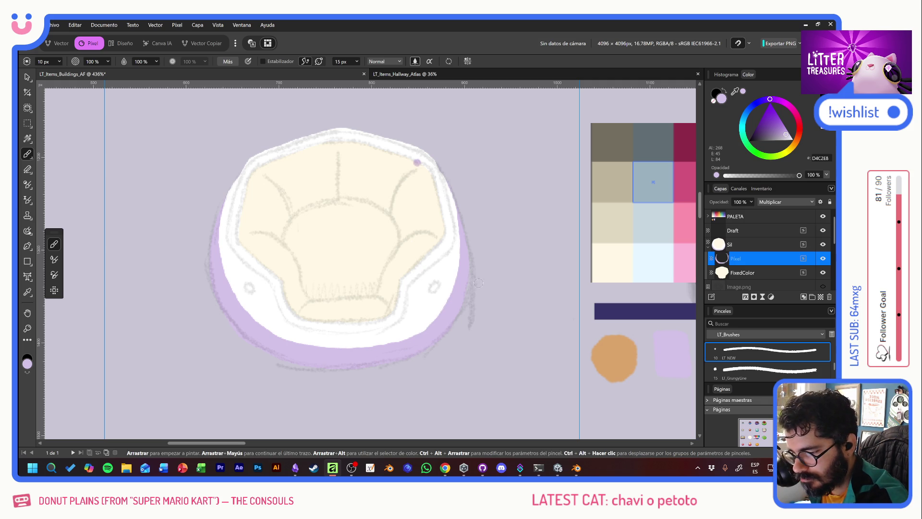
drag(386, 344, 431, 325)
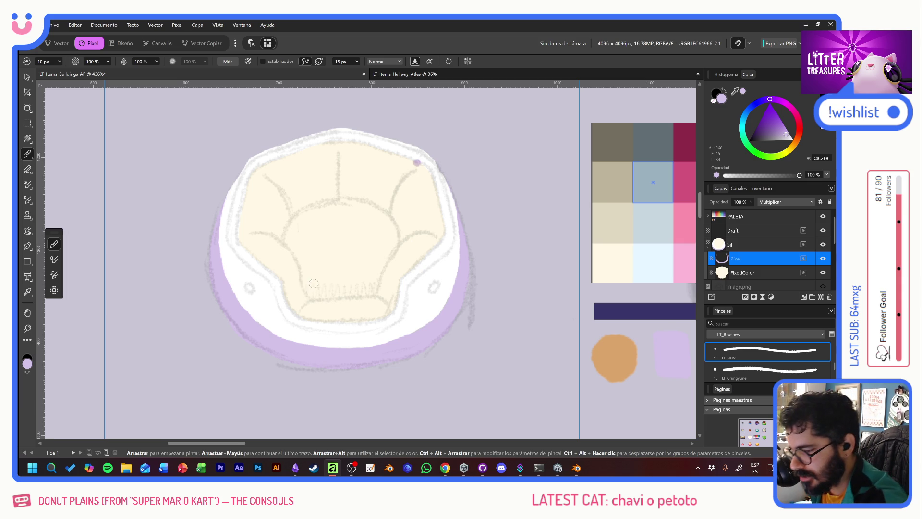
Paint a purple band across the lower inner cushion, redoing the stroke once.
mouse_move(305, 281)
mouse_down()
mouse_move(321, 295)
mouse_move(324, 284)
mouse_move(376, 278)
mouse_move(373, 291)
mouse_up()
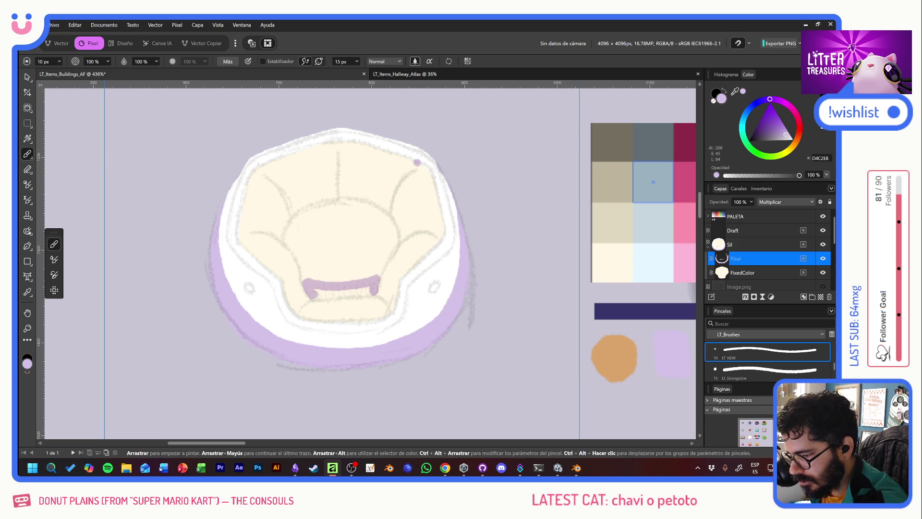
drag(313, 295, 381, 290)
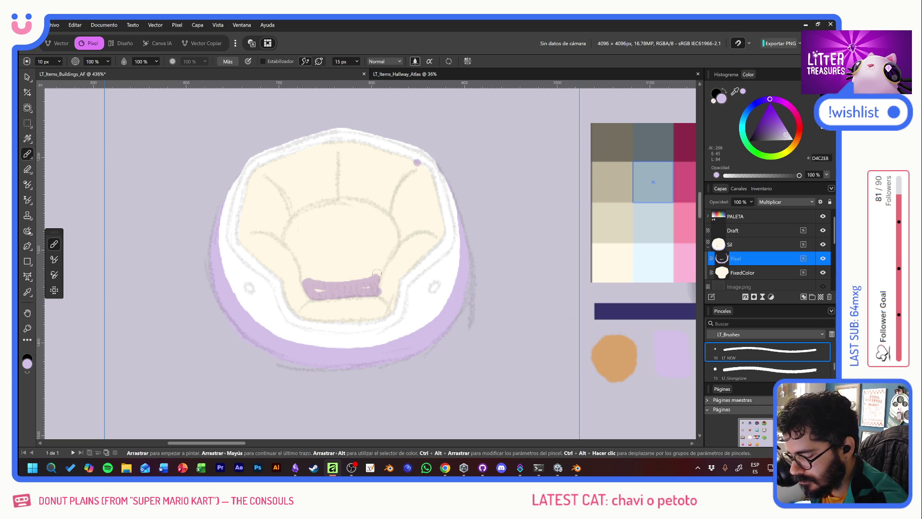
key(ctrl+z)
mouse_move(317, 295)
mouse_down()
mouse_move(371, 291)
mouse_move(313, 289)
mouse_up()
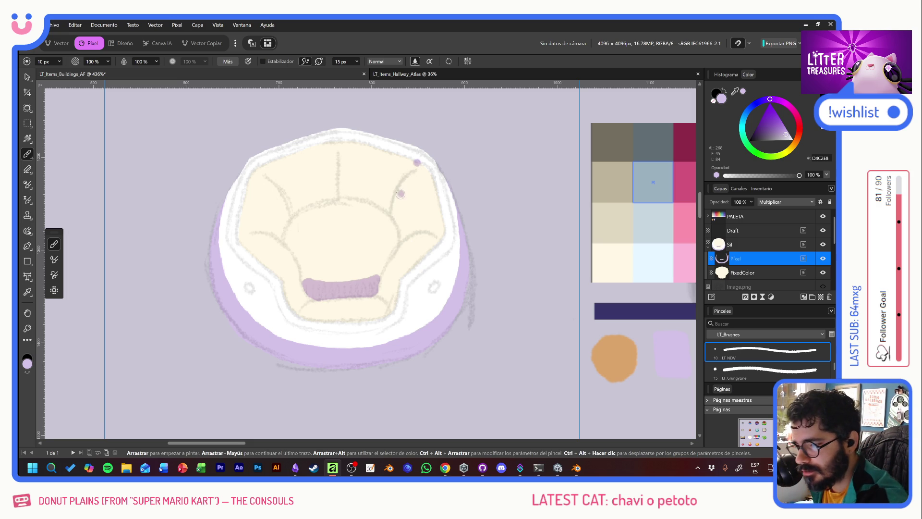
key(e)
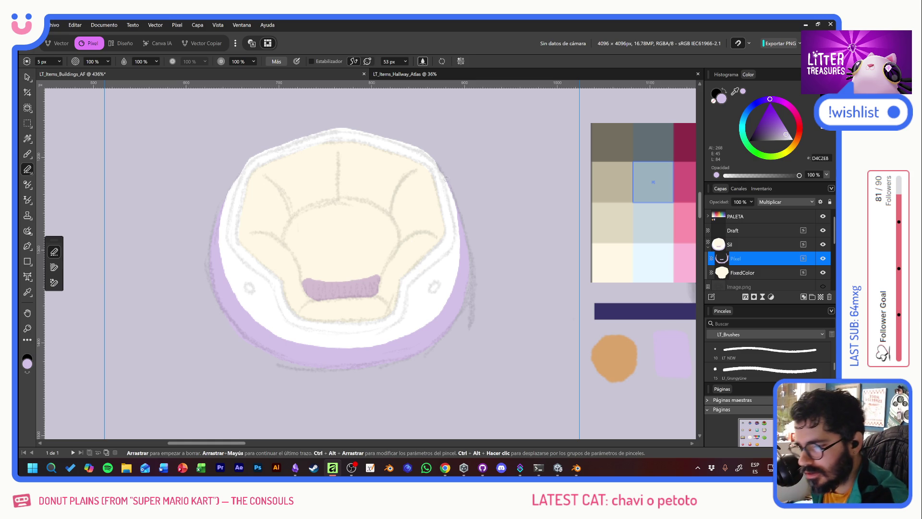
Shade the bed's right and upper-left outer edges with purple strokes.
key(b)
mouse_move(443, 169)
mouse_down()
mouse_move(459, 235)
mouse_move(451, 254)
mouse_move(415, 284)
mouse_move(404, 322)
mouse_up()
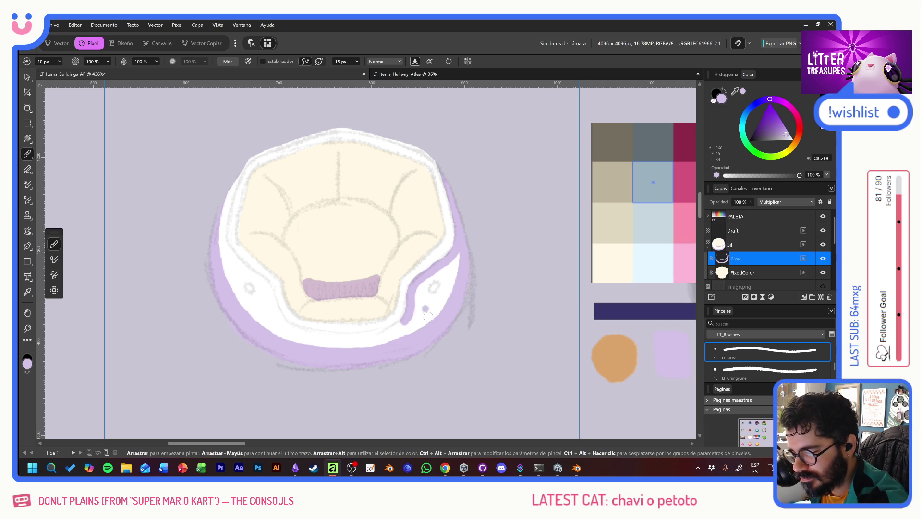
mouse_move(246, 162)
mouse_down()
mouse_move(223, 229)
mouse_move(229, 256)
mouse_move(281, 317)
mouse_up()
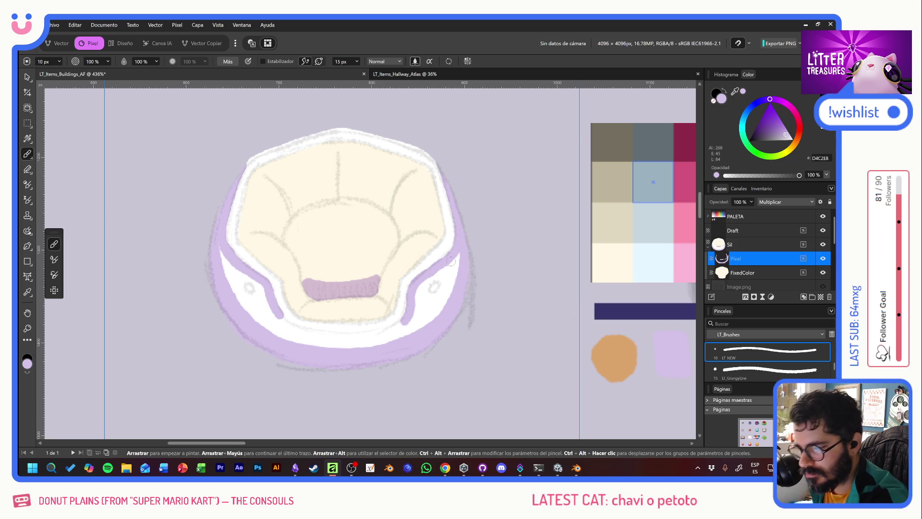
Trace purple along the right and left inner edges and a curve across the cushion top.
mouse_move(454, 260)
mouse_down()
mouse_move(451, 268)
mouse_move(453, 258)
mouse_up()
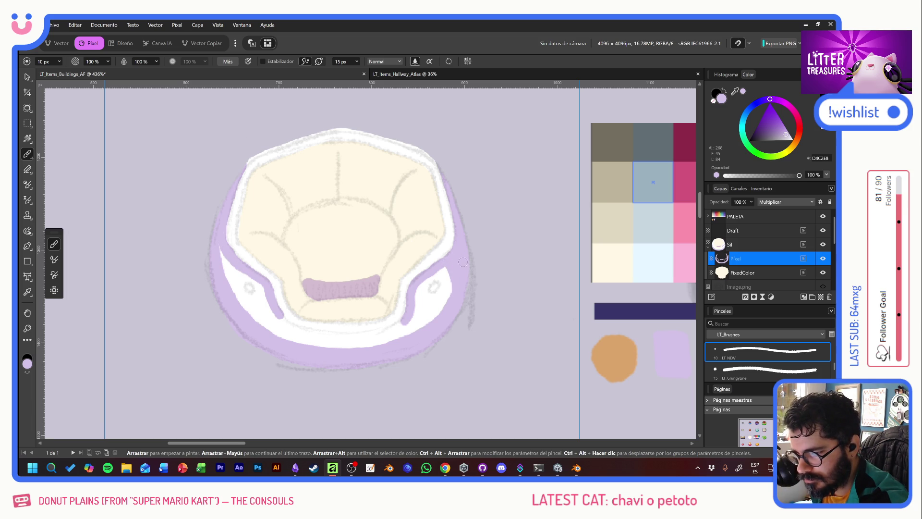
drag(222, 248, 230, 288)
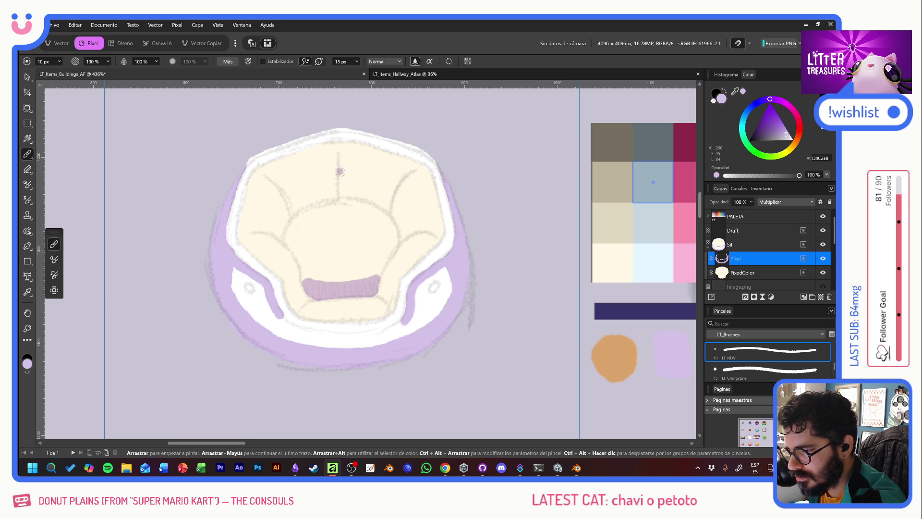
mouse_move(339, 172)
mouse_down()
mouse_move(361, 187)
mouse_move(394, 186)
mouse_move(410, 231)
mouse_up()
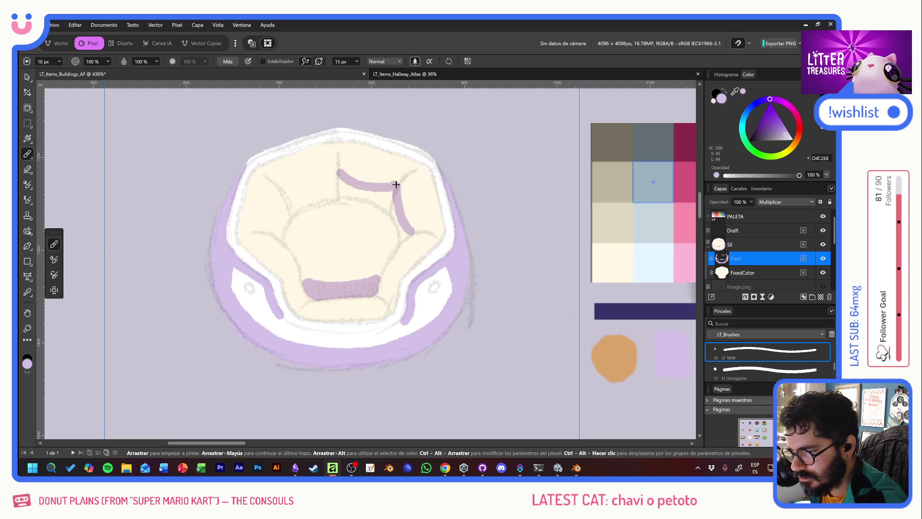
Redraw the curve's downward part thinner and join a stroke up to it.
key(ctrl+z)
drag(397, 186, 413, 236)
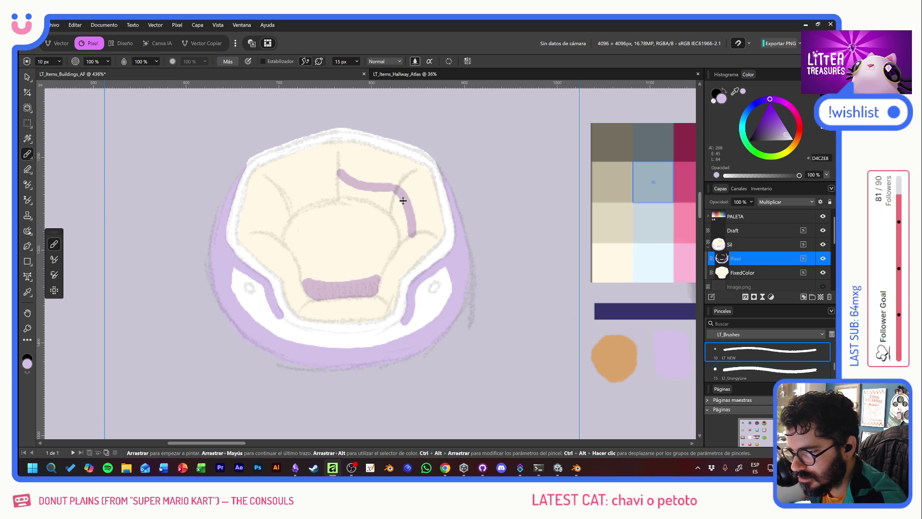
key(ctrl+z)
drag(396, 186, 414, 235)
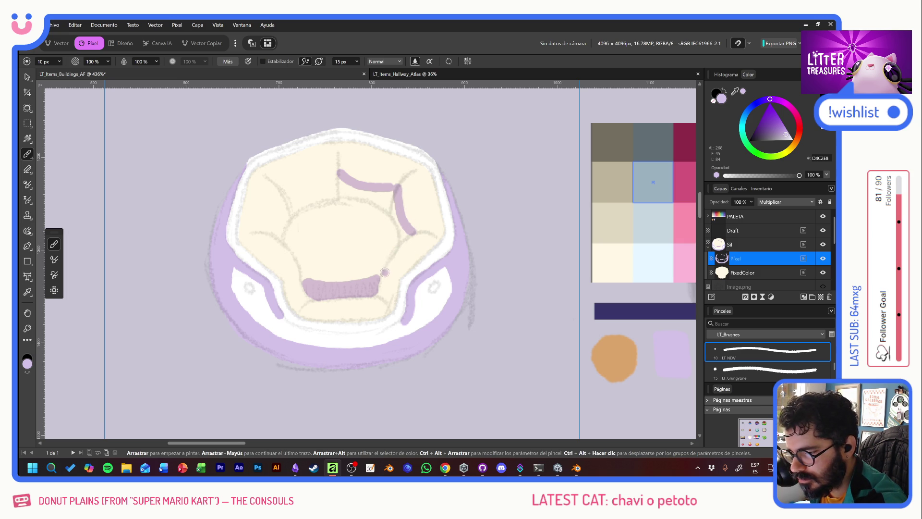
mouse_move(384, 274)
mouse_down()
mouse_move(408, 234)
mouse_move(391, 215)
mouse_move(394, 196)
mouse_move(341, 197)
mouse_move(342, 182)
mouse_move(387, 197)
mouse_up()
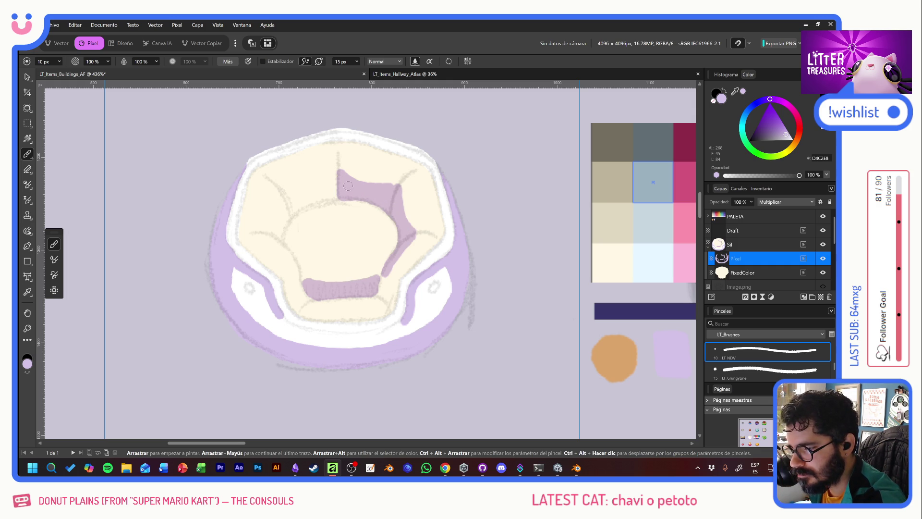
Dab purple dots at the crown's tips and on the cushion's right and upper left.
drag(338, 163, 339, 157)
drag(405, 179, 409, 177)
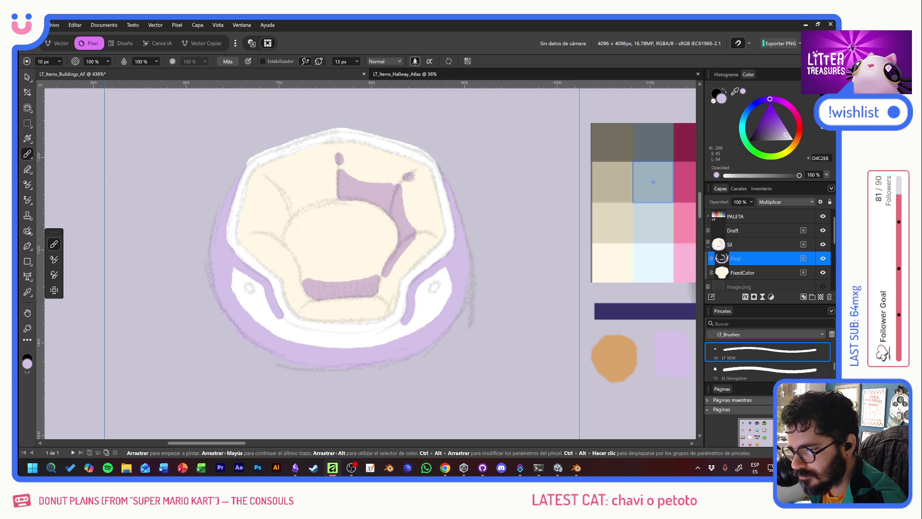
drag(422, 235, 431, 233)
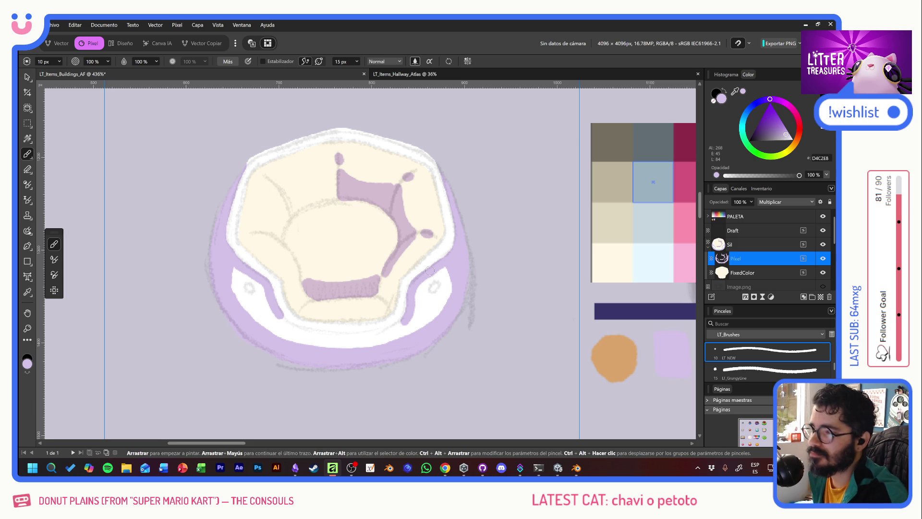
drag(287, 196, 335, 177)
Paint the crown's left and lower-left arms and darken the ends of its bottom bar.
drag(288, 198, 271, 234)
drag(272, 182, 276, 185)
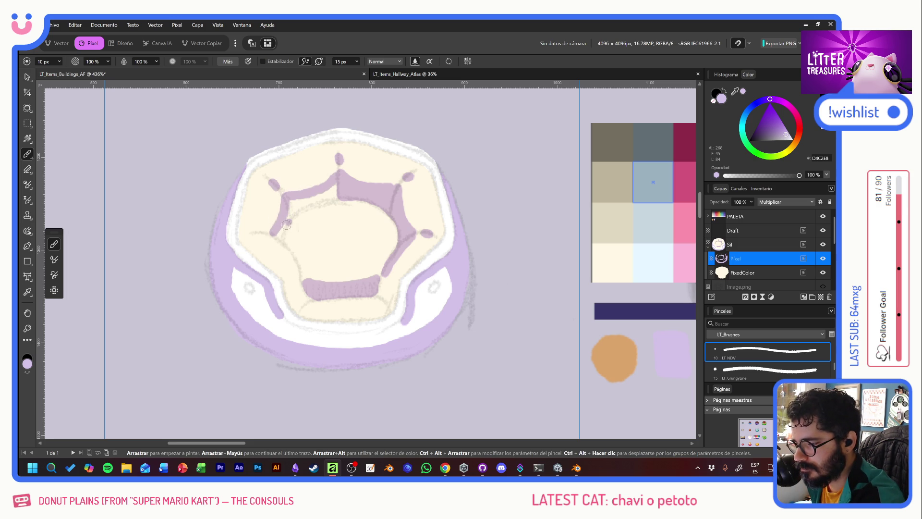
drag(257, 231, 281, 239)
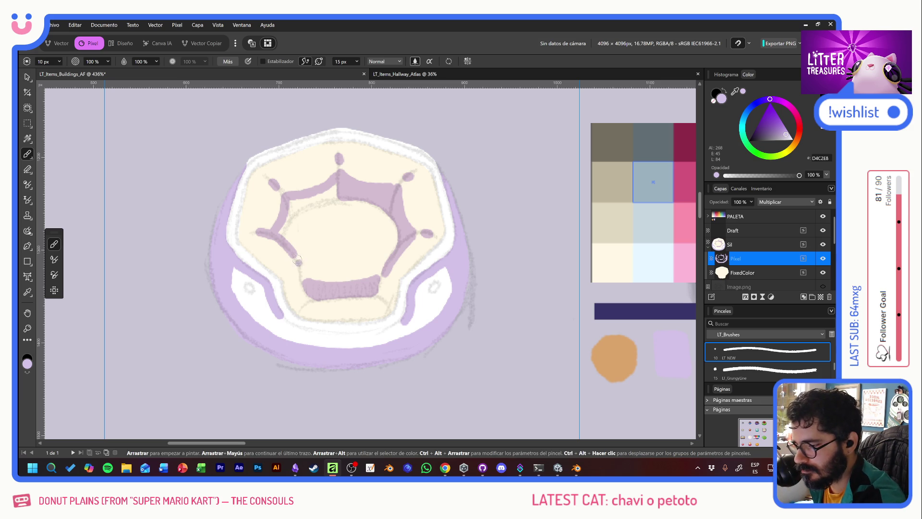
drag(292, 255, 300, 275)
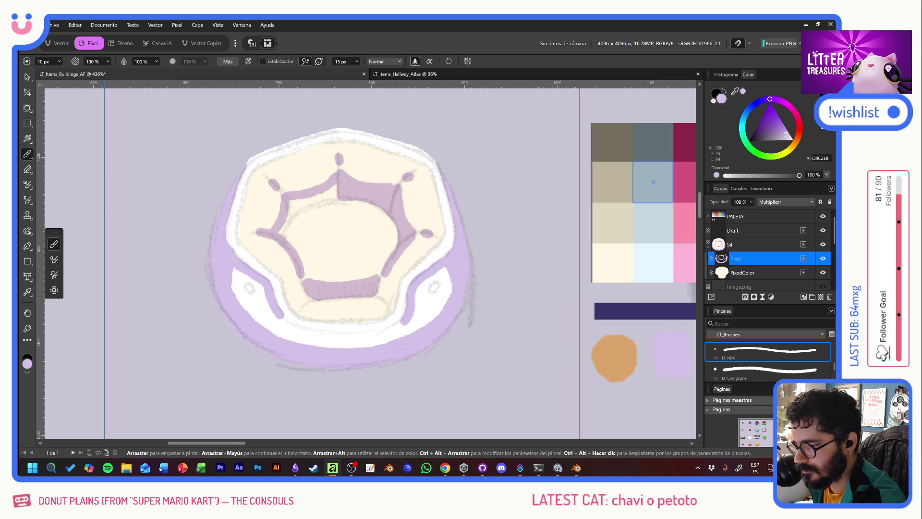
mouse_move(281, 239)
mouse_down()
mouse_move(292, 215)
mouse_move(334, 192)
mouse_move(294, 206)
mouse_move(328, 193)
mouse_up()
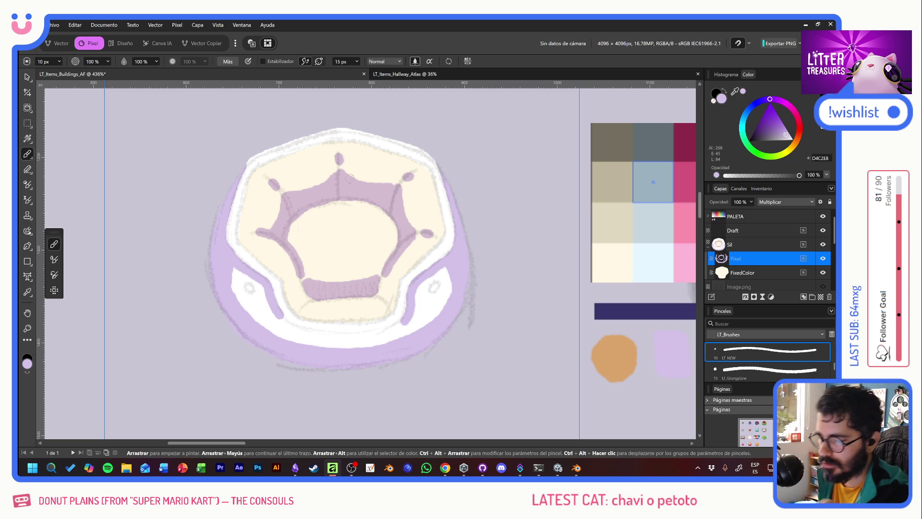
drag(304, 304, 318, 302)
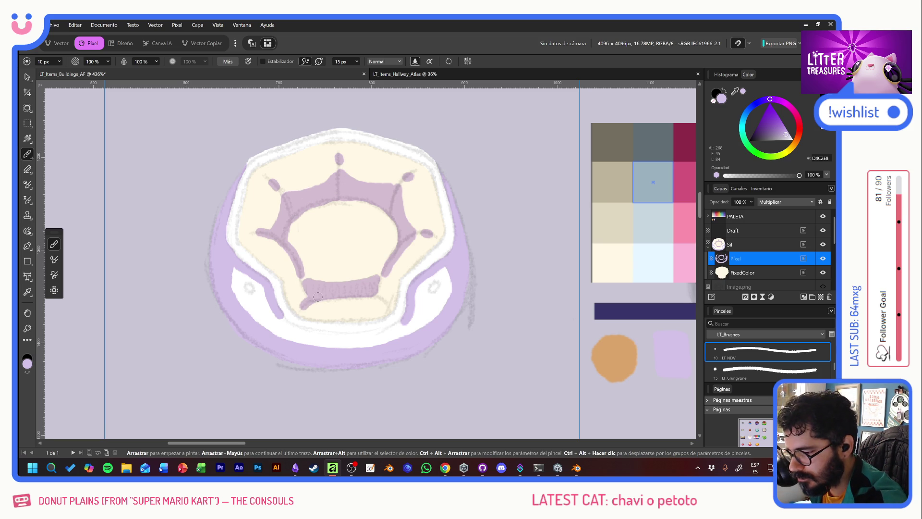
mouse_move(384, 285)
mouse_down()
mouse_move(382, 298)
mouse_move(405, 318)
mouse_up()
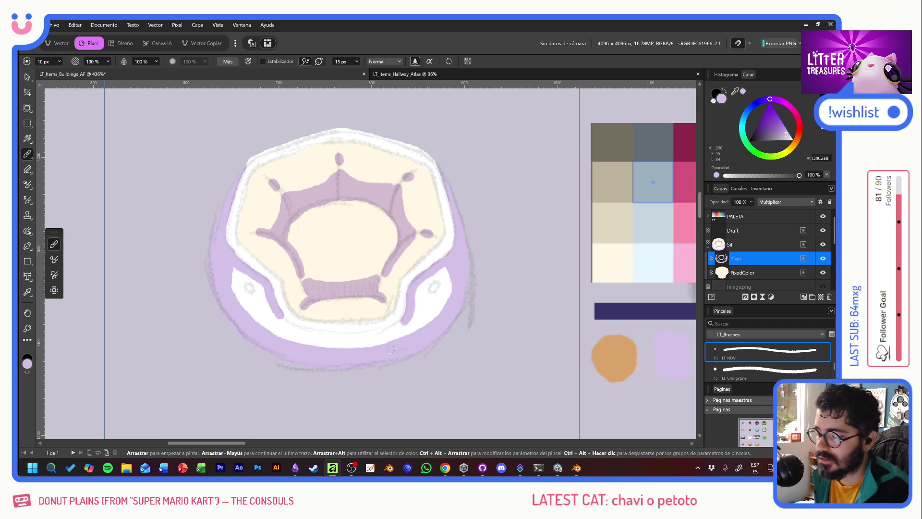
Add a Multiply pixel layer and paint darker purple along the bed's right edge.
click(821, 297)
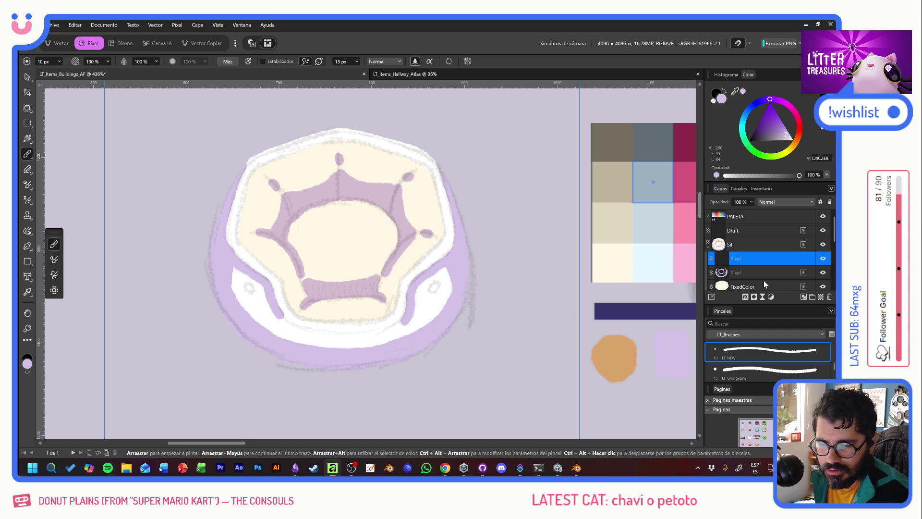
click(768, 202)
click(778, 241)
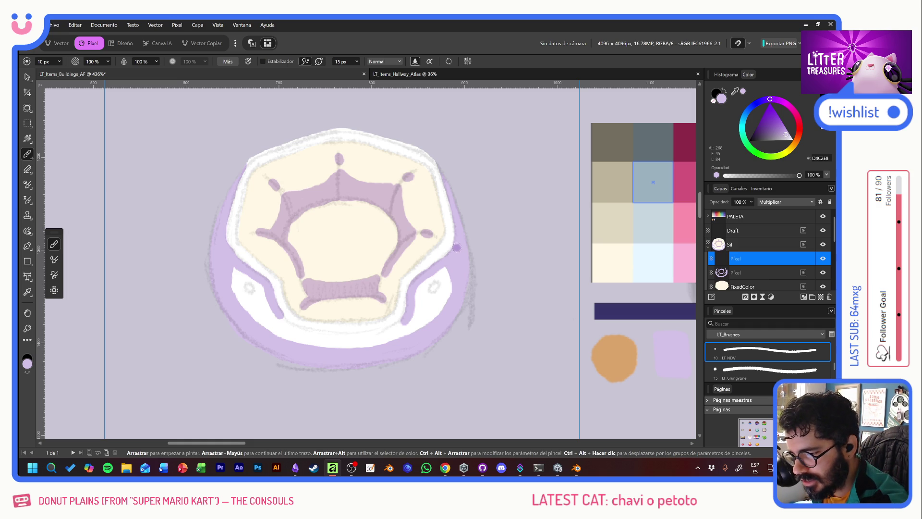
drag(456, 247, 459, 315)
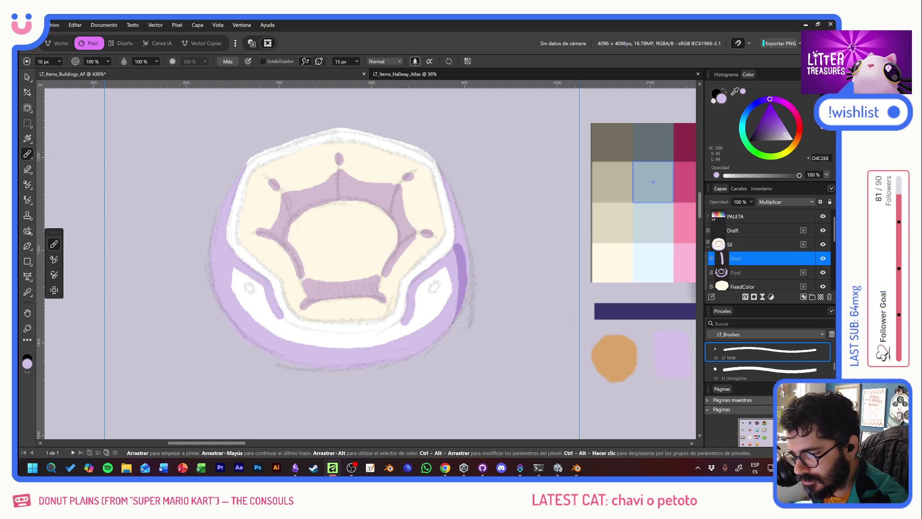
drag(460, 242, 447, 185)
drag(463, 233, 468, 273)
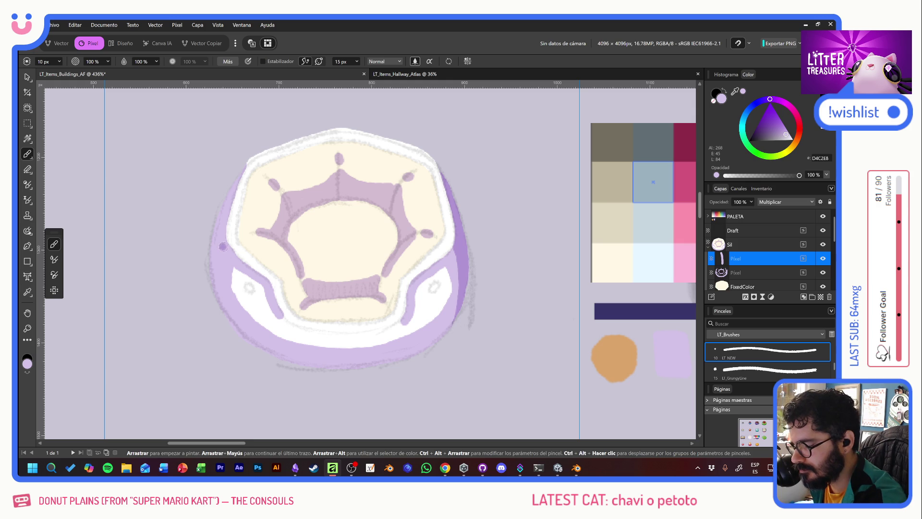
Shade the bed's left and upper-left edges darker purple.
drag(224, 246, 219, 314)
drag(222, 246, 238, 171)
drag(218, 206, 212, 271)
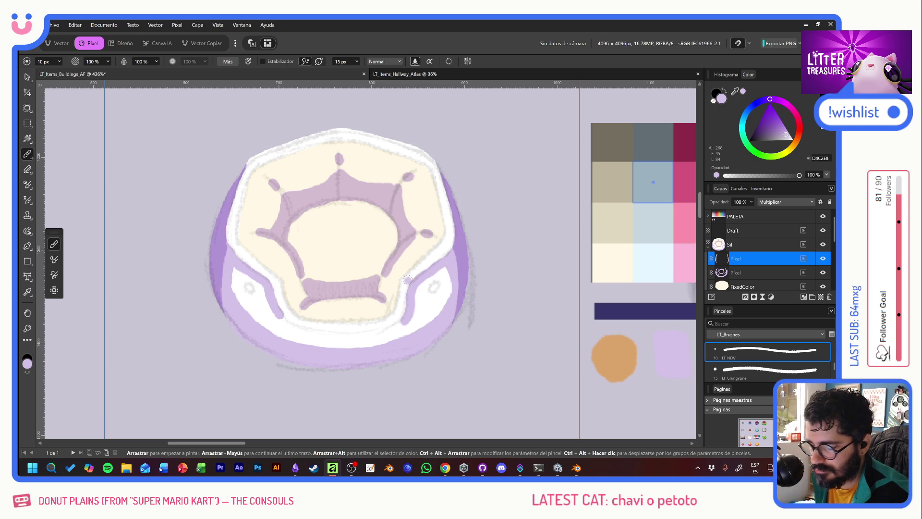
scroll(763, 269, down, 3)
click(759, 246)
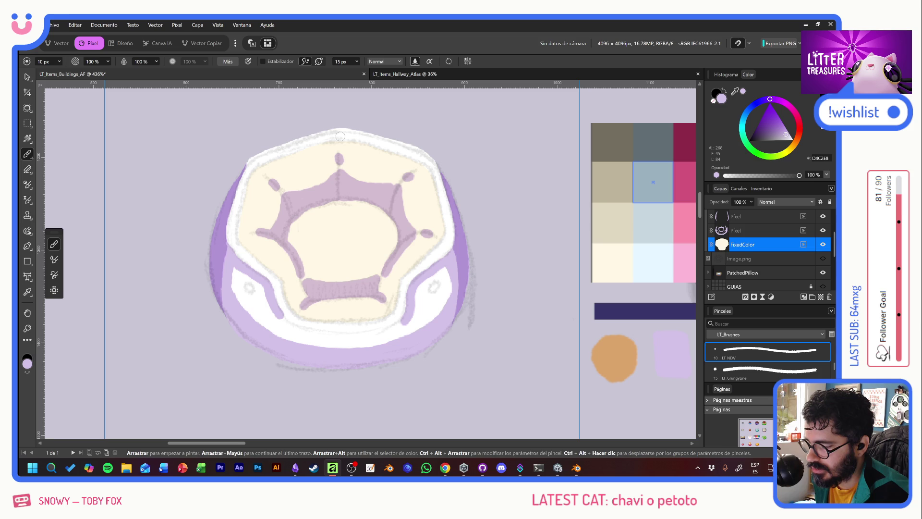
scroll(767, 255, up, 2)
click(773, 259)
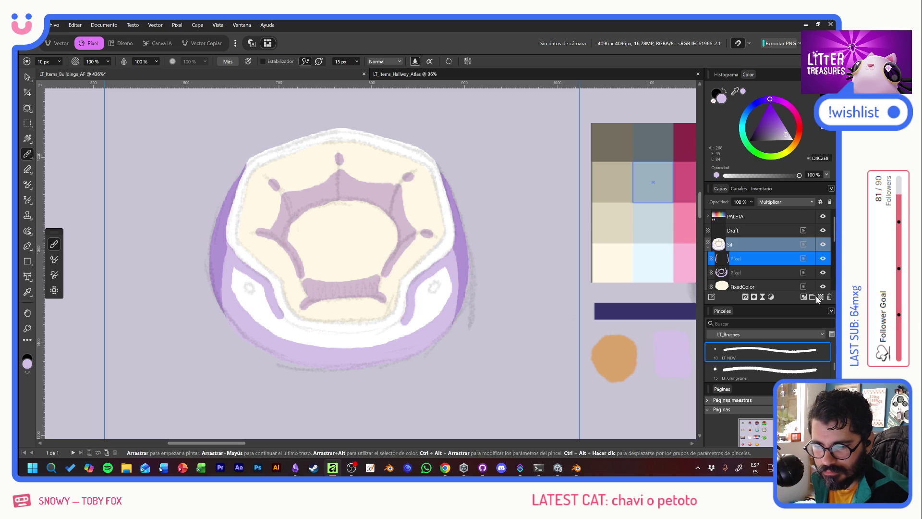
click(819, 296)
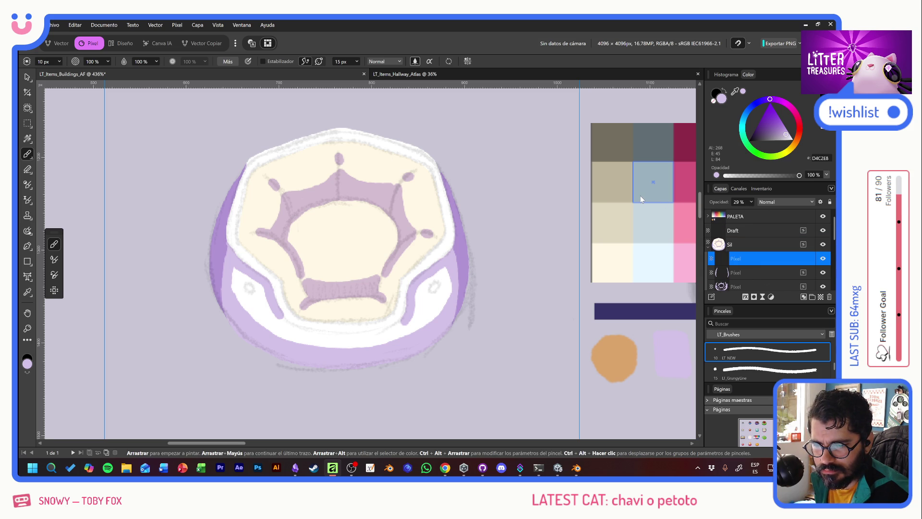
click(770, 205)
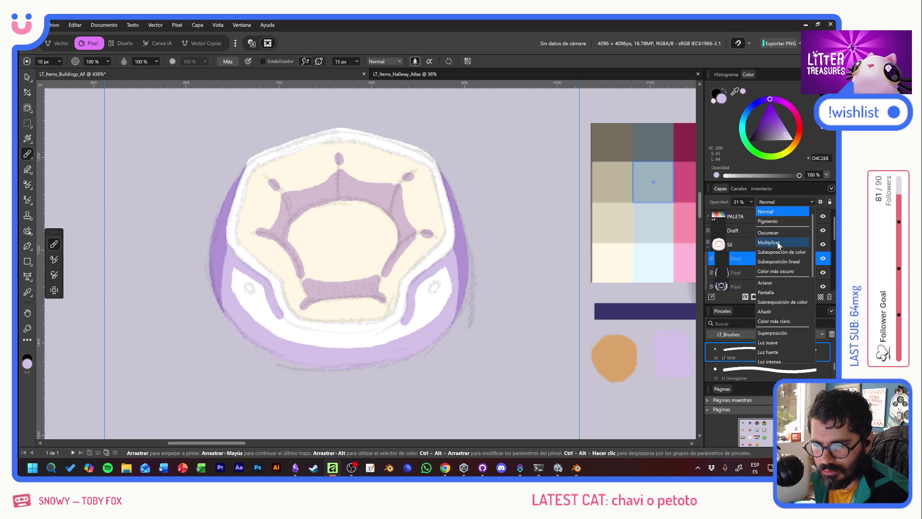
click(775, 245)
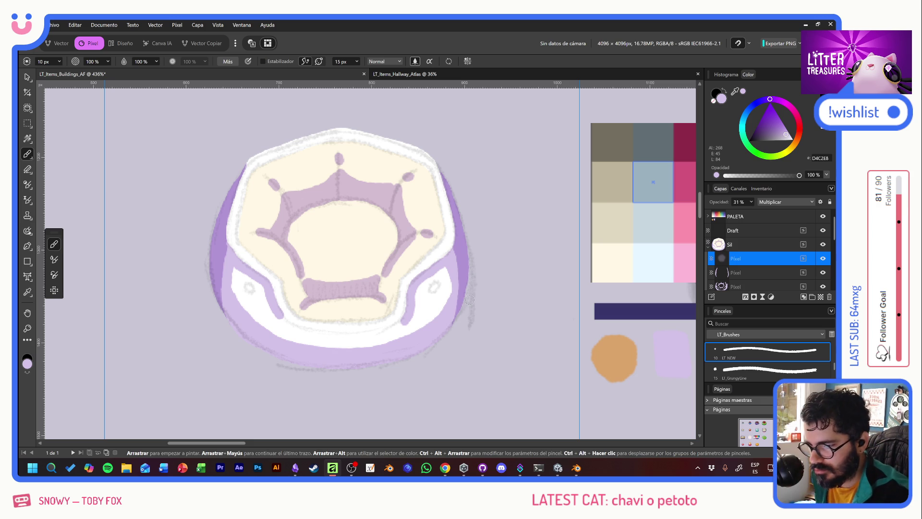
drag(457, 249, 452, 261)
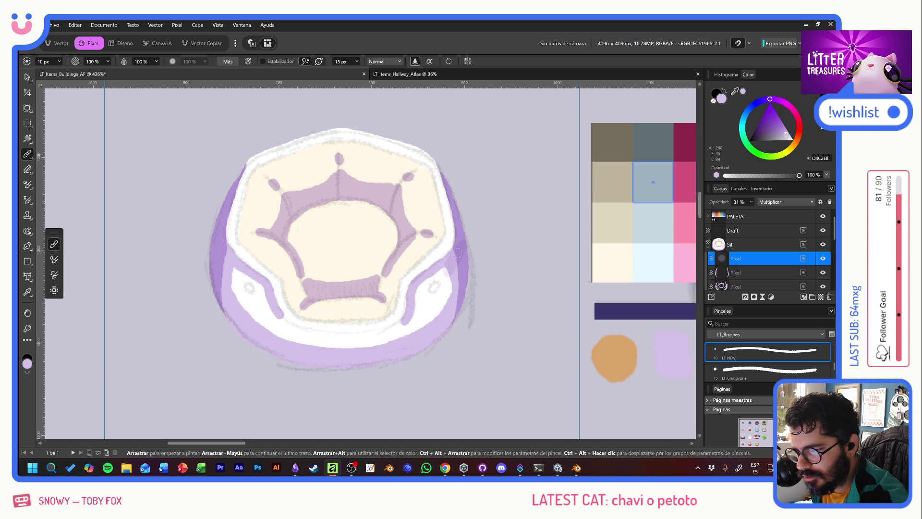
key(ctrl+z)
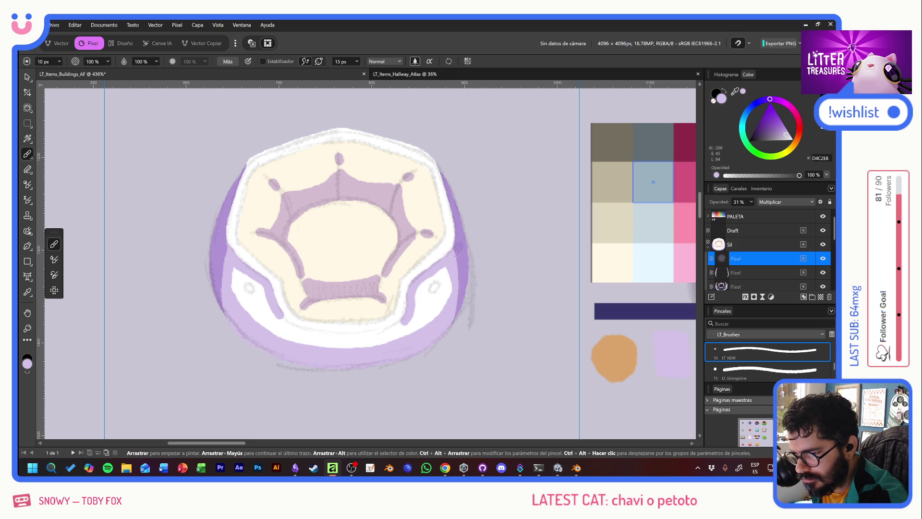
mouse_move(455, 251)
mouse_down()
mouse_move(414, 287)
mouse_move(402, 326)
mouse_up()
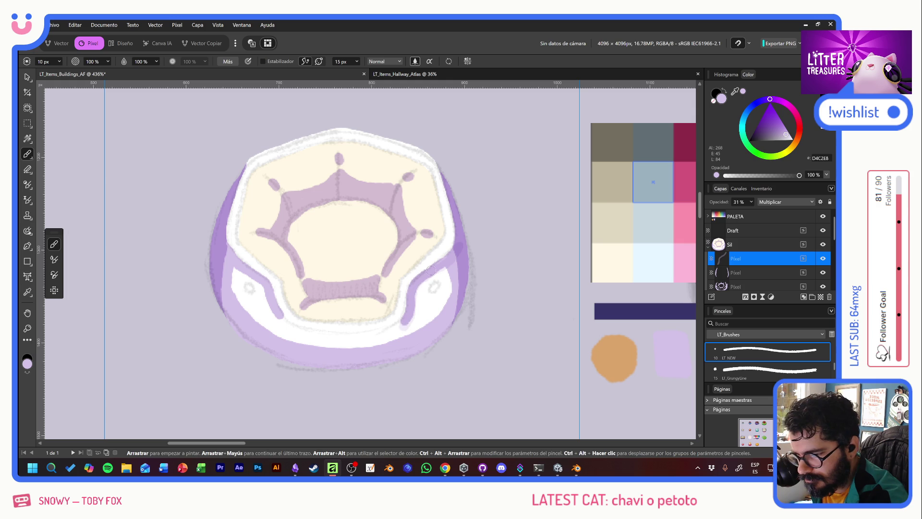
mouse_move(451, 257)
mouse_down()
mouse_move(423, 288)
mouse_move(417, 313)
mouse_move(437, 288)
mouse_move(437, 314)
mouse_move(464, 283)
mouse_move(459, 310)
mouse_move(463, 244)
mouse_up()
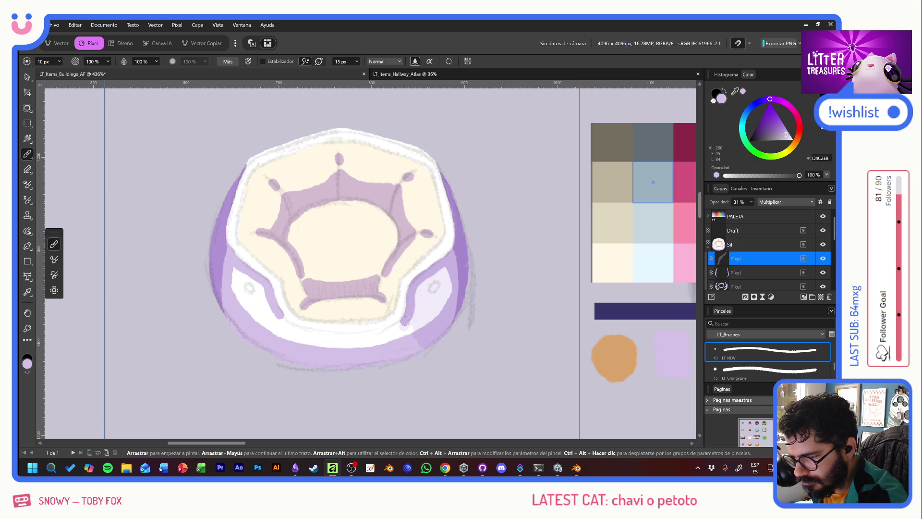
mouse_move(405, 320)
mouse_down()
mouse_move(358, 336)
mouse_move(283, 325)
mouse_move(220, 232)
mouse_move(232, 185)
mouse_up()
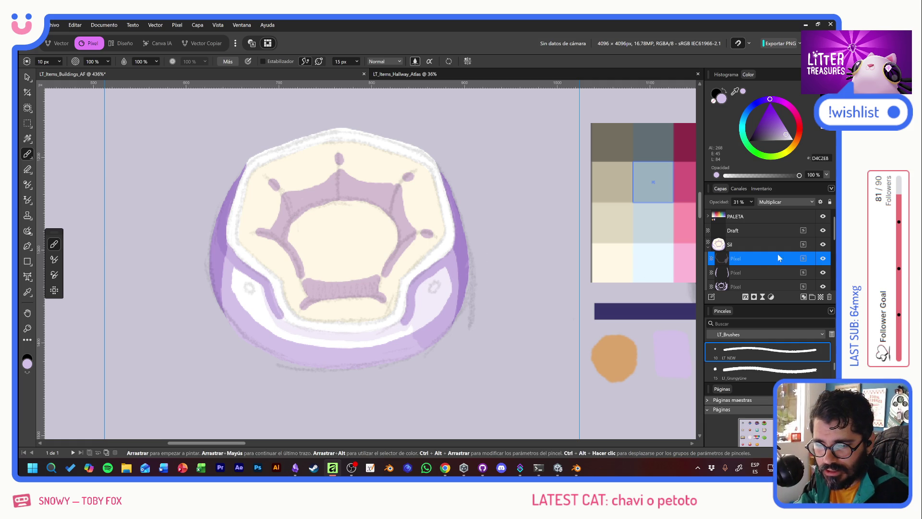
key(Delete)
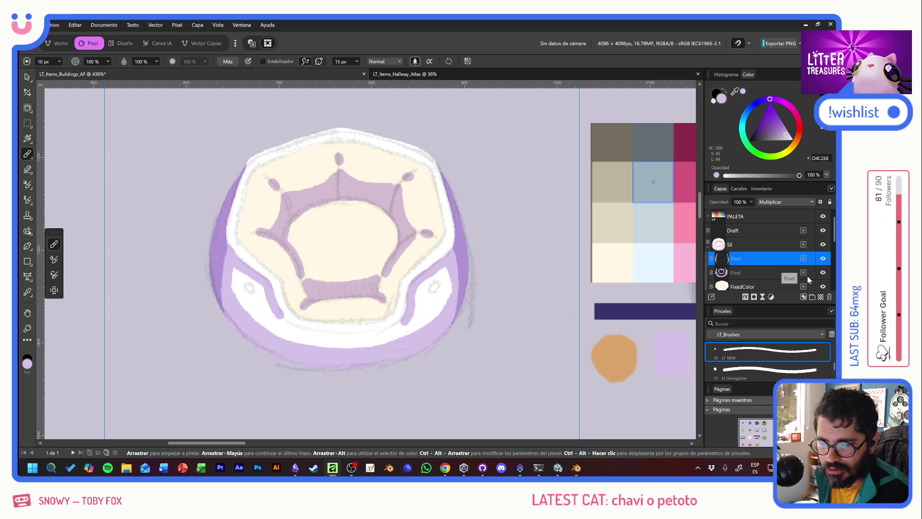
scroll(773, 259, down, 1)
click(773, 247)
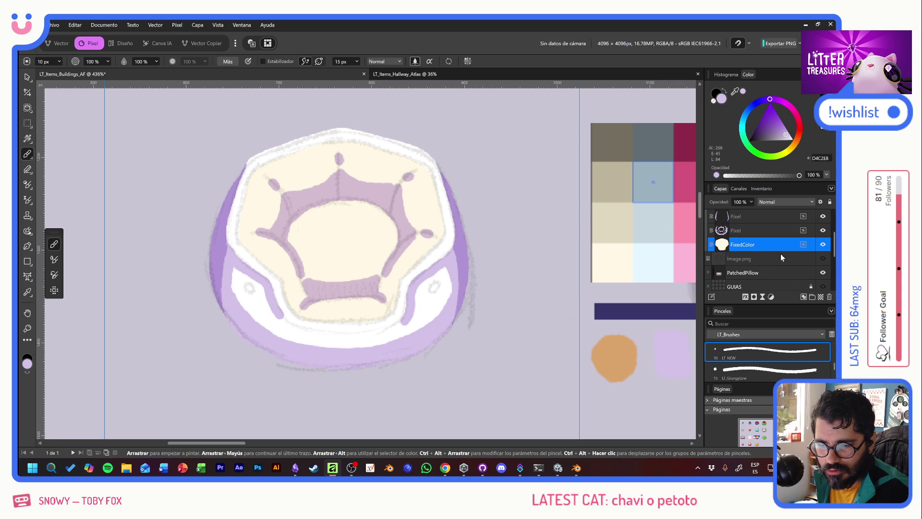
Add a layer below FixedColor and fill it with pink from the palette.
click(819, 298)
drag(746, 243, 761, 262)
alt+click(684, 260)
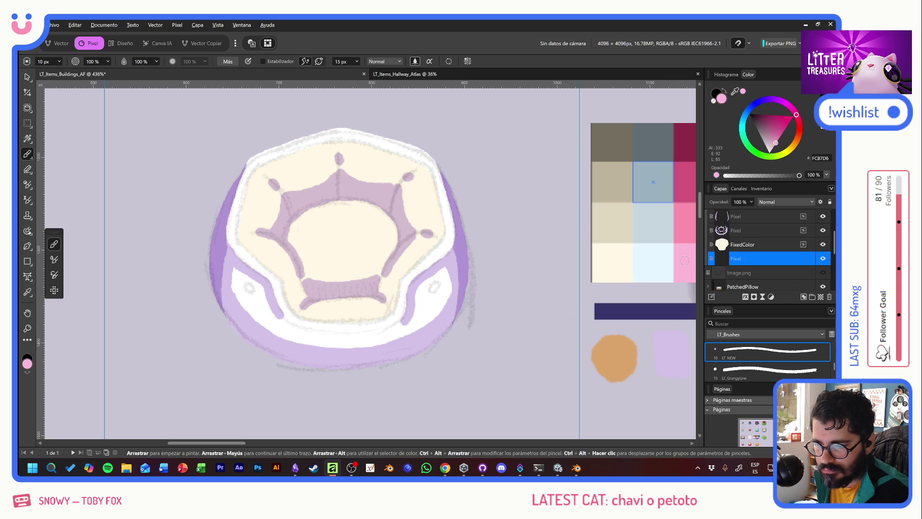
alt+click(683, 233)
key(alt+BackSpace)
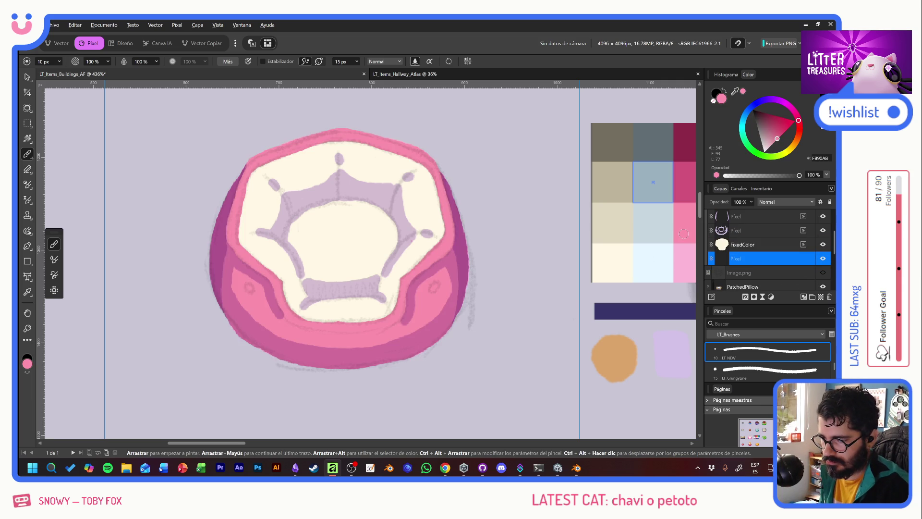
Try a red fill on the layer, then refill it with pink.
scroll(597, 229, right, 5)
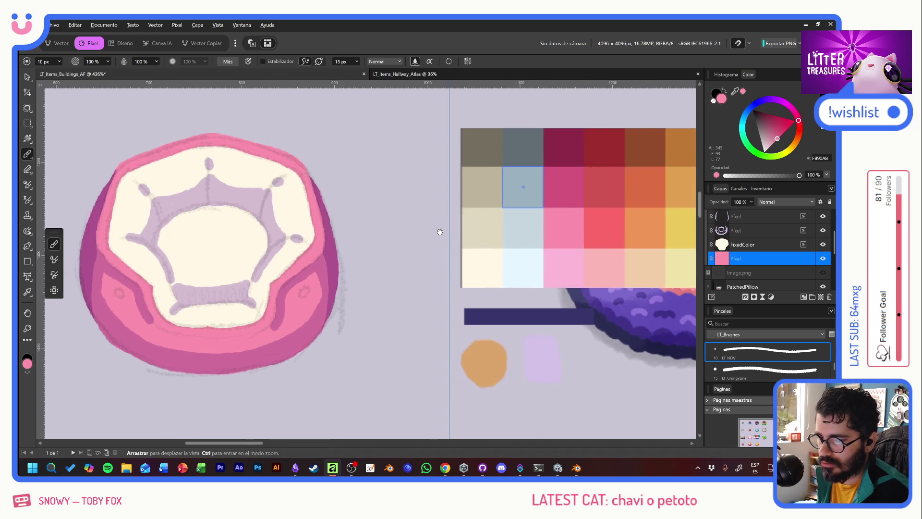
alt+click(595, 226)
key(alt+BackSpace)
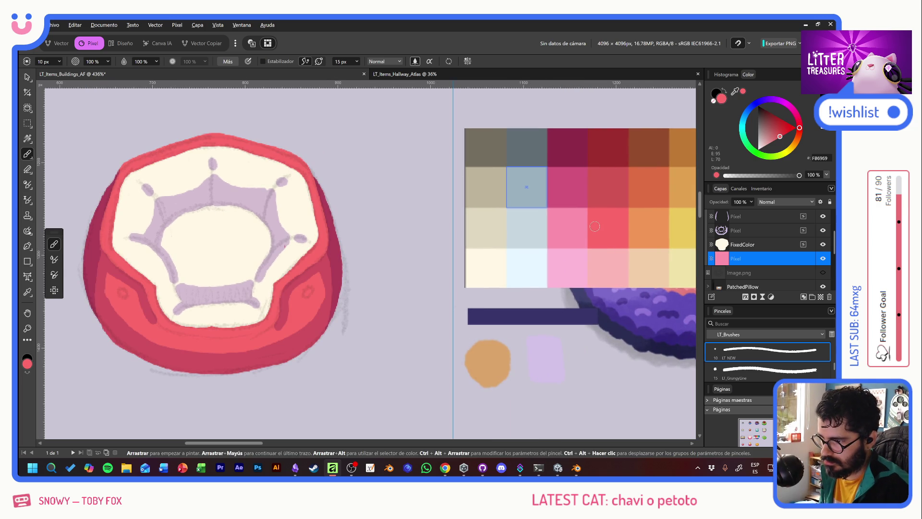
alt+click(564, 231)
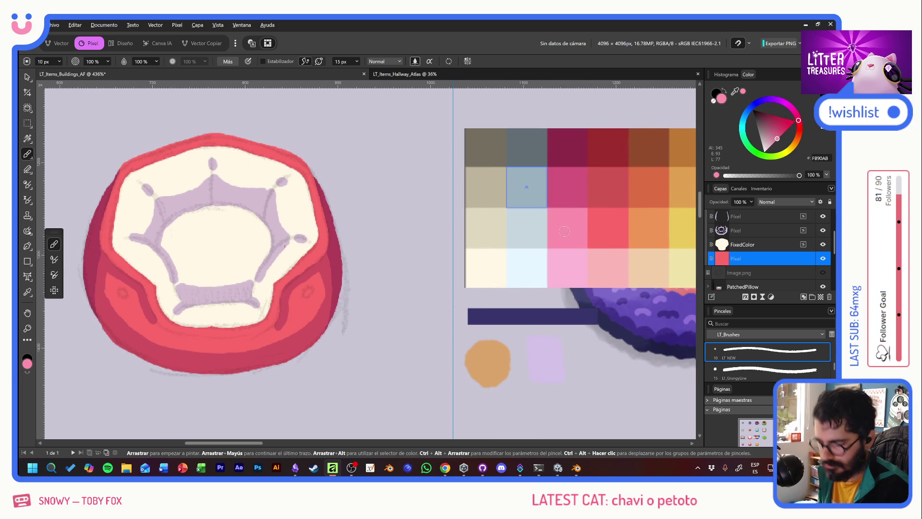
key(alt+BackSpace)
scroll(384, 229, left, 5)
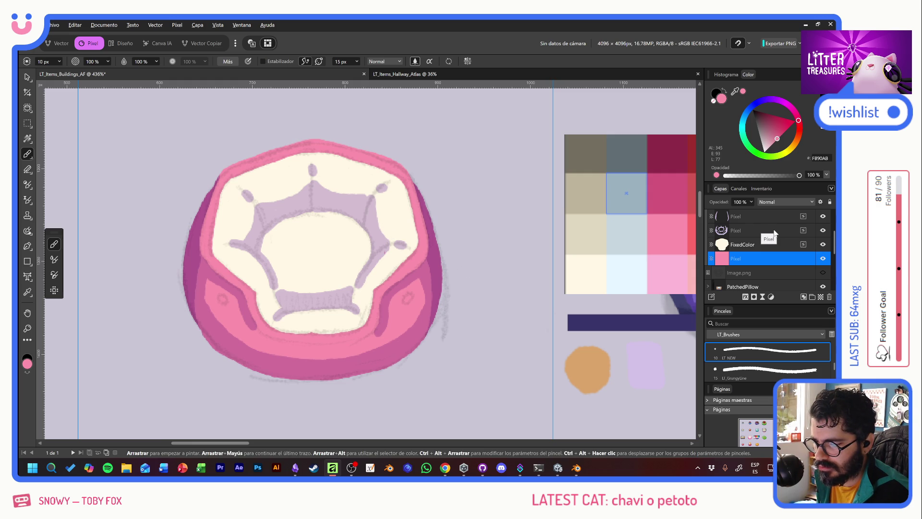
Try a cream palette colour, delete the empty extra layer, and sample cream from the cushion centre.
click(754, 247)
key(ctrl+shift+n)
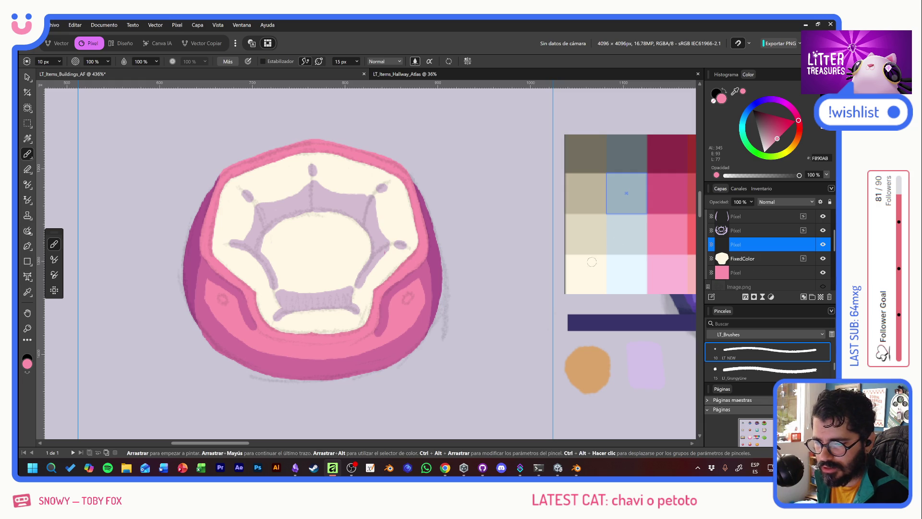
alt+click(586, 271)
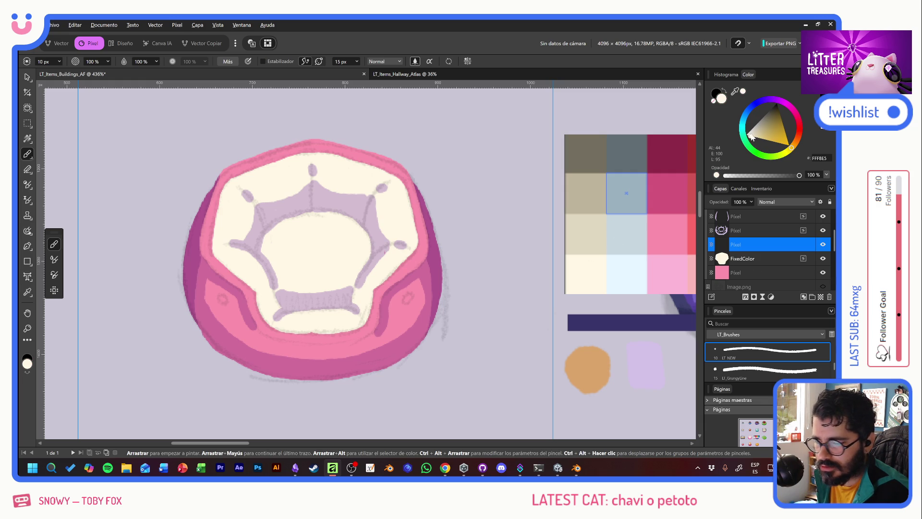
drag(751, 137, 750, 136)
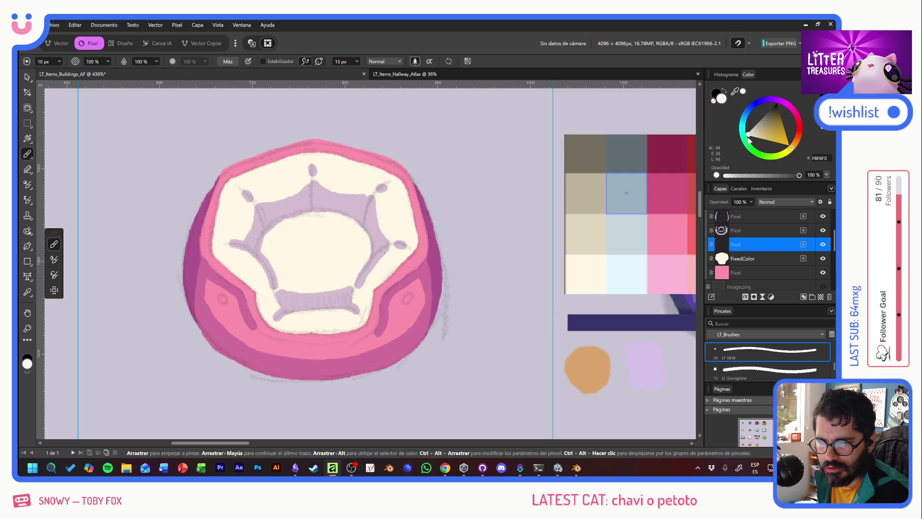
drag(750, 137, 749, 140)
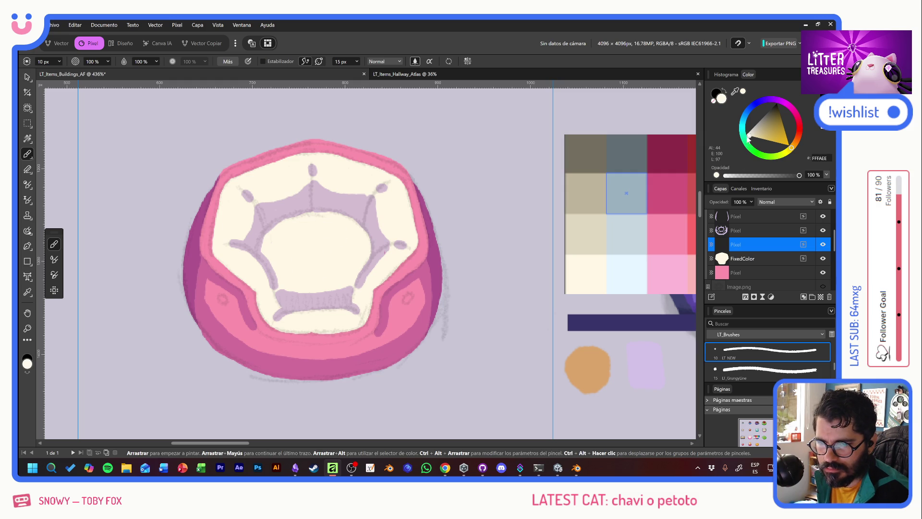
drag(747, 138, 750, 142)
key(Delete)
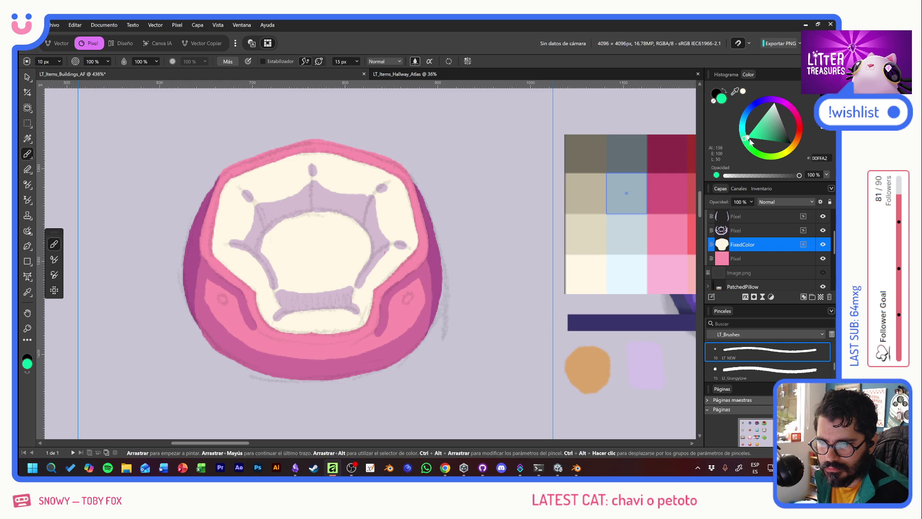
alt+click(318, 249)
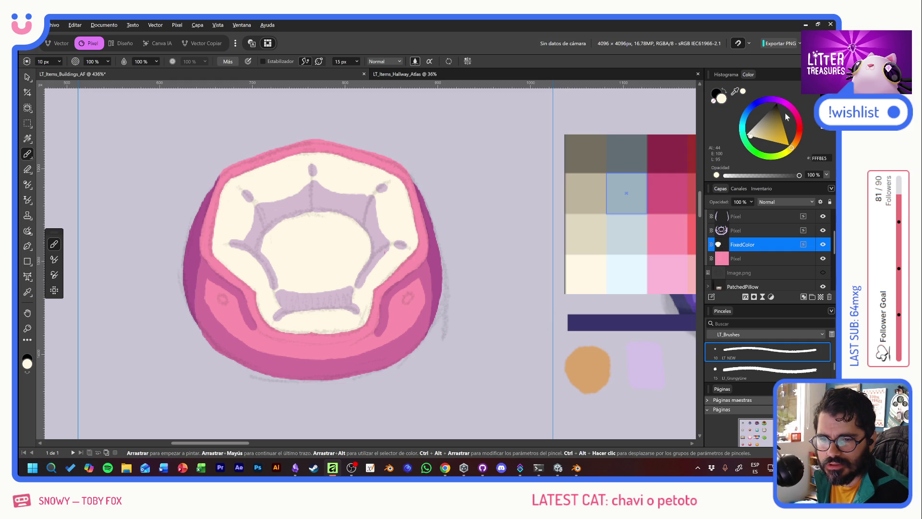
Switch the Colour panel to HSL sliders and raise lightness to about 98 for near-white.
right_click(714, 85)
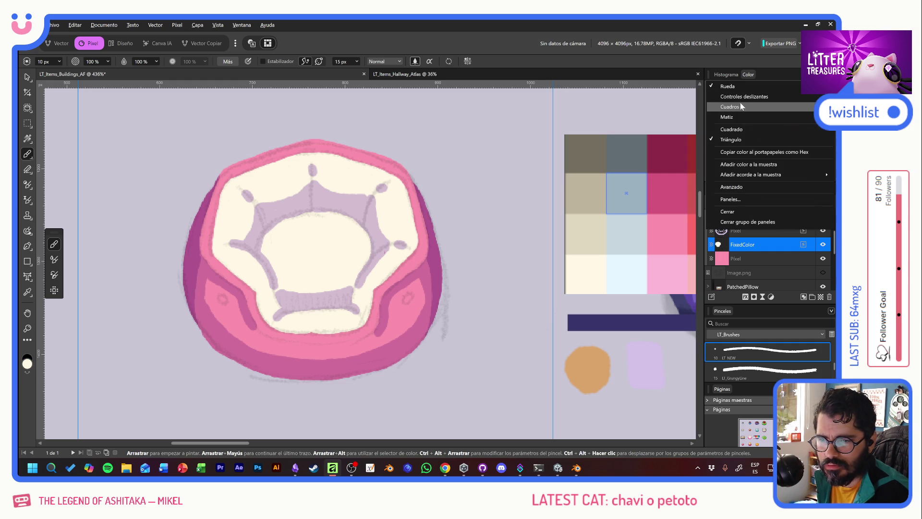
click(744, 97)
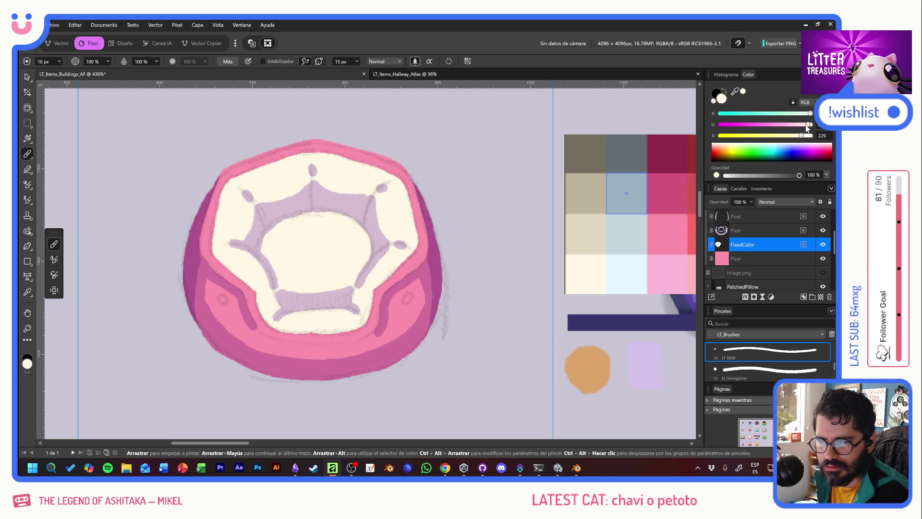
click(808, 102)
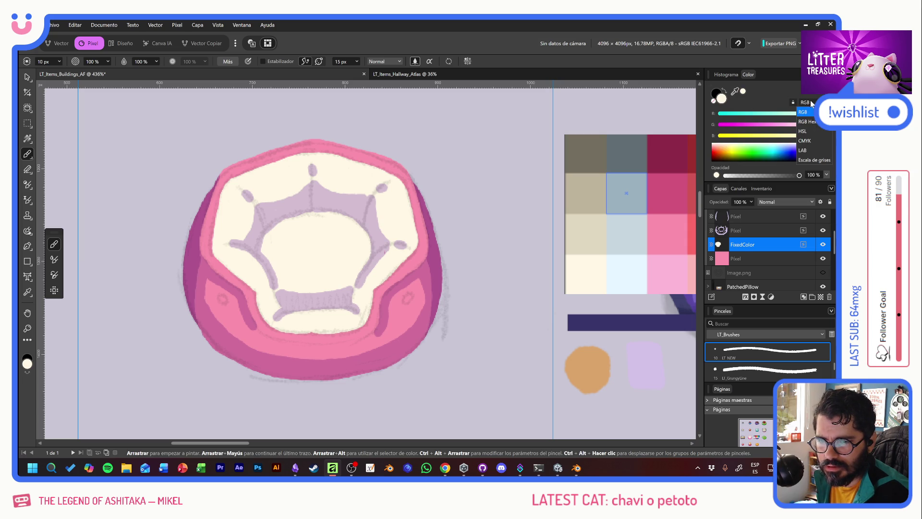
click(810, 136)
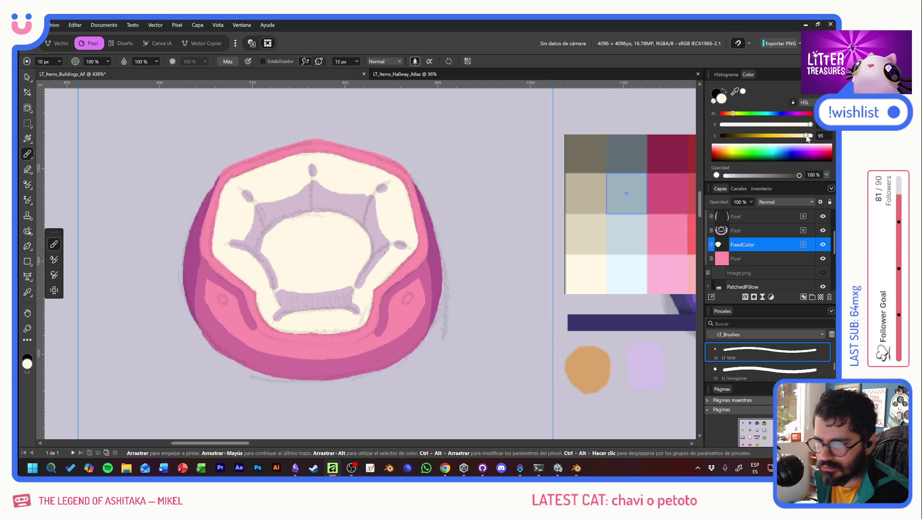
drag(807, 137, 810, 138)
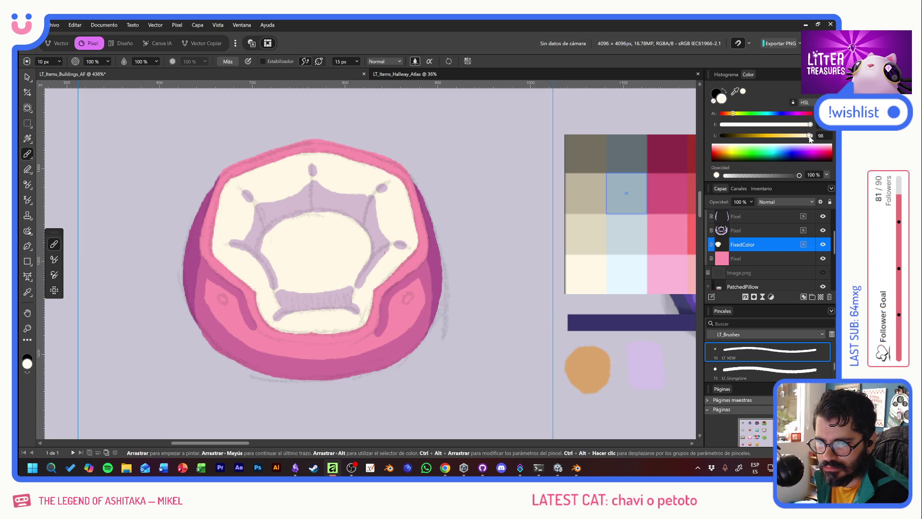
Dab near-white highlight spots and short strokes across the cushion's cream centre.
click(310, 257)
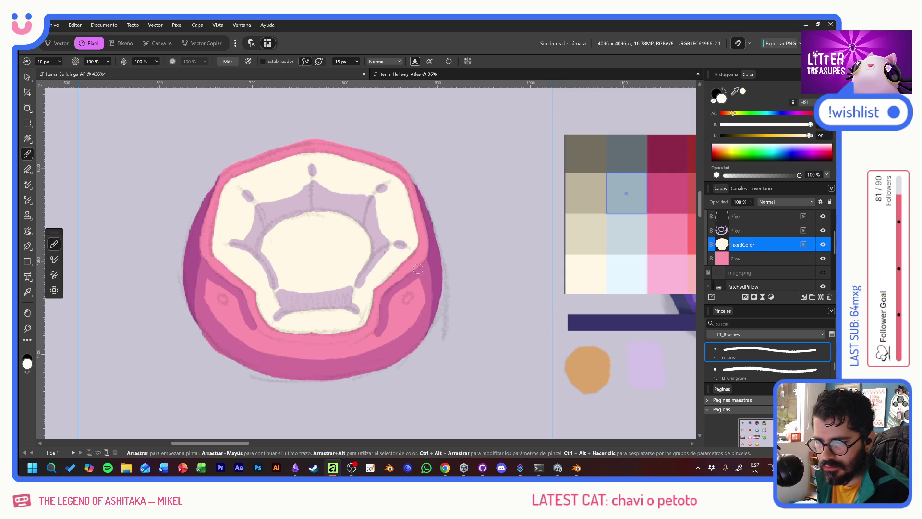
mouse_move(275, 239)
mouse_down()
mouse_move(276, 249)
mouse_move(293, 240)
mouse_up()
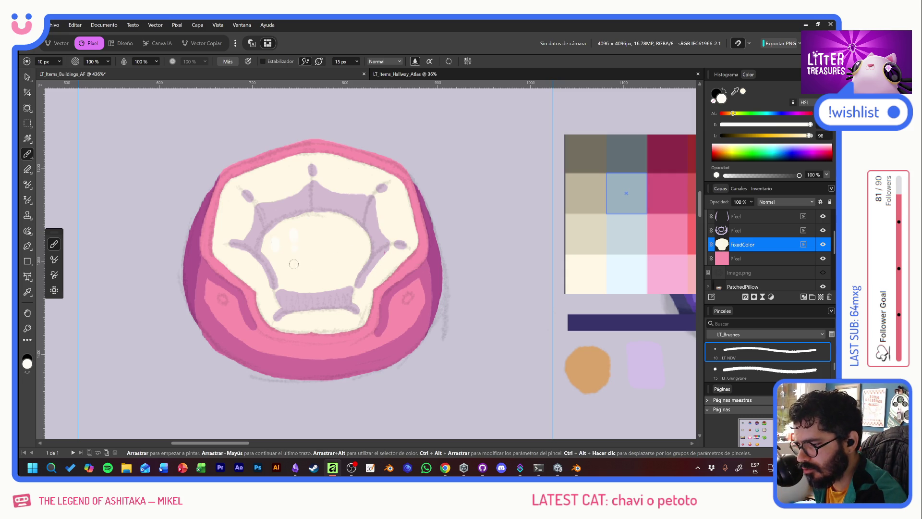
click(292, 266)
click(323, 225)
click(342, 239)
click(343, 266)
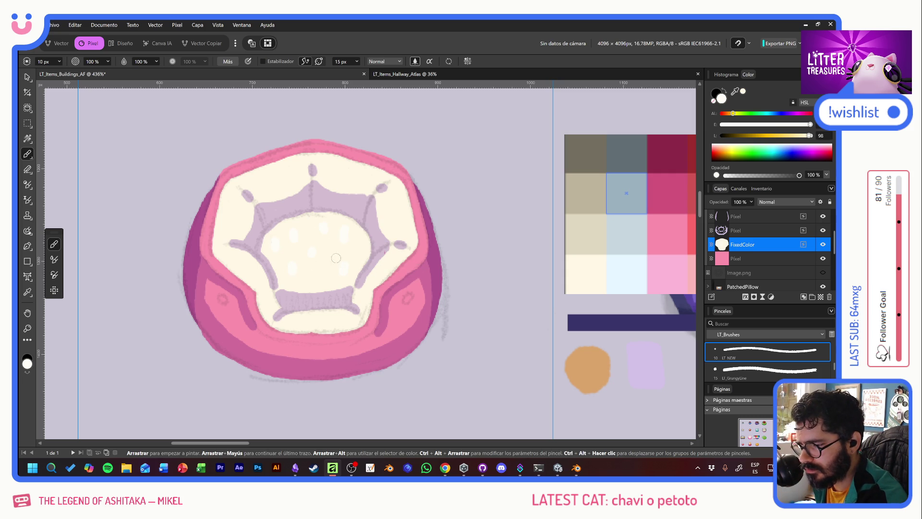
click(334, 254)
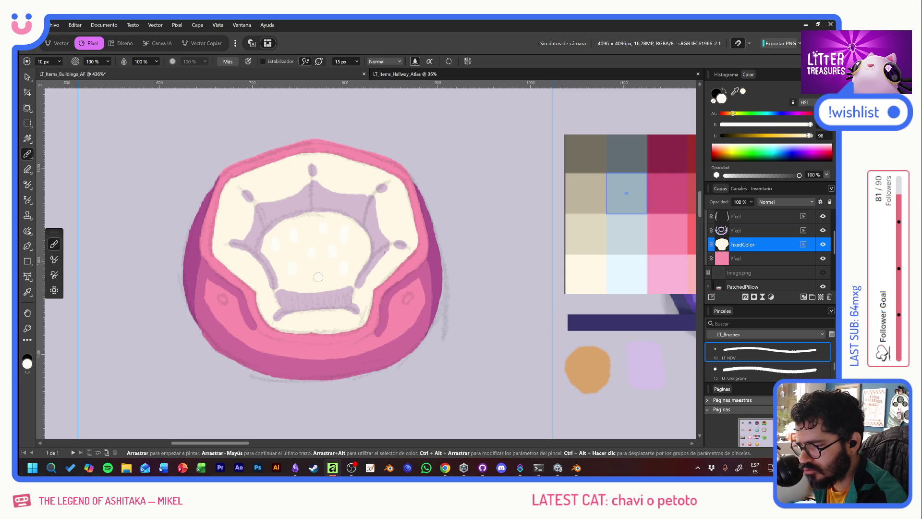
Dot three highlights along the lavender rim and sample light beige as the paint colour.
click(378, 211)
click(386, 198)
click(397, 210)
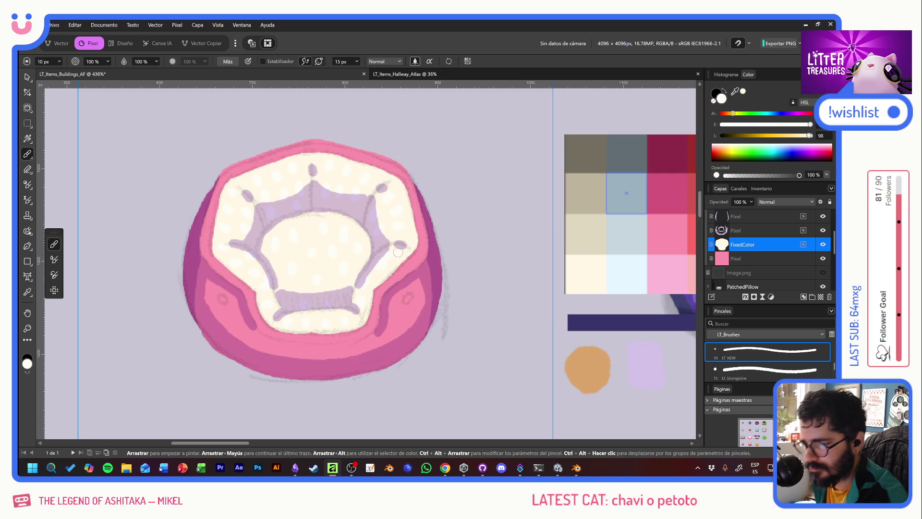
alt+click(585, 234)
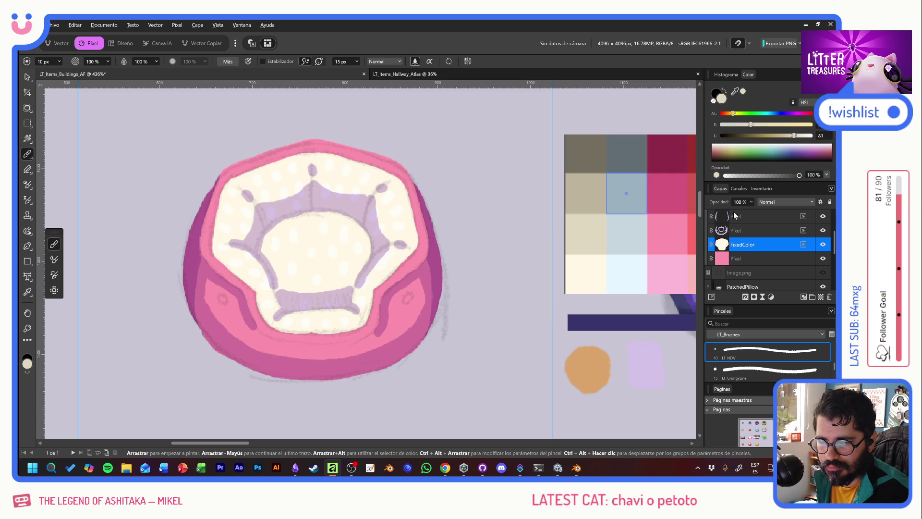
Add a pixel layer at 28% opacity and dab four faint beige spots over the cream centre.
click(812, 297)
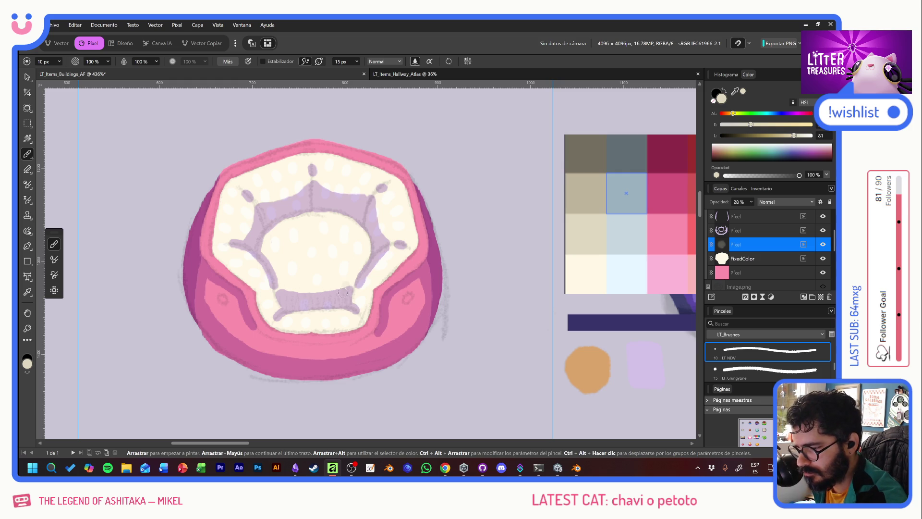
click(326, 265)
click(310, 265)
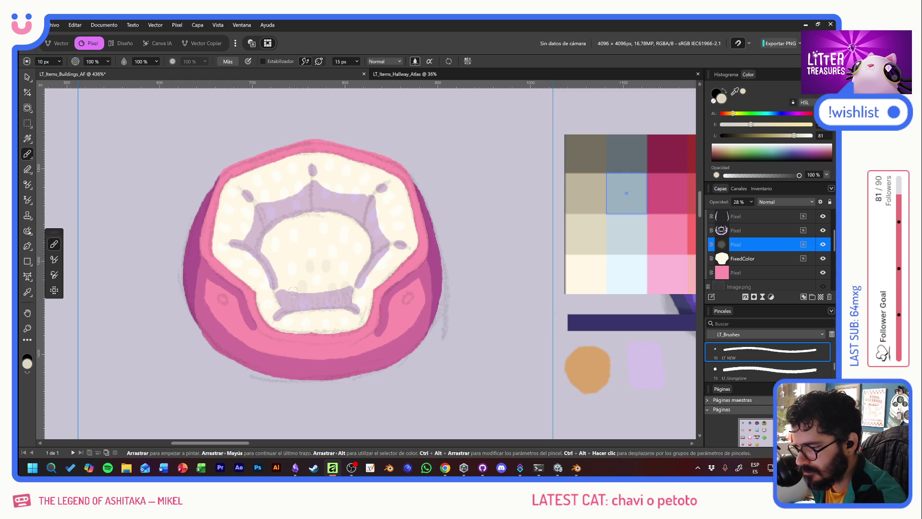
click(286, 249)
click(323, 241)
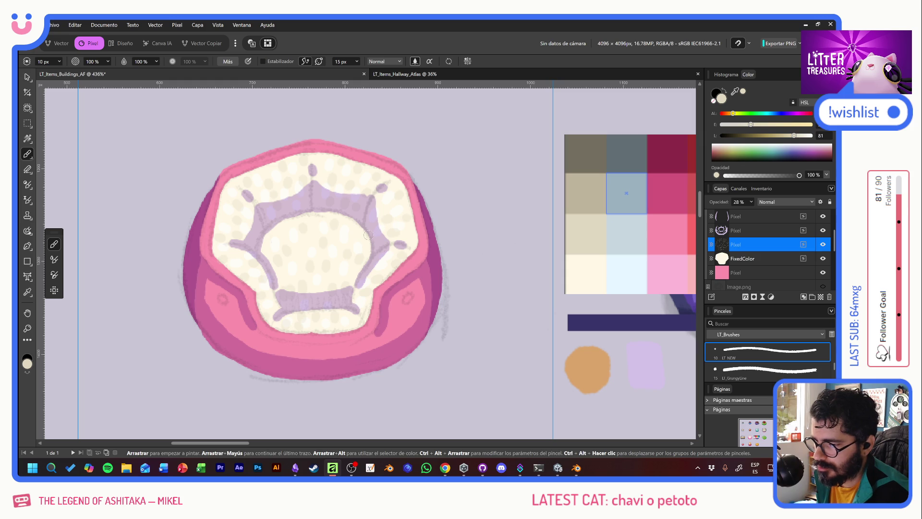
Lower the Draft sketch layer's opacity until it is nearly faded out.
scroll(760, 245, up, 2)
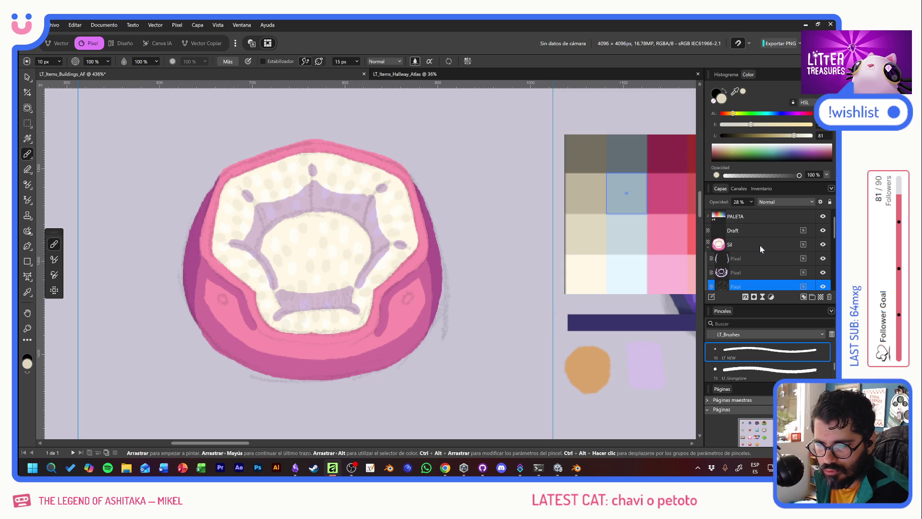
click(759, 232)
drag(724, 199, 719, 204)
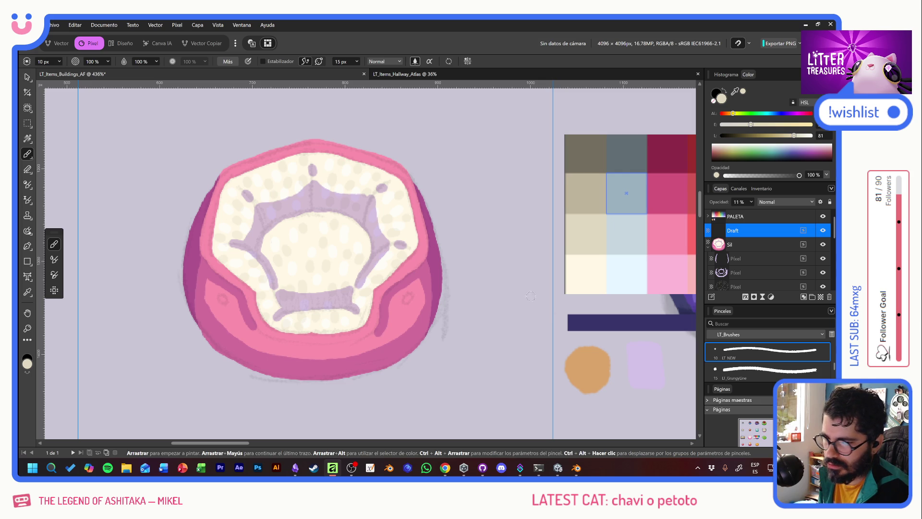
Add a pixel layer below Draft and name it 'inlin'.
scroll(698, 272, up, 1)
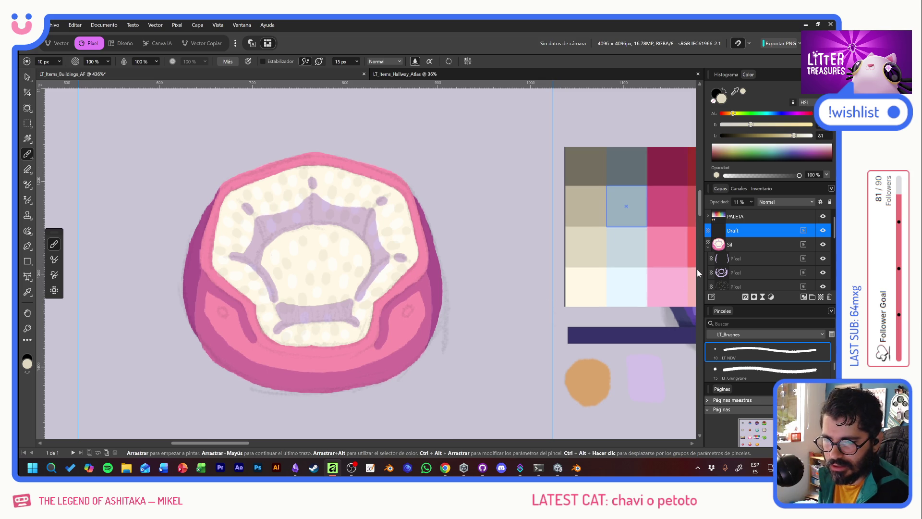
click(820, 296)
drag(740, 236, 742, 250)
double_click(735, 244)
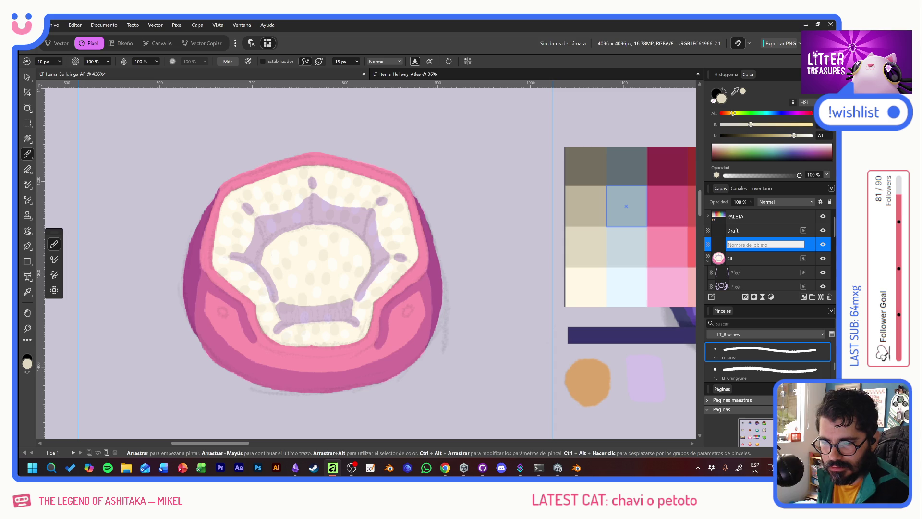
text(inlin)
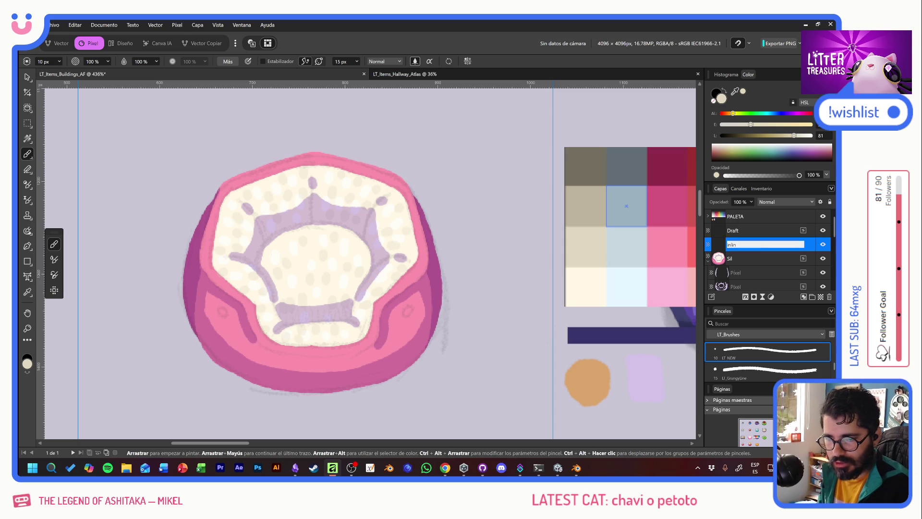
click(715, 261)
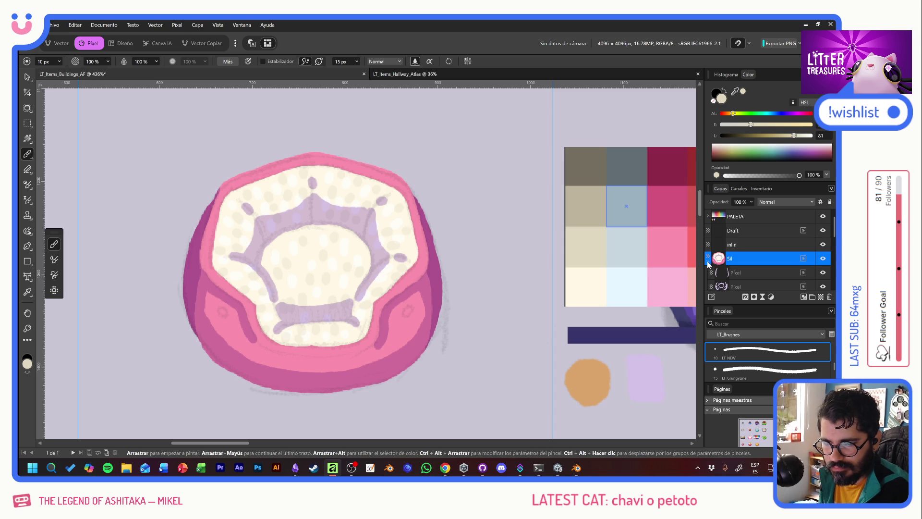
Collapse the Sil group and rename the empty layer under it 'bordext'.
click(708, 261)
scroll(750, 264, down, 5)
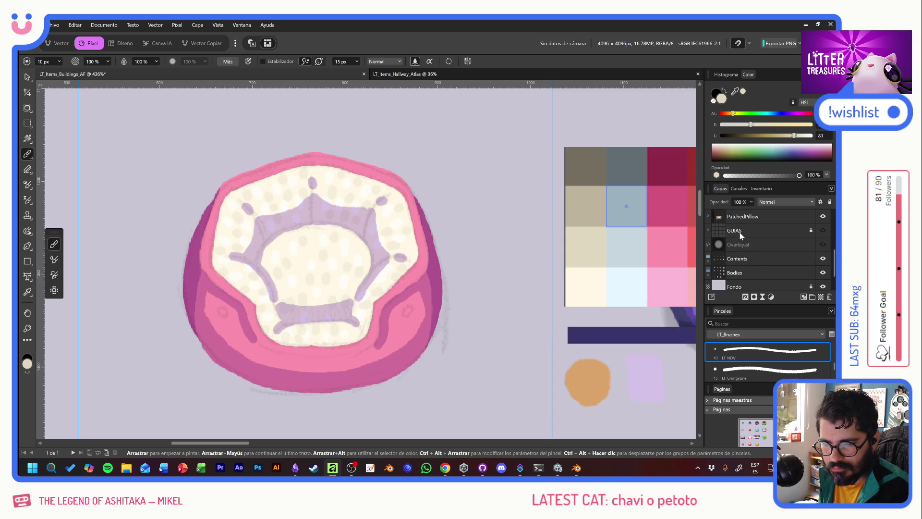
scroll(741, 234, up, 3)
click(743, 233)
click(742, 232)
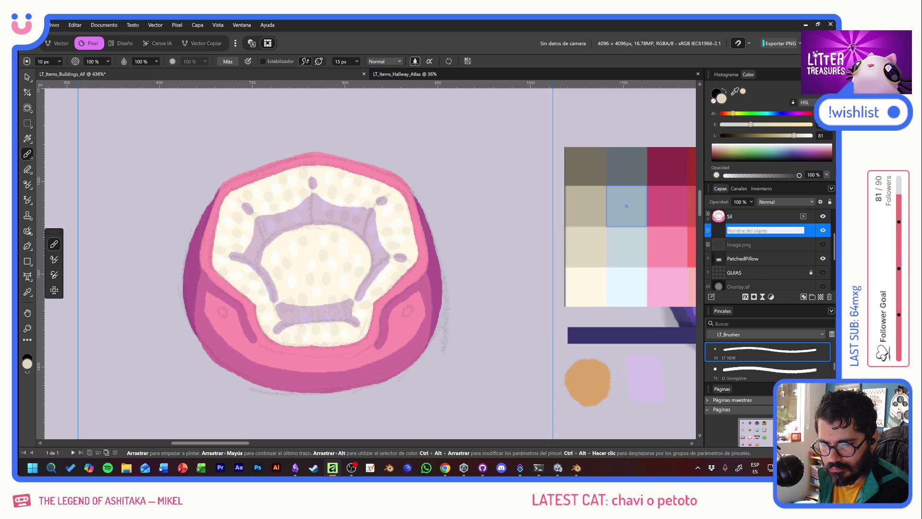
text(bordext)
key(Return)
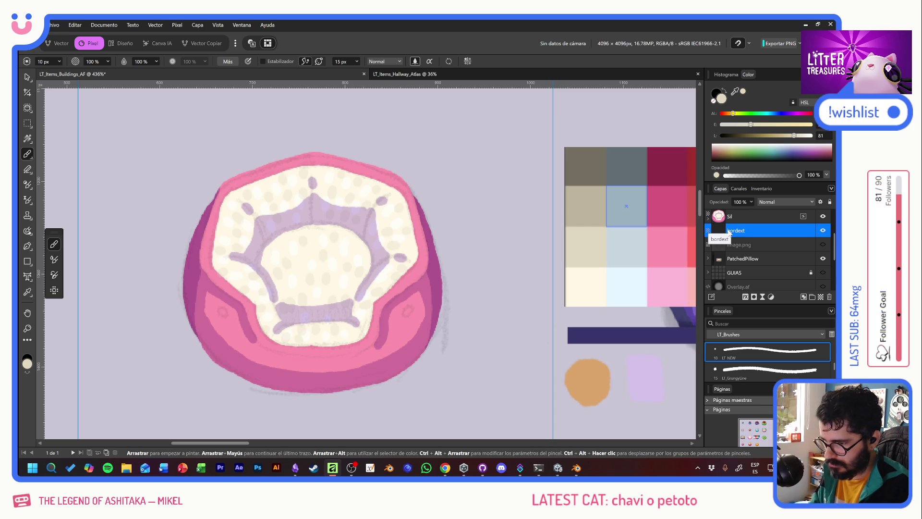
Set the brush to dark navy at 15 px with stroke stabilisation on.
alt+click(603, 336)
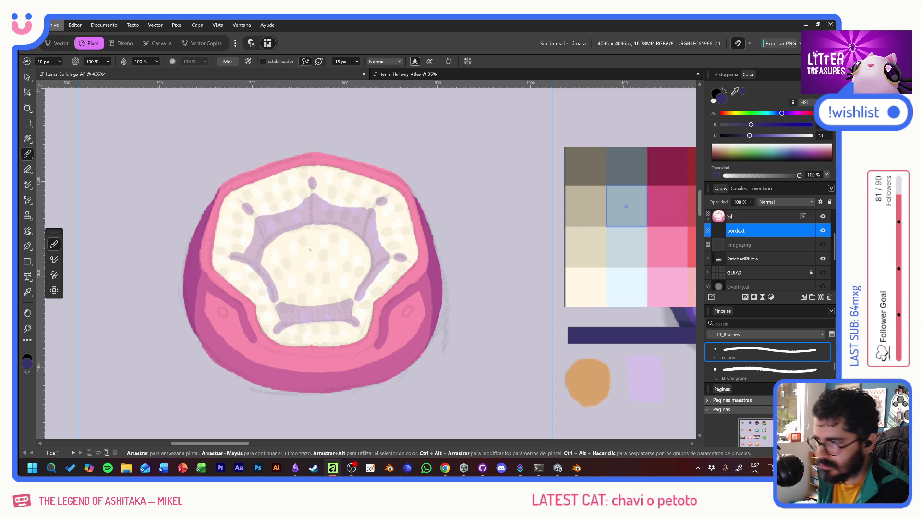
right_click(309, 249)
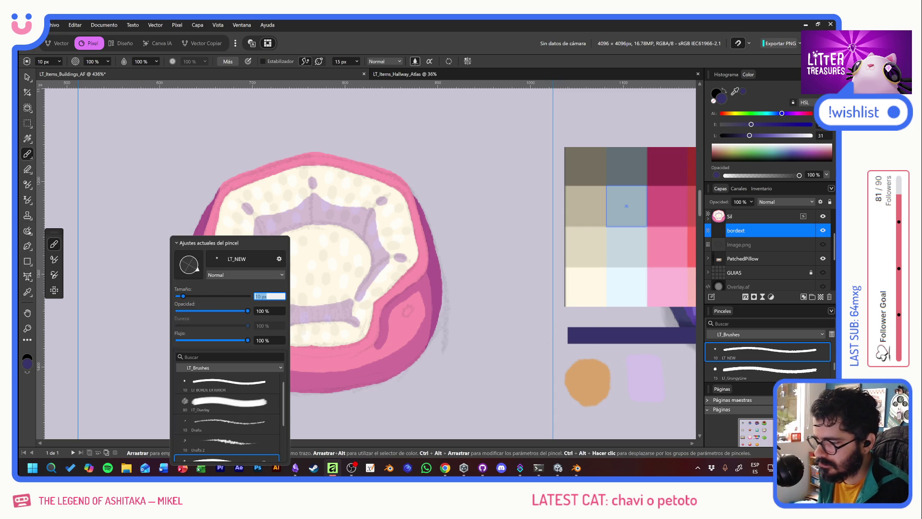
text(15)
key(Return)
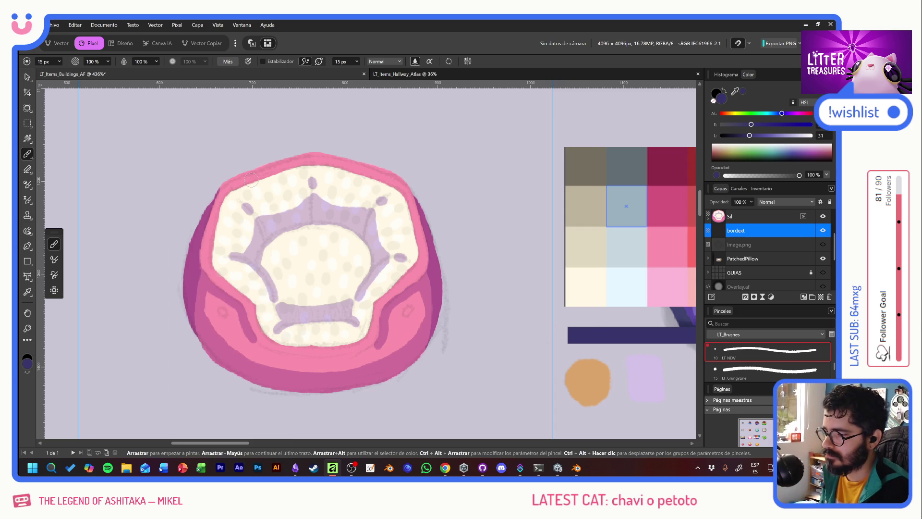
click(262, 61)
click(334, 106)
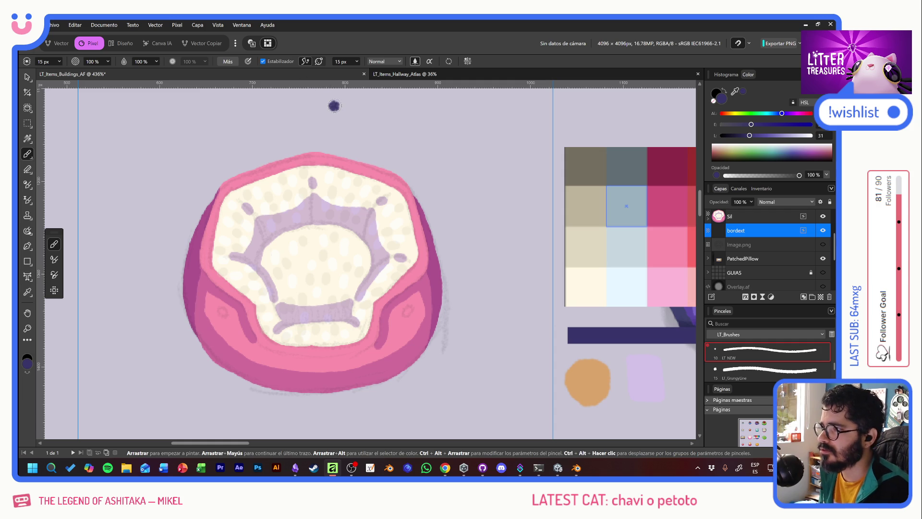
key(ctrl+z)
Draw the navy outline along the bed's upper-left and lower-left edges.
drag(208, 192, 182, 307)
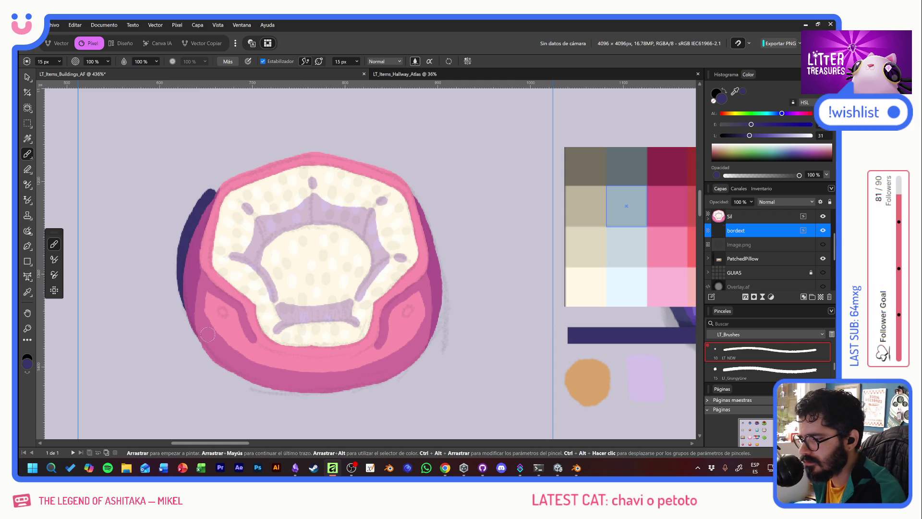
key(ctrl+z)
click(210, 159)
key(ctrl+z)
mouse_move(214, 188)
mouse_down()
mouse_move(174, 297)
mouse_move(206, 356)
mouse_move(194, 340)
mouse_up()
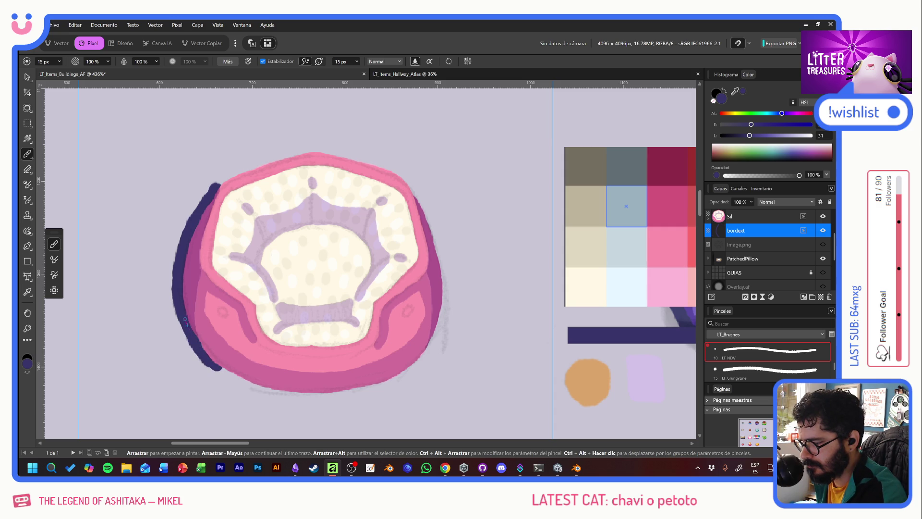
drag(195, 218, 217, 182)
mouse_move(191, 222)
mouse_down()
mouse_move(204, 193)
mouse_move(229, 172)
mouse_up()
mouse_move(176, 291)
mouse_down()
mouse_move(191, 350)
mouse_move(239, 383)
mouse_move(300, 391)
mouse_up()
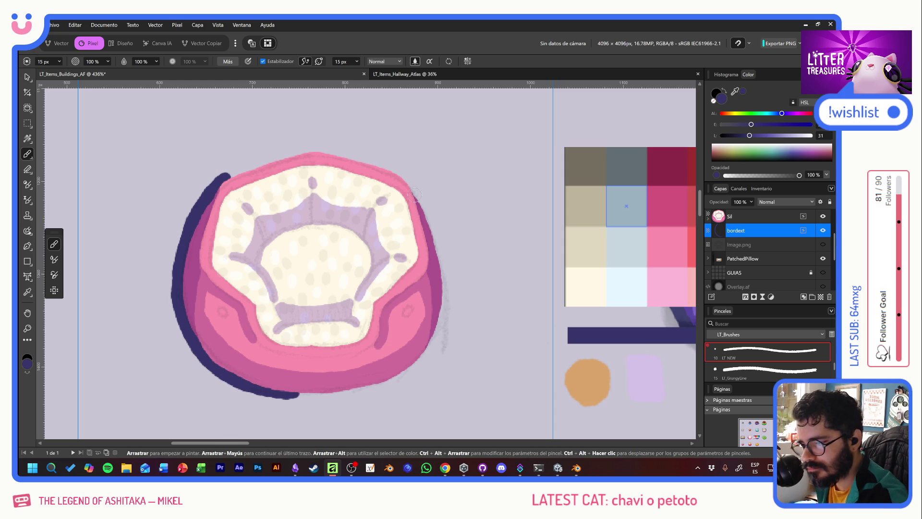
Extend the navy outline along the upper-right edge and retrace the upper-left edge darker.
mouse_move(413, 189)
mouse_down()
mouse_move(438, 240)
mouse_move(449, 306)
mouse_move(437, 345)
mouse_move(407, 377)
mouse_move(373, 393)
mouse_move(307, 399)
mouse_move(231, 377)
mouse_up()
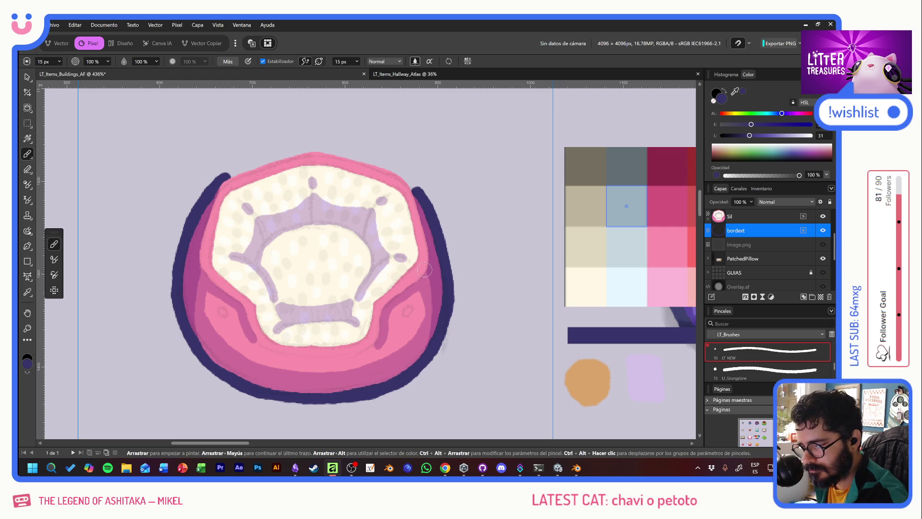
mouse_move(418, 193)
mouse_down()
mouse_move(392, 164)
mouse_move(305, 146)
mouse_move(212, 180)
mouse_up()
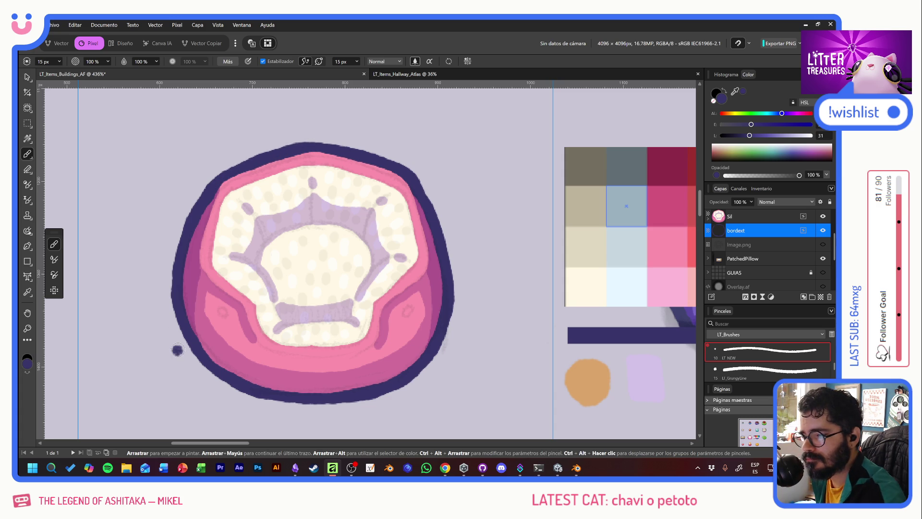
mouse_move(195, 219)
mouse_down()
mouse_move(225, 171)
mouse_move(269, 152)
mouse_move(334, 144)
mouse_move(356, 152)
mouse_up()
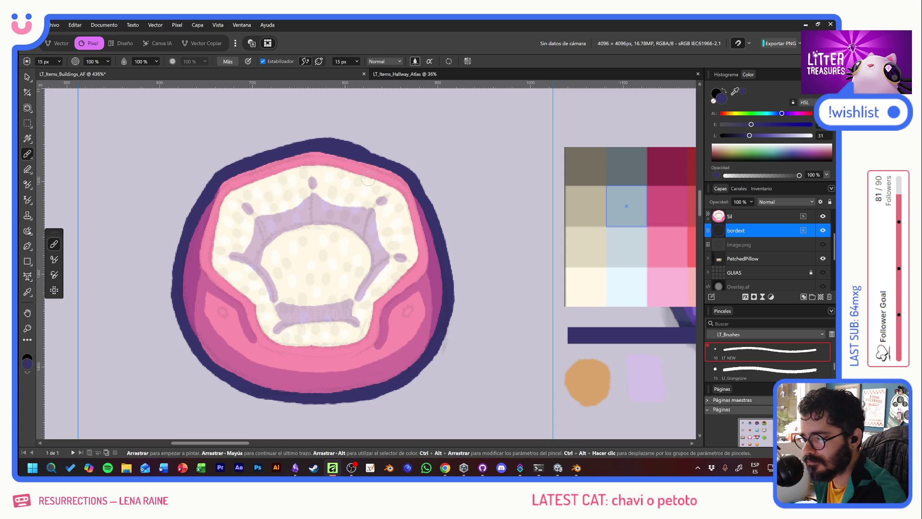
mouse_move(202, 202)
mouse_down()
mouse_move(197, 216)
mouse_move(218, 179)
mouse_move(285, 155)
mouse_up()
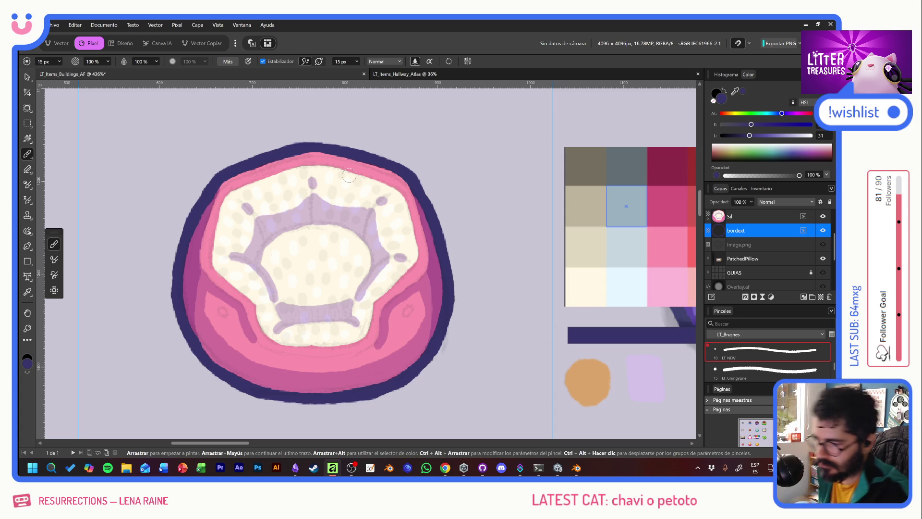
Add a pixel layer named inlin above Sil and set the brush size to 10 px.
click(820, 296)
drag(748, 267, 745, 249)
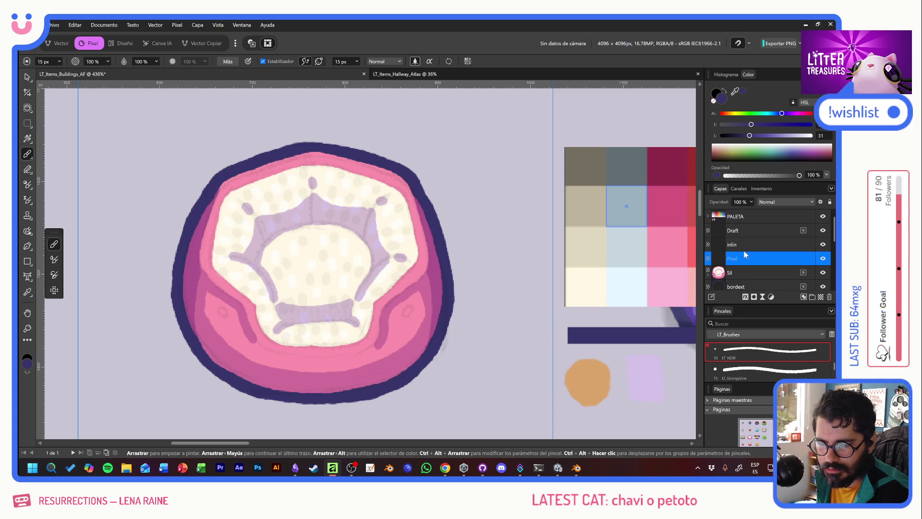
click(741, 246)
right_click(300, 242)
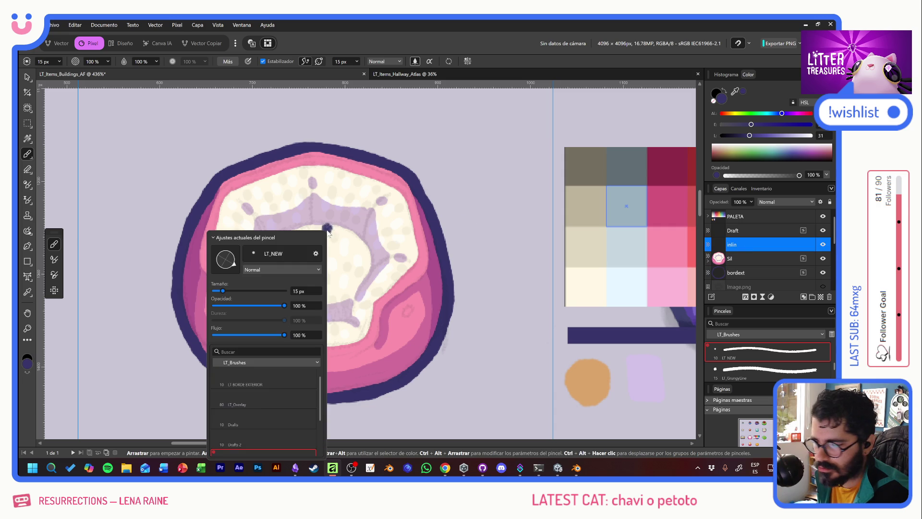
click(300, 291)
text(10)
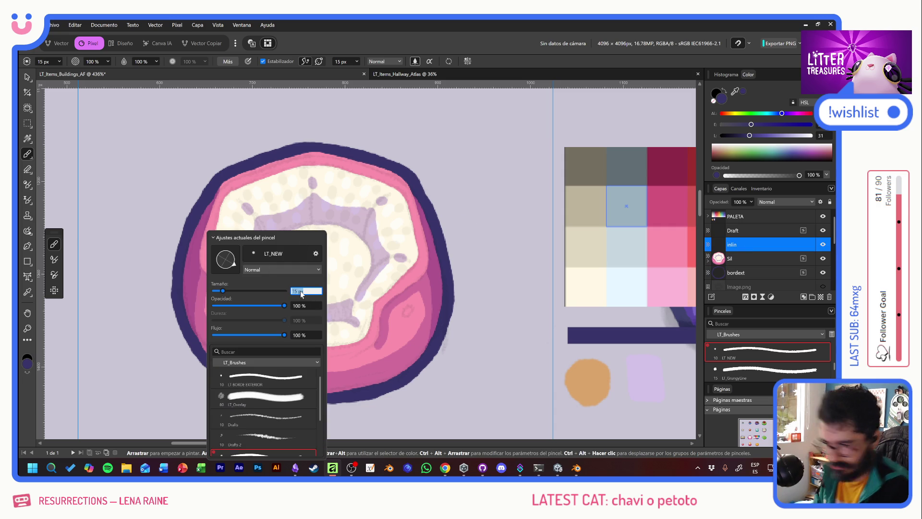
key(Return)
Paint a dark curve along the cream interior's bottom and a diagonal stroke at its upper-left.
drag(323, 186, 333, 302)
key(ctrl+z)
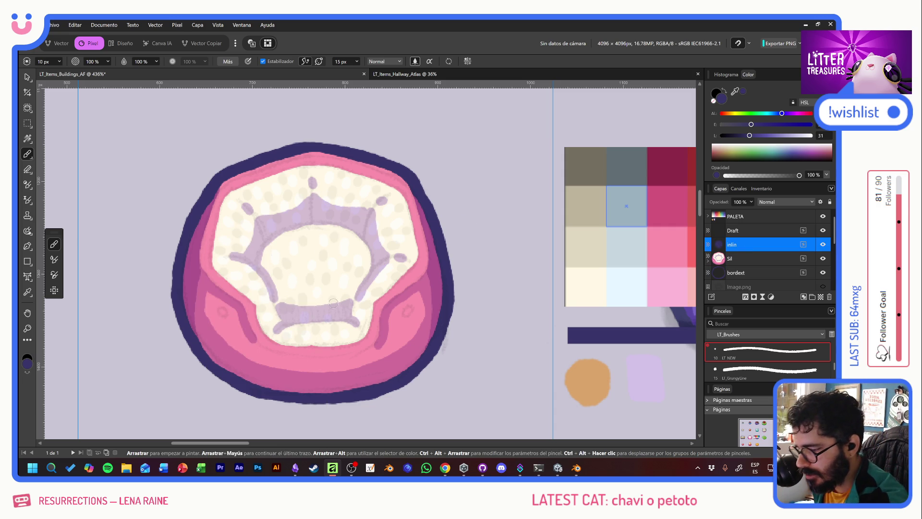
mouse_move(275, 332)
mouse_down()
mouse_move(329, 318)
mouse_move(361, 330)
mouse_up()
mouse_move(275, 332)
mouse_down()
mouse_move(344, 323)
mouse_move(363, 331)
mouse_up()
click(364, 327)
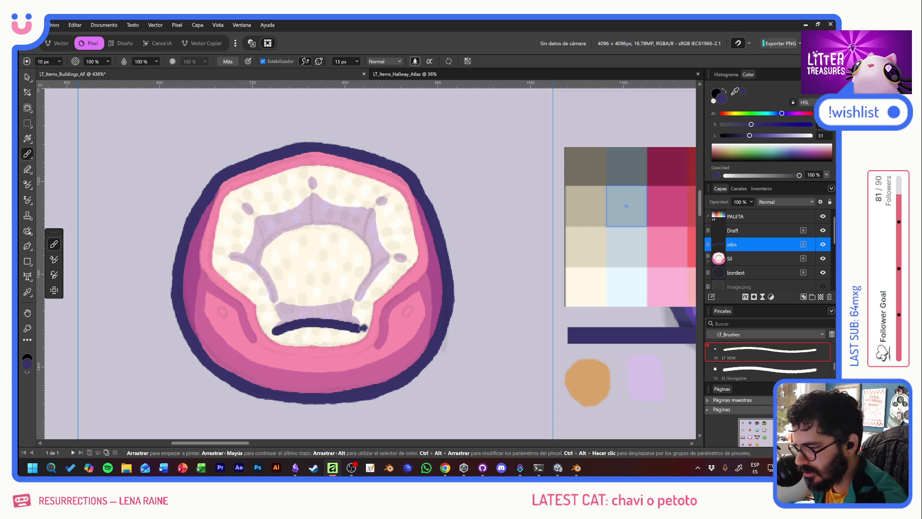
mouse_move(236, 259)
mouse_down()
mouse_move(263, 278)
mouse_move(276, 305)
mouse_up()
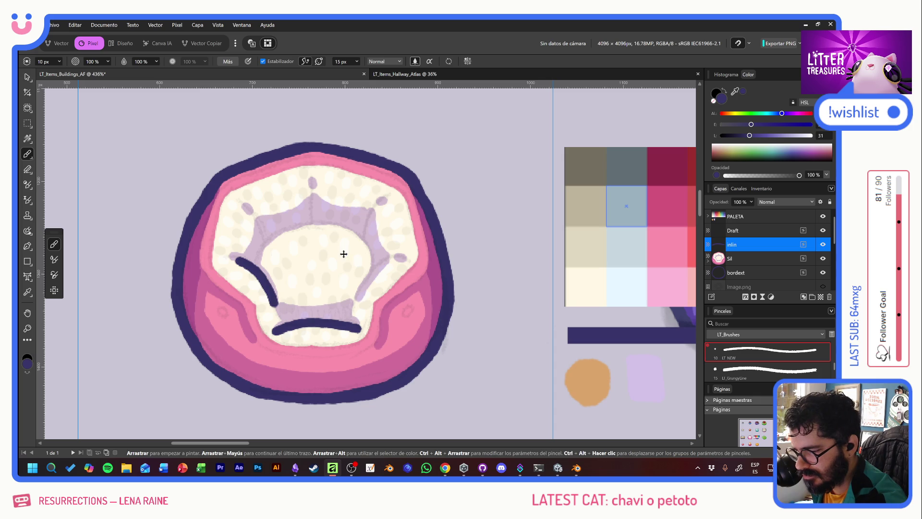
key(ctrl+z)
key(ctrl+z)
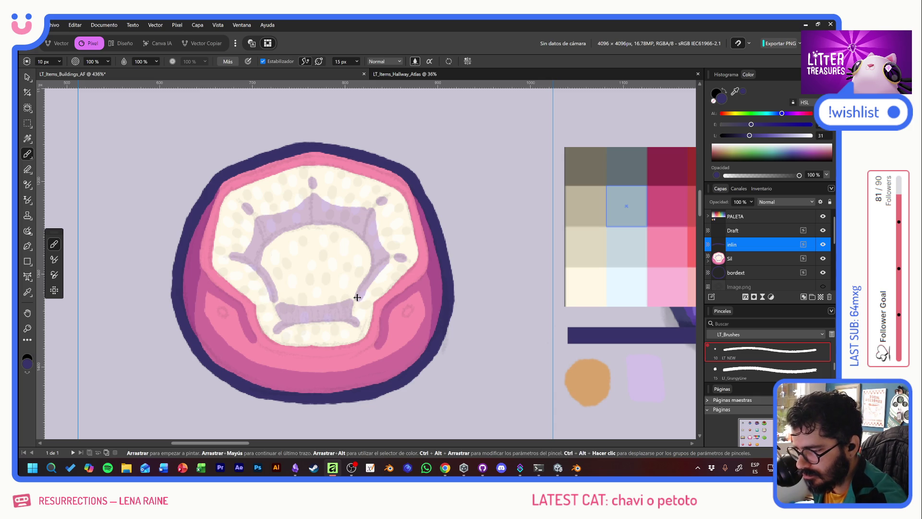
key(ctrl+shift+z)
key(ctrl+shift+z)
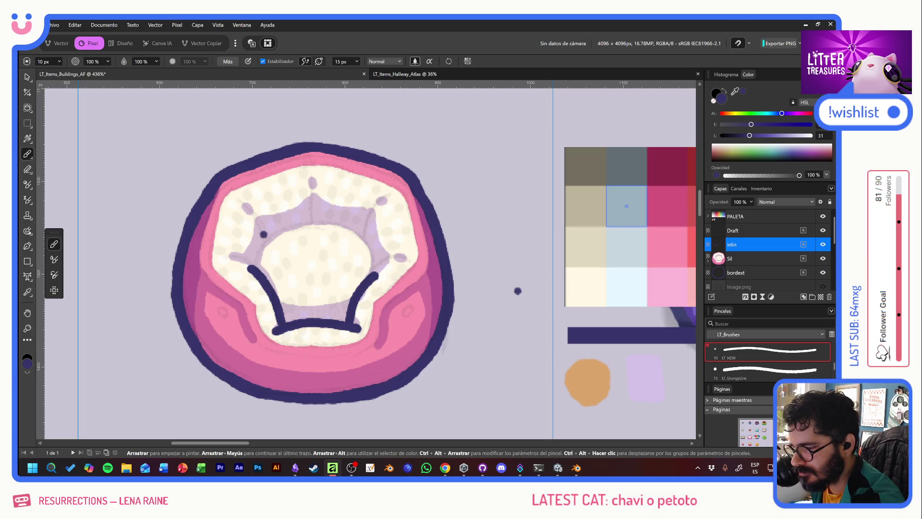
Paint an arc across the interior's top and inline curves through the lower pink areas.
mouse_move(259, 248)
mouse_down()
mouse_move(302, 224)
mouse_move(326, 223)
mouse_move(369, 248)
mouse_up()
click(376, 265)
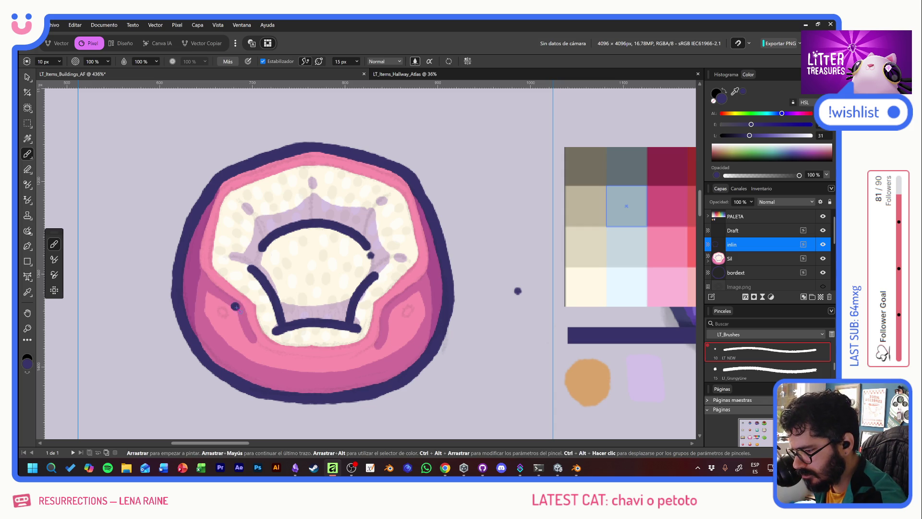
key(ctrl+z)
mouse_move(239, 308)
mouse_down()
mouse_move(247, 331)
mouse_move(278, 356)
mouse_move(360, 355)
mouse_move(378, 346)
mouse_move(396, 301)
mouse_up()
click(388, 311)
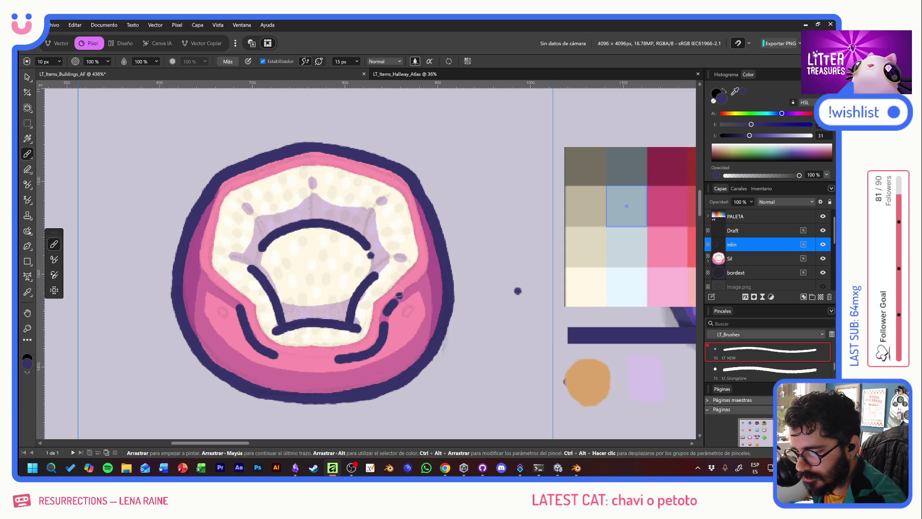
click(222, 296)
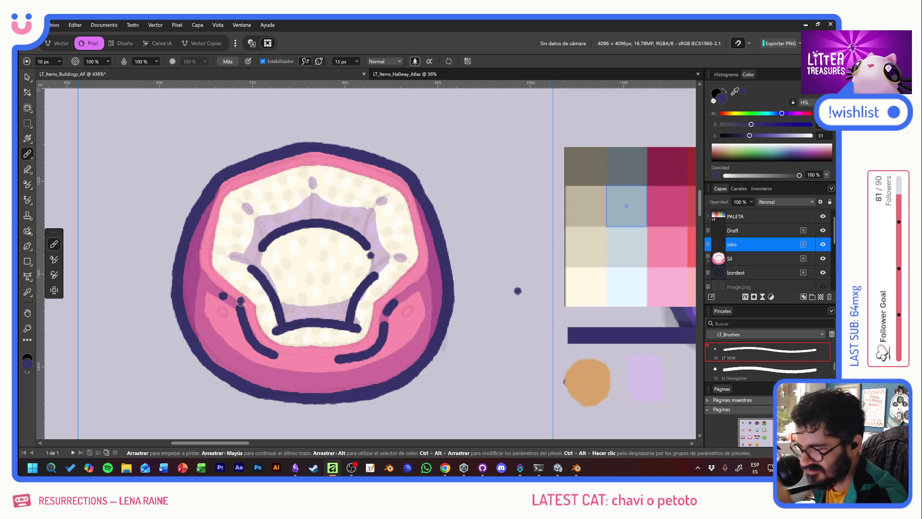
Add dots and a dash on the lower pink band, plus inlines up the right and left rims.
click(290, 358)
drag(290, 358, 308, 360)
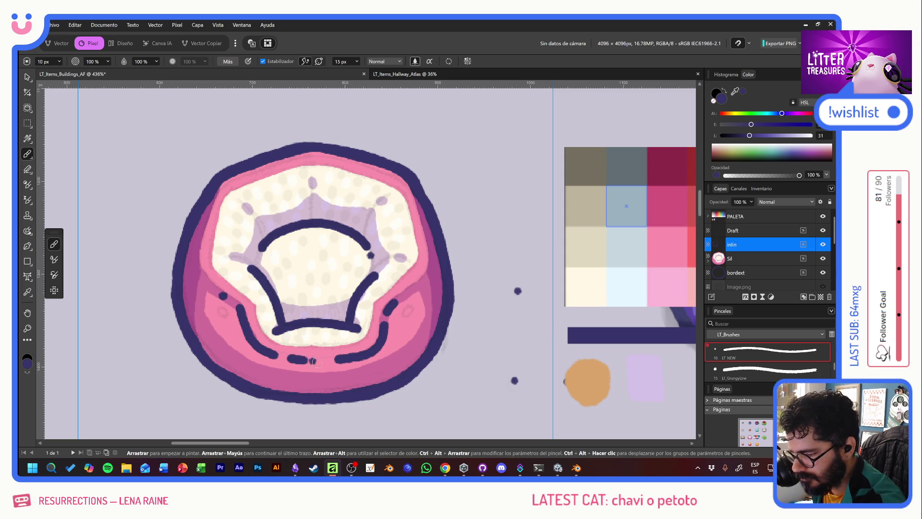
click(319, 359)
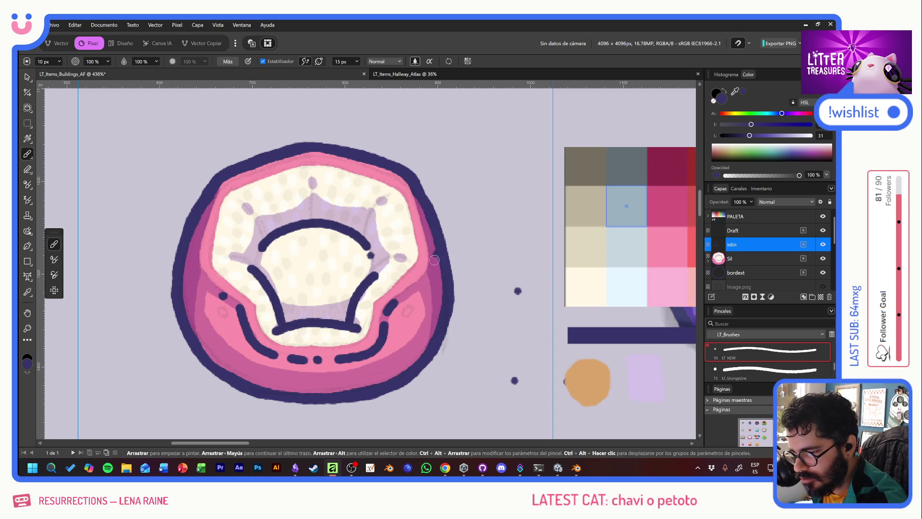
drag(416, 284, 434, 246)
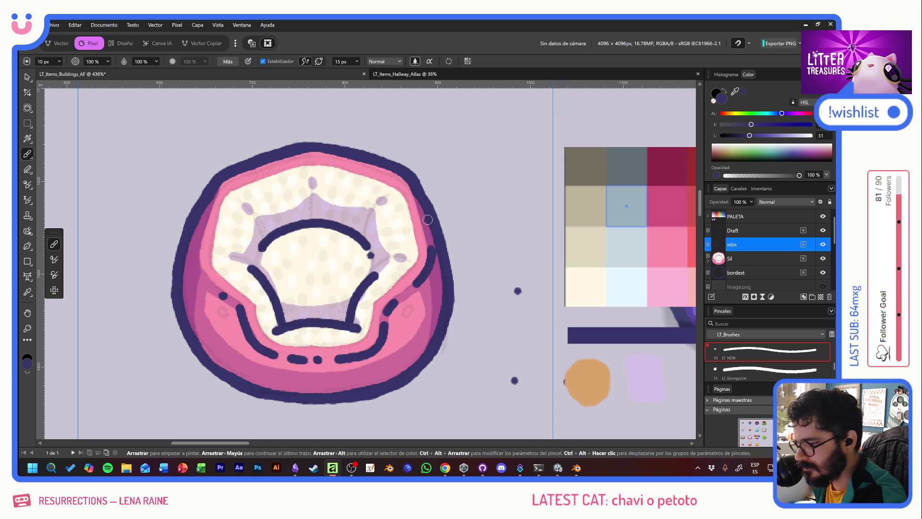
click(417, 239)
drag(205, 278, 197, 243)
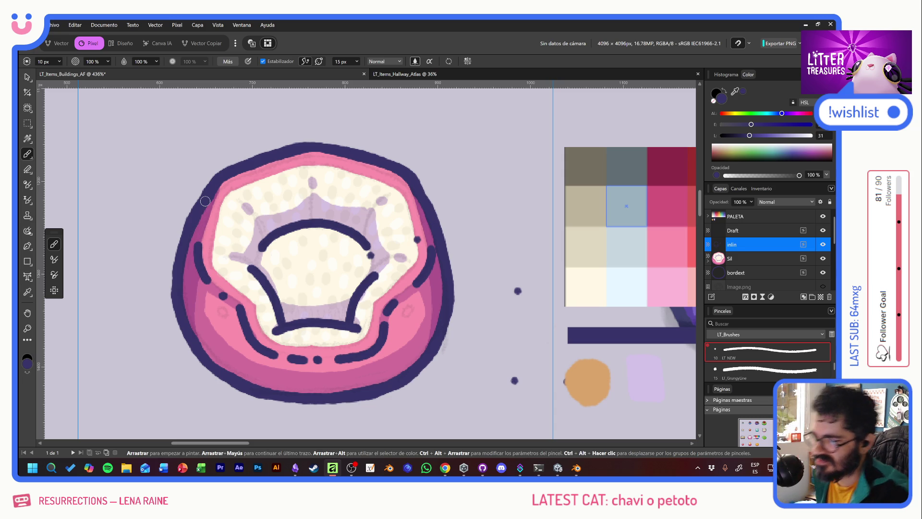
Marquee-select the stray dots beside the bed and delete the Draft layer.
scroll(345, 285, down, 5)
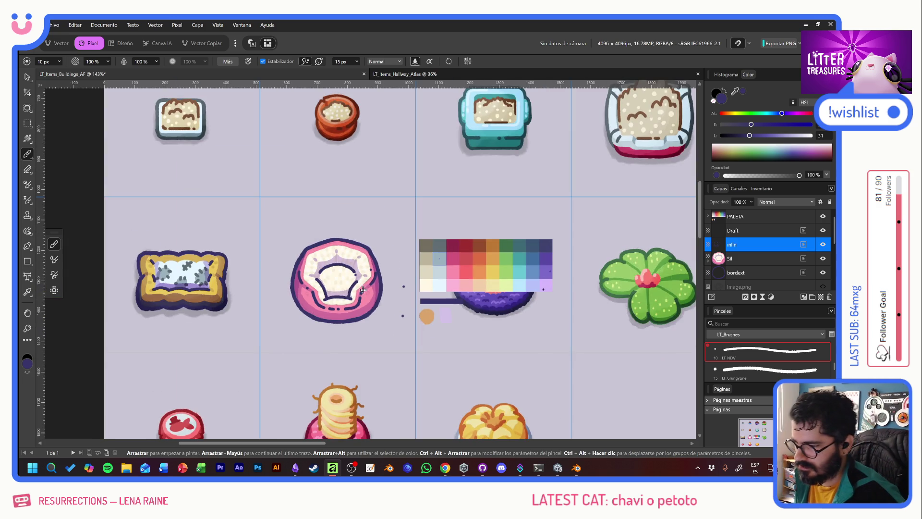
scroll(308, 304, down, 2)
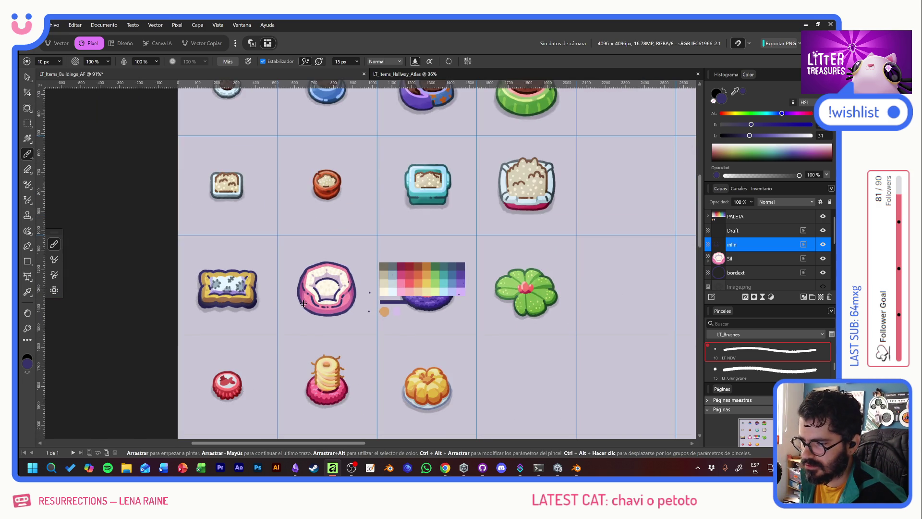
scroll(236, 290, up, 3)
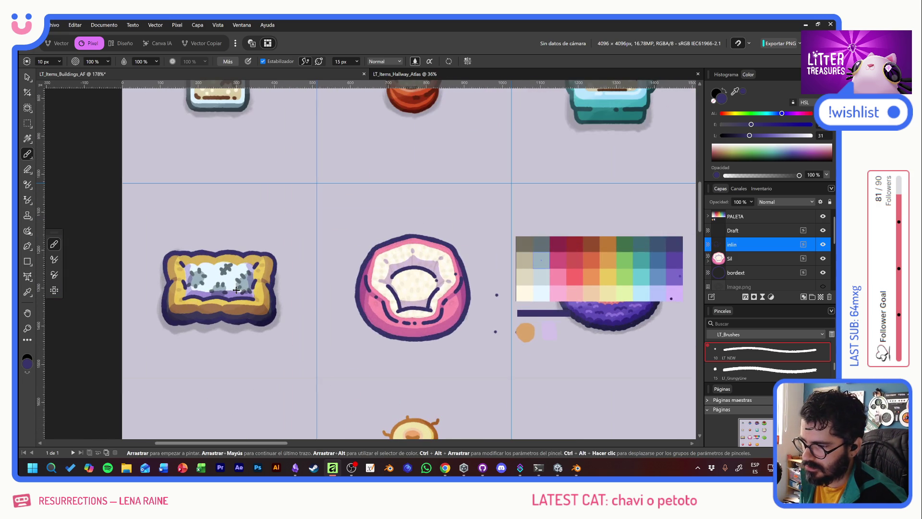
scroll(534, 311, up, 3)
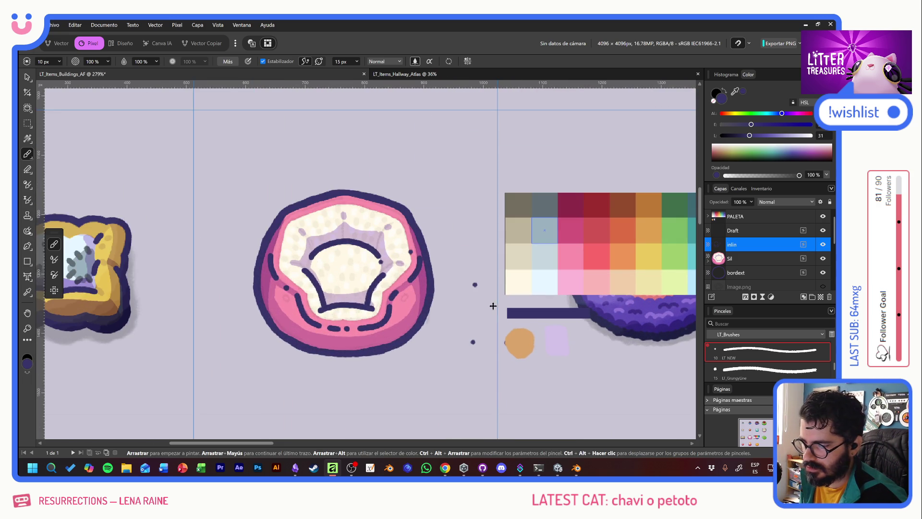
click(27, 123)
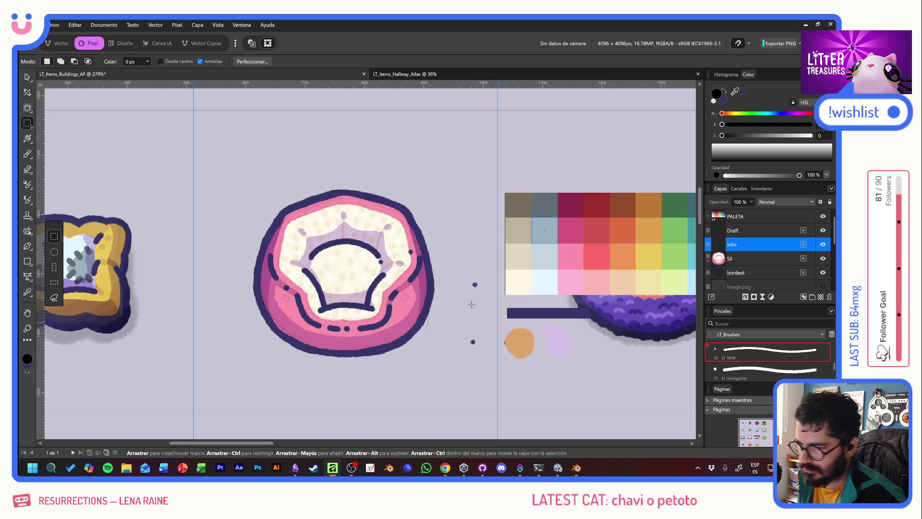
drag(464, 277, 484, 362)
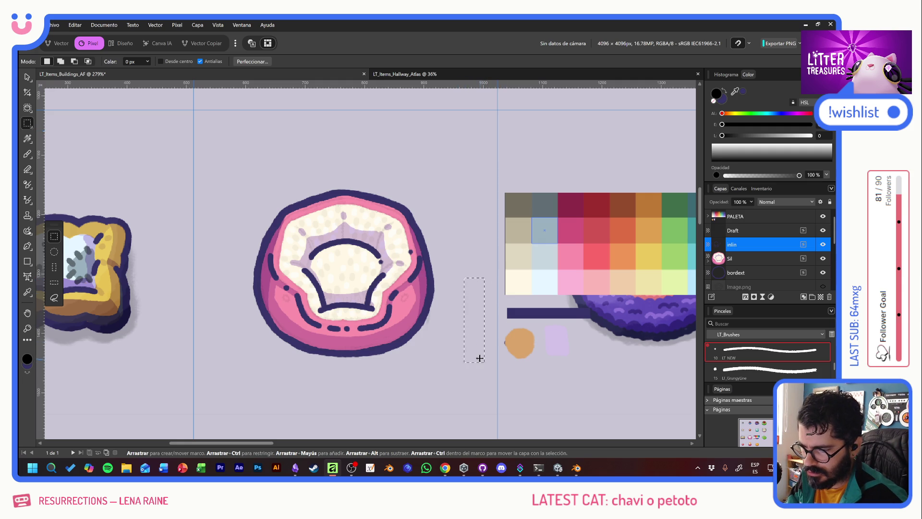
click(756, 233)
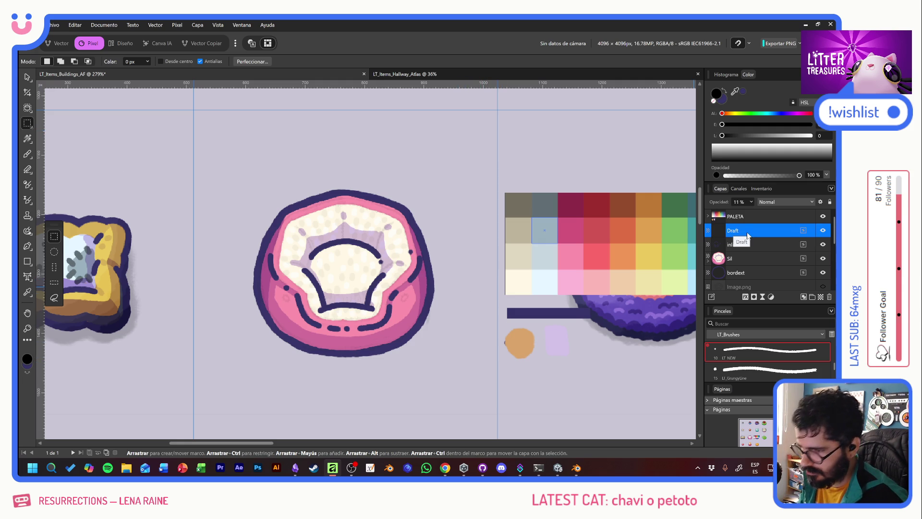
key(Delete)
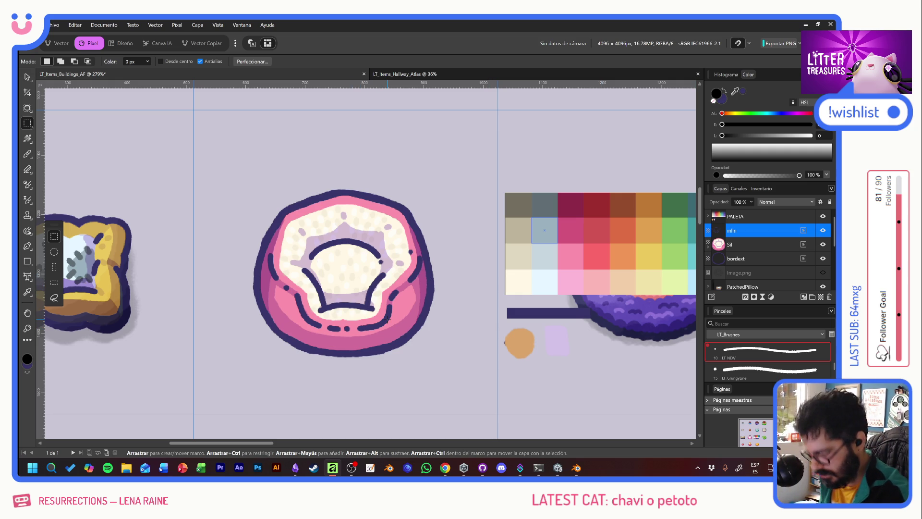
Erase a small stretch of the inner outline and trim its top tip.
key(b)
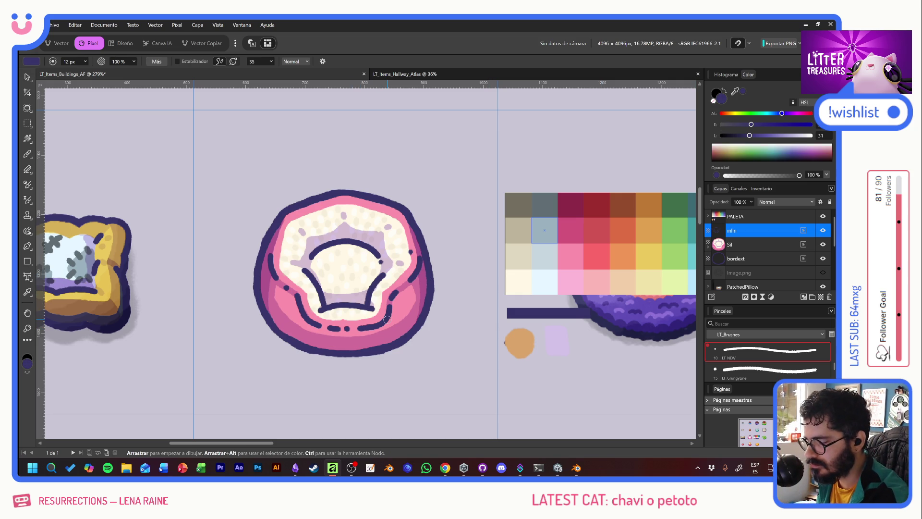
key(e)
drag(383, 275, 375, 301)
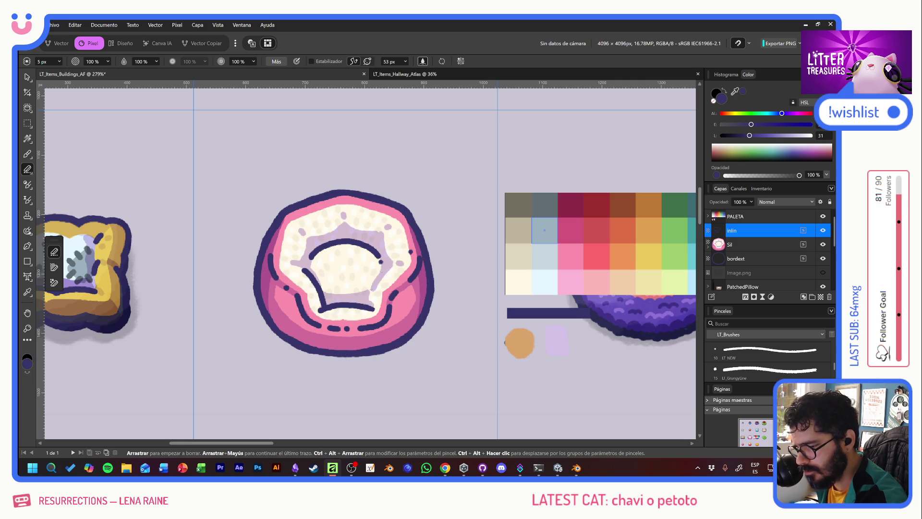
drag(311, 282, 307, 281)
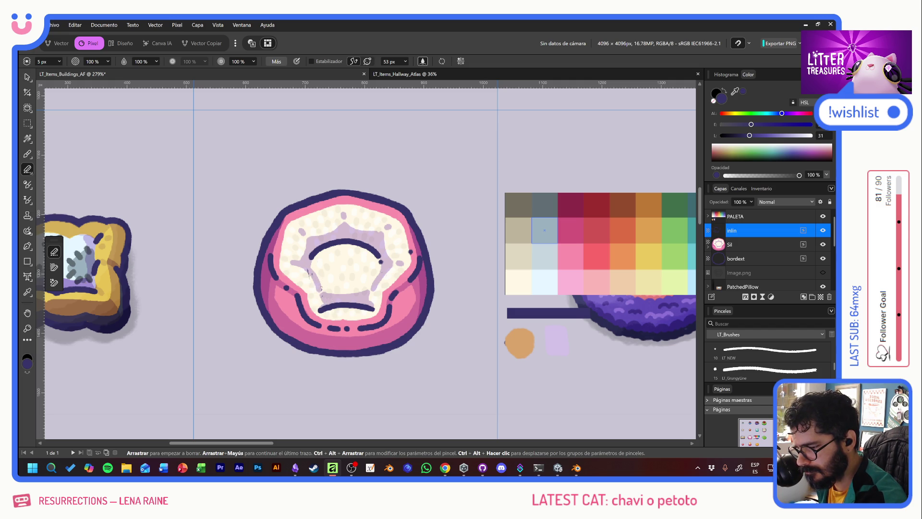
Paint a short dark spoke across the inner arc and a dot on the inner rim.
key(b)
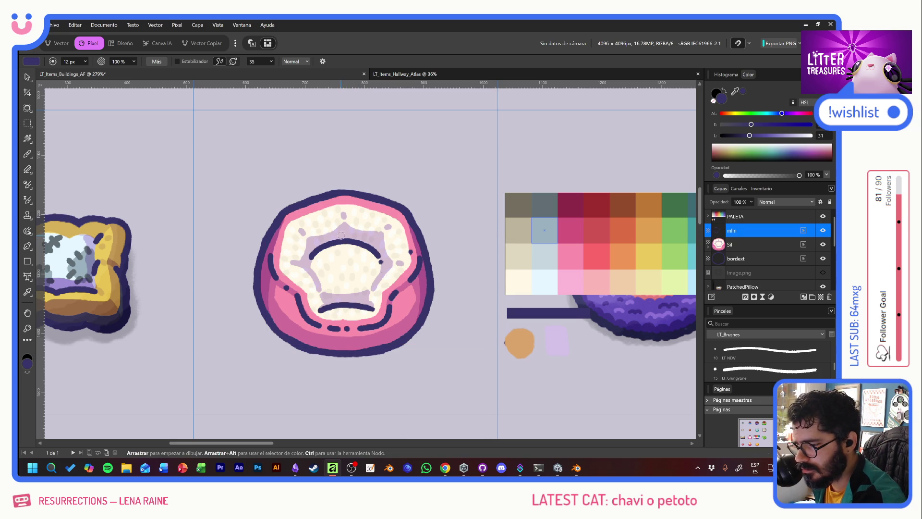
drag(344, 230, 344, 237)
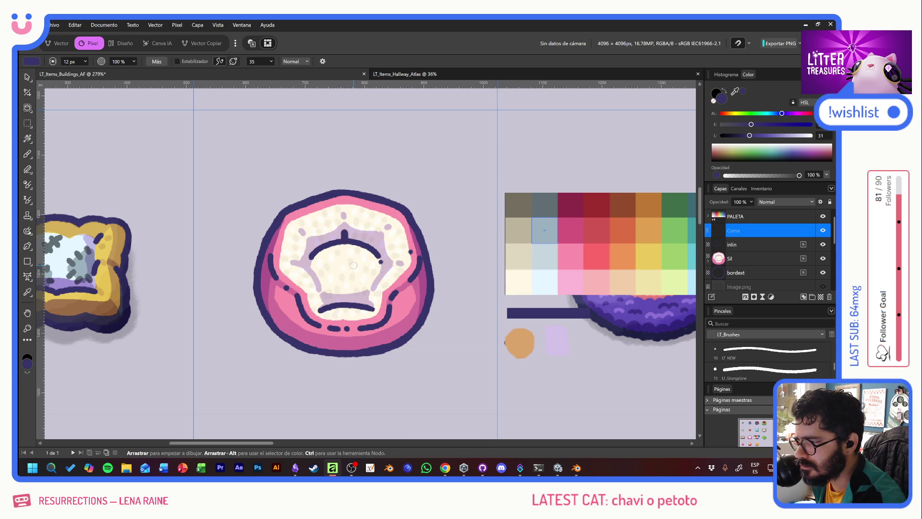
key(ctrl+z)
key(b)
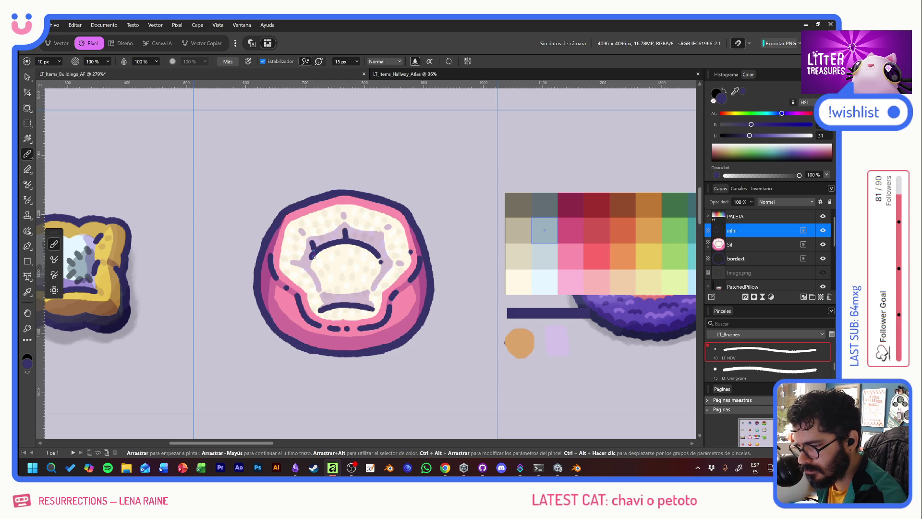
key(ctrl+z)
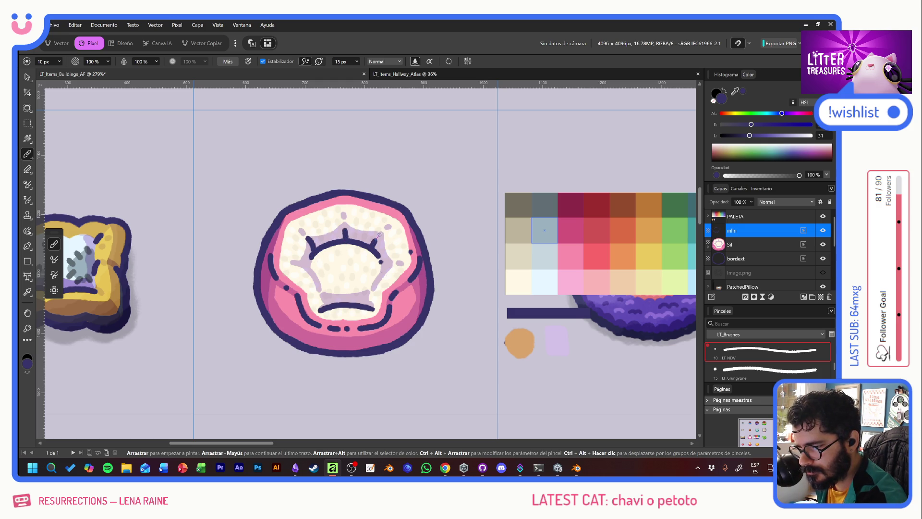
drag(384, 263, 392, 264)
click(404, 287)
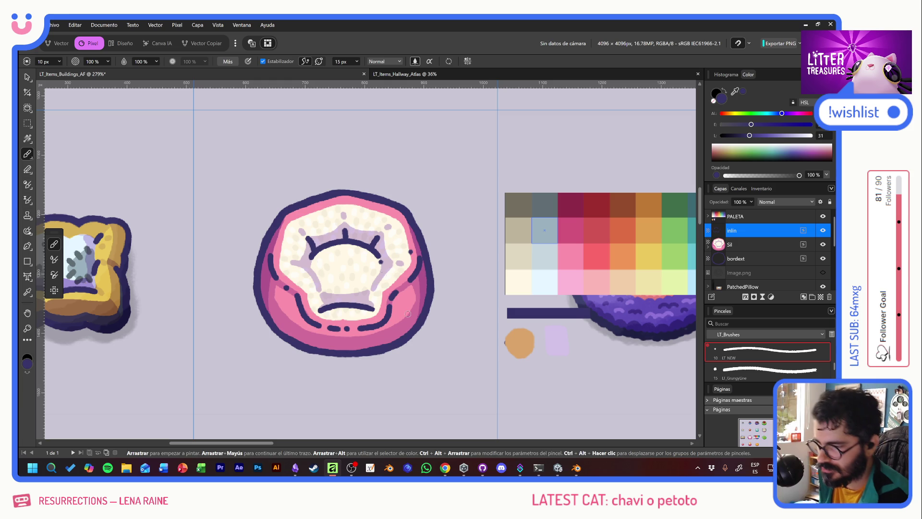
key(e)
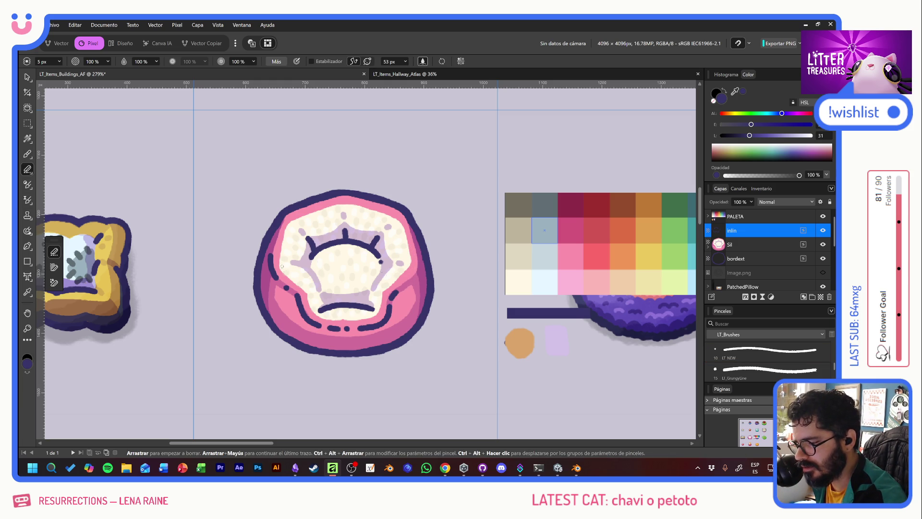
Erase the left inline's lower end and the dark stroke at the white centre's bottom.
drag(277, 280, 276, 272)
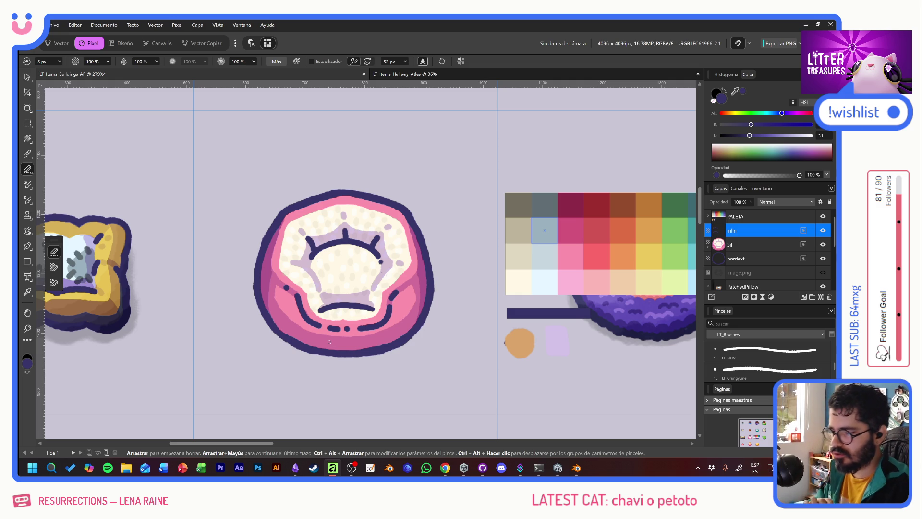
scroll(331, 304, up, 1)
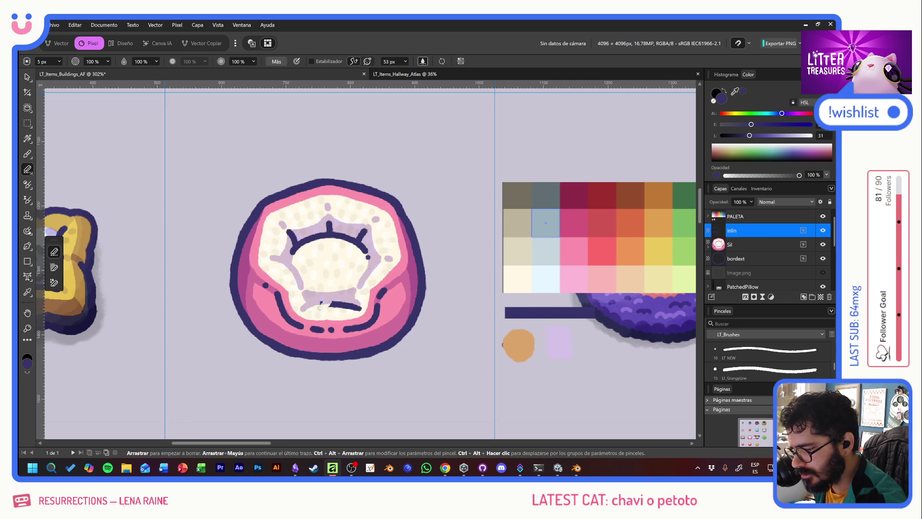
drag(339, 304, 360, 307)
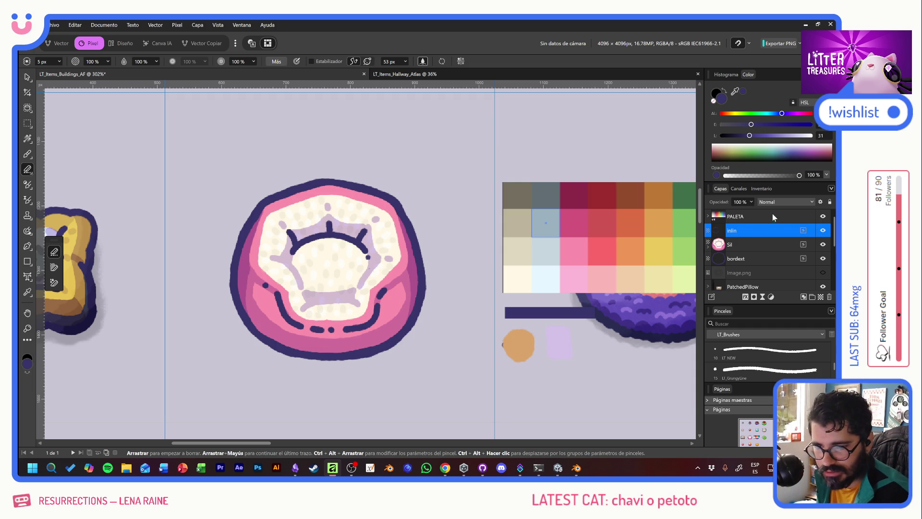
Add a new pixel layer and name it shadow.
click(803, 297)
double_click(732, 230)
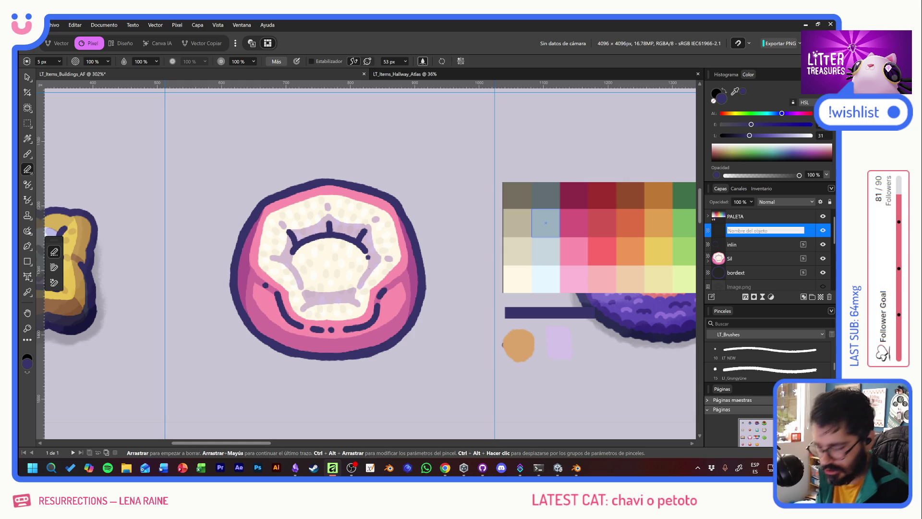
text(shadow)
key(Return)
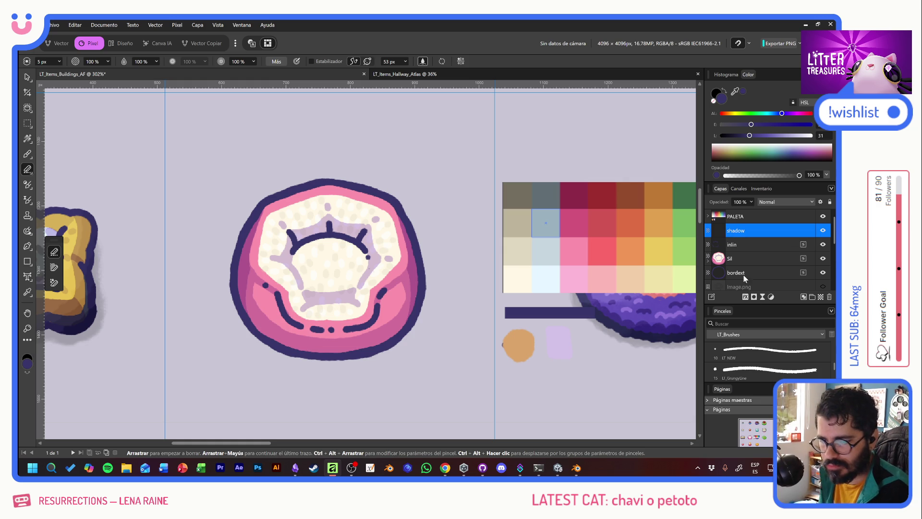
Pick the soft LT_Overlay brush at 80 px with black as the colour.
scroll(769, 356, down, 1)
scroll(769, 356, down, 2)
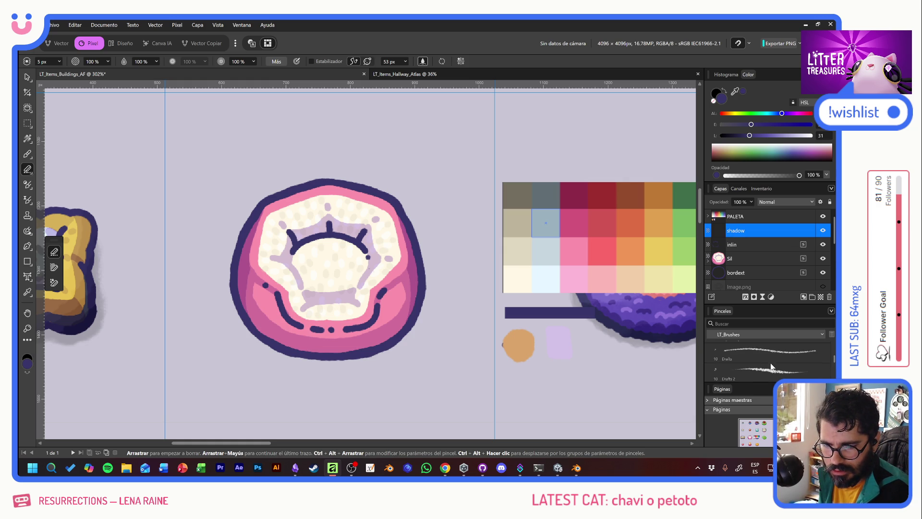
click(755, 356)
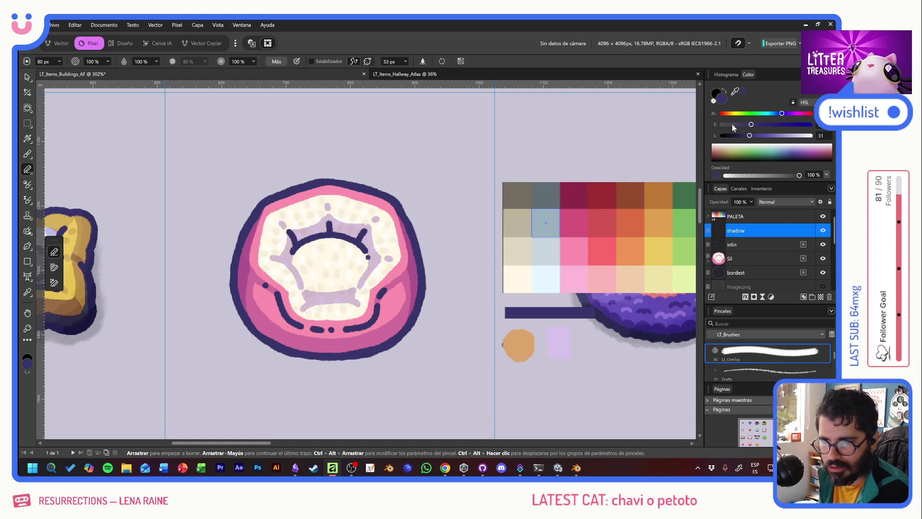
drag(748, 136, 720, 136)
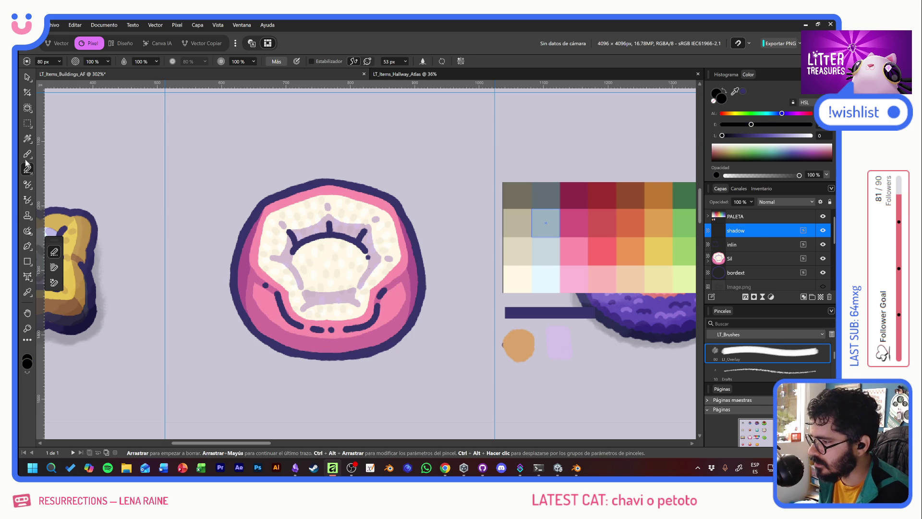
key(b)
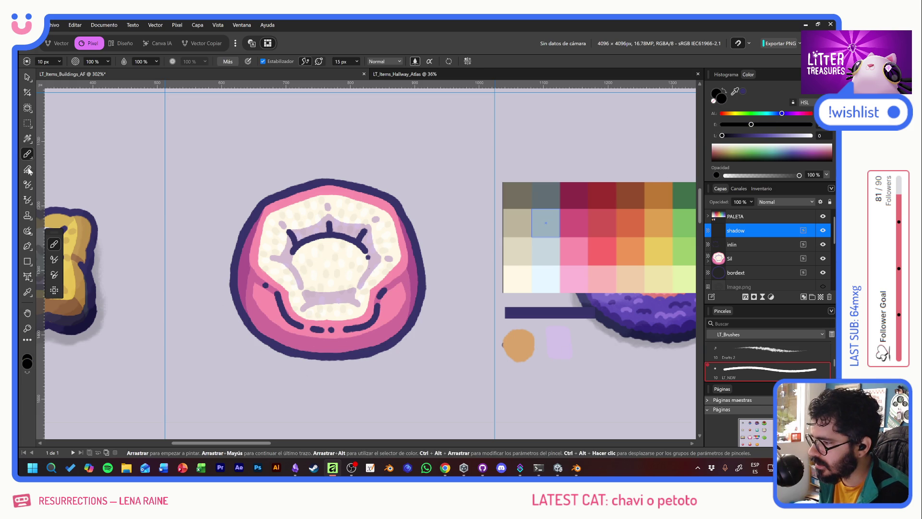
click(25, 170)
scroll(761, 364, down, 3)
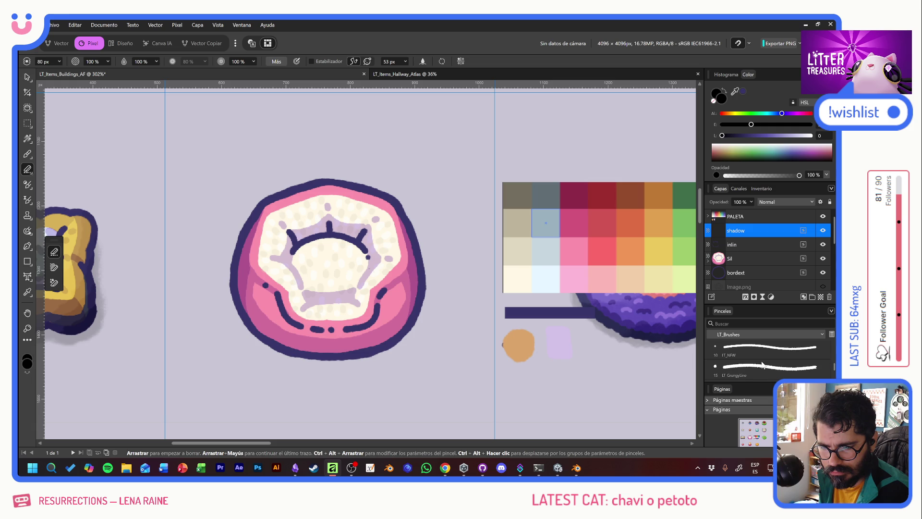
key(b)
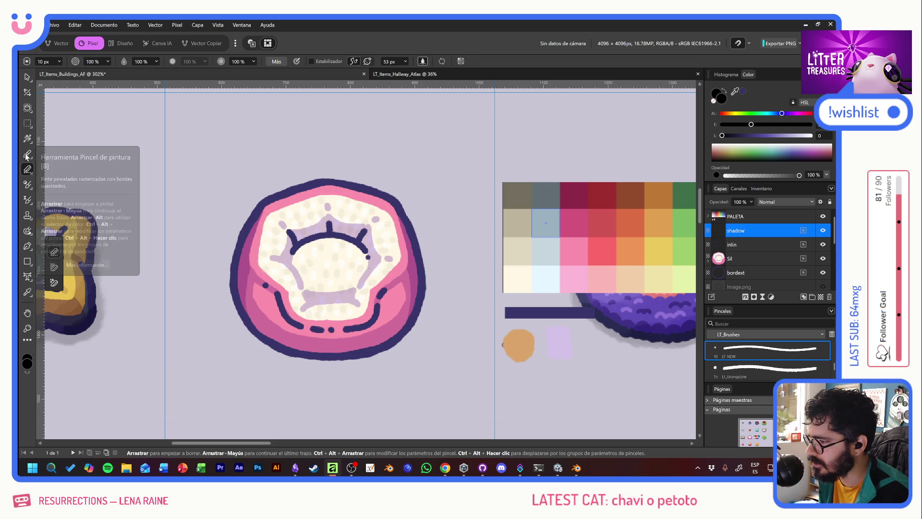
scroll(751, 362, up, 3)
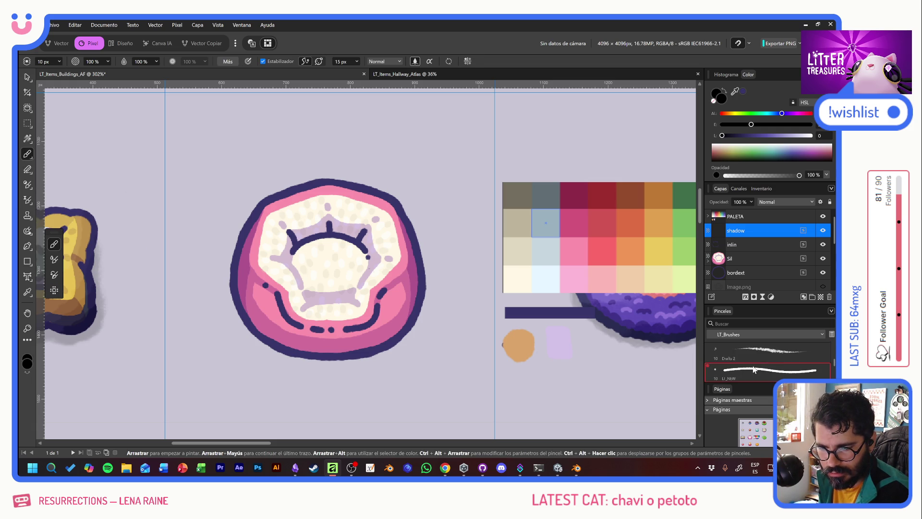
scroll(752, 361, up, 1)
click(748, 347)
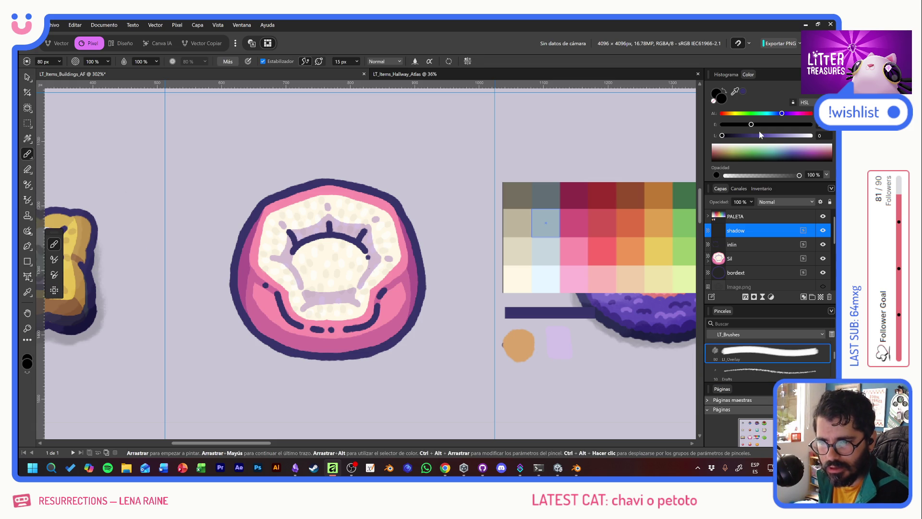
With stabilising off, paint black shadow along the cushion's lower edge.
mouse_move(355, 269)
mouse_down()
mouse_move(332, 250)
mouse_move(371, 319)
mouse_up()
key(ctrl+z)
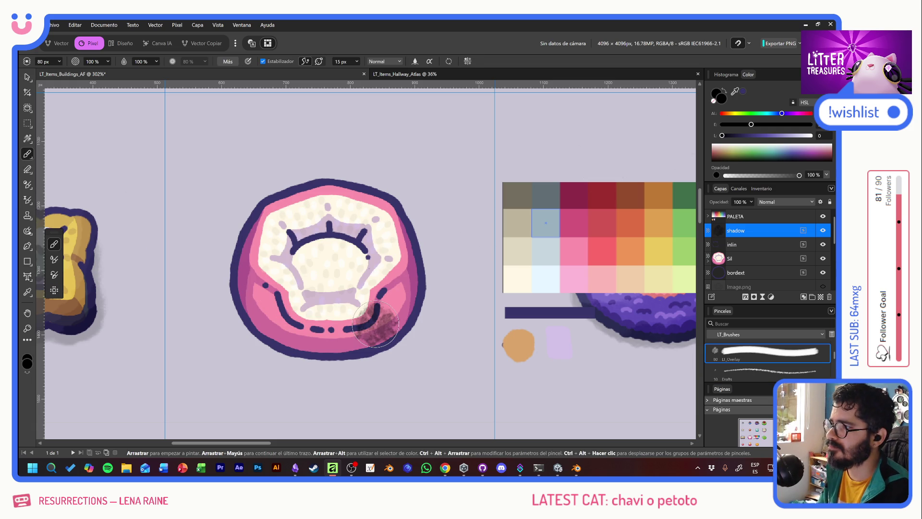
key(ctrl+z)
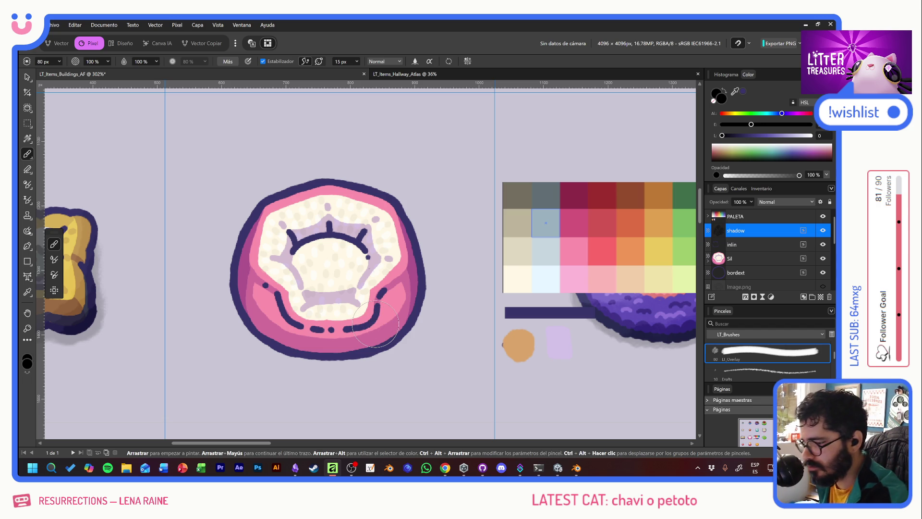
mouse_move(269, 240)
mouse_down()
mouse_move(252, 262)
mouse_move(264, 320)
mouse_up()
key(ctrl+z)
key(ctrl+z)
click(262, 61)
mouse_move(269, 322)
mouse_down()
mouse_move(357, 336)
mouse_move(402, 307)
mouse_move(407, 294)
mouse_move(391, 261)
mouse_move(339, 309)
mouse_move(275, 272)
mouse_move(349, 271)
mouse_up()
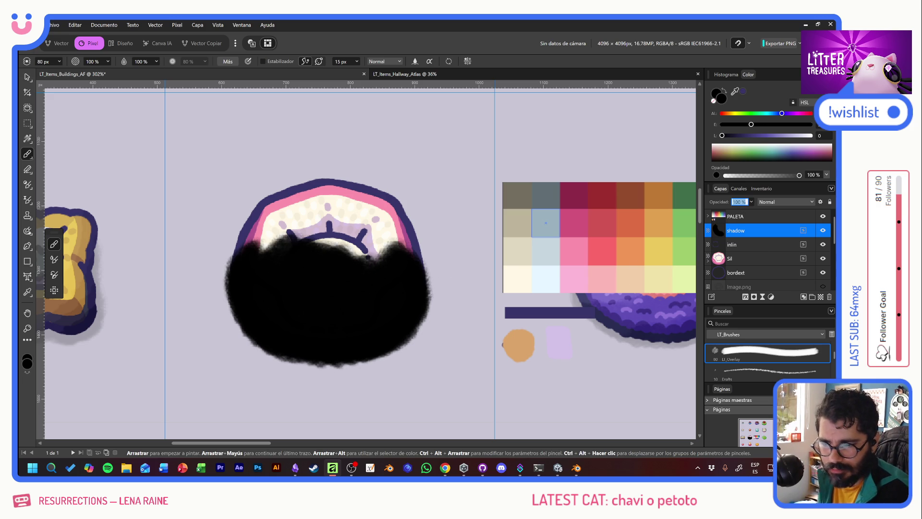
Set the shadow layer to 20% opacity and move it beneath bordext.
text(0)
key(Return)
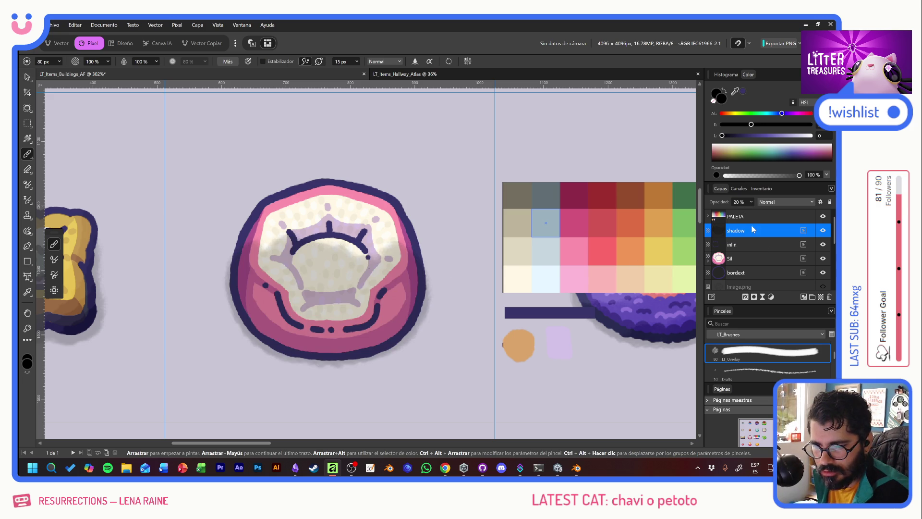
mouse_move(752, 230)
mouse_down()
mouse_move(751, 276)
mouse_move(739, 278)
mouse_up()
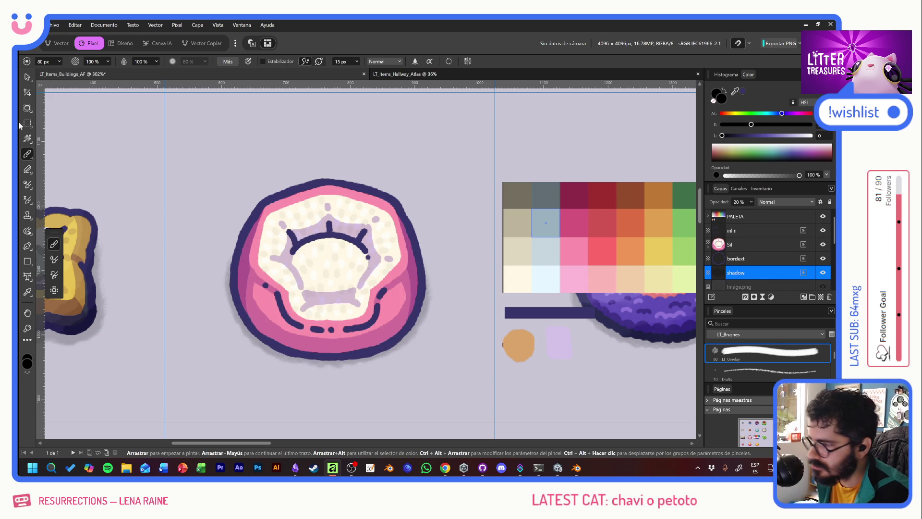
Nudge the shadow down, then group inlin, Sil and bordext into a group named Art.
click(27, 78)
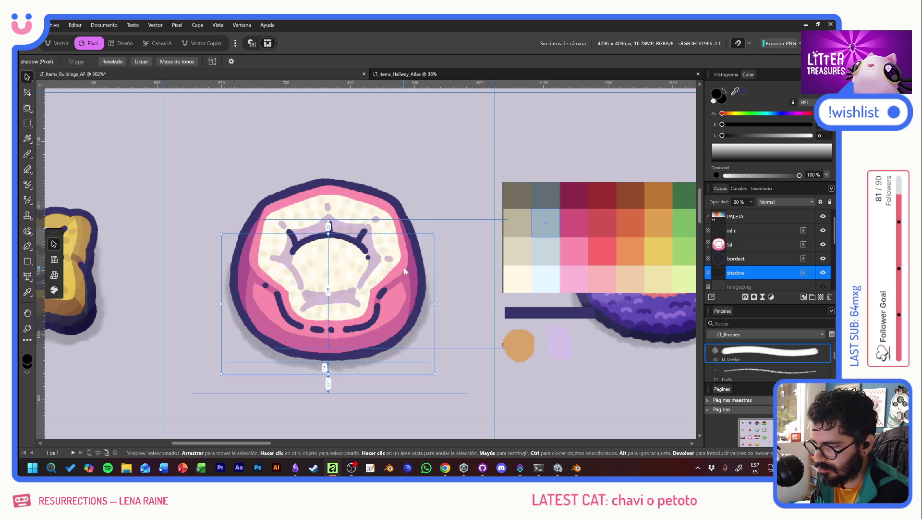
key(Down)
key(Down)
key(Down)
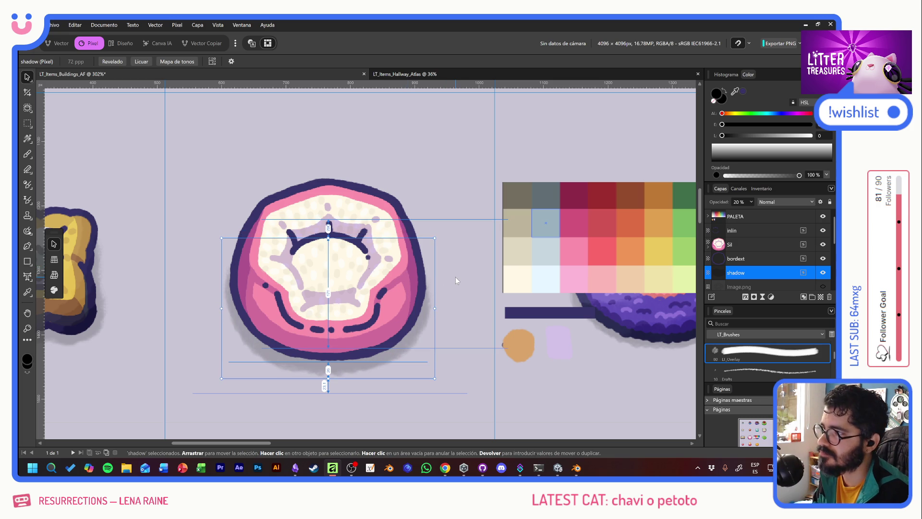
click(756, 258)
click(761, 232)
shift+click(755, 258)
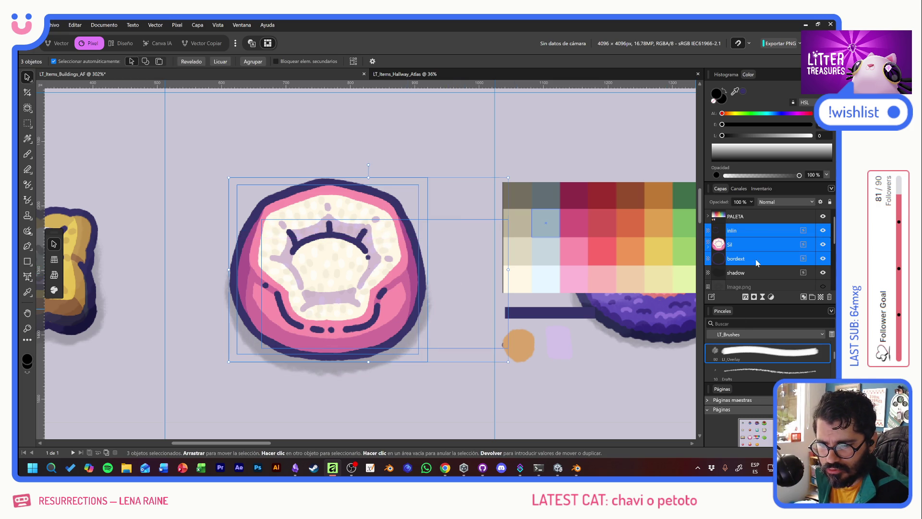
click(811, 297)
double_click(736, 231)
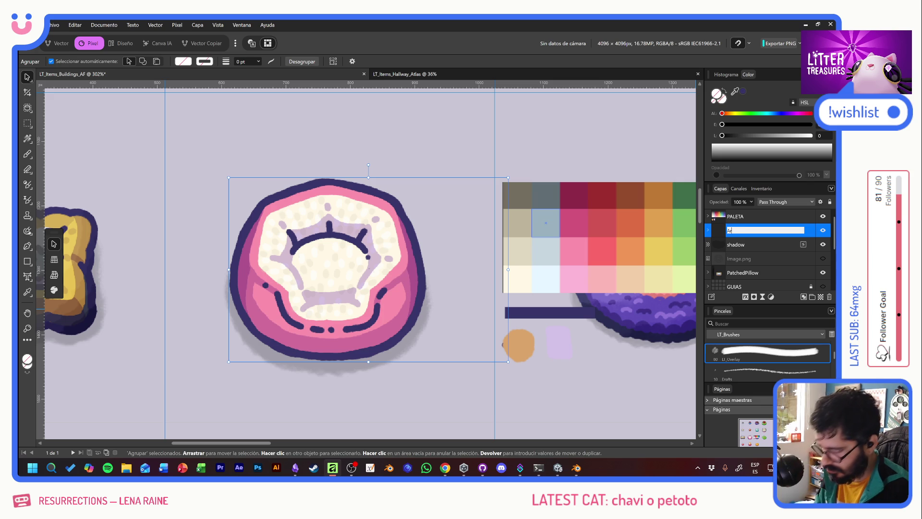
text(t)
key(Return)
Duplicate Overlay.af, place the copy below PALETA, and centre it on the pink bed.
scroll(424, 253, down, 3)
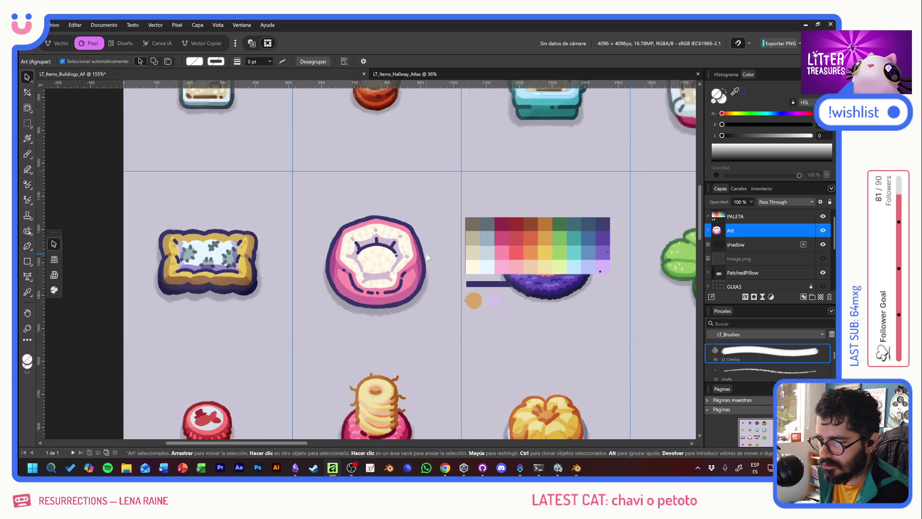
click(214, 294)
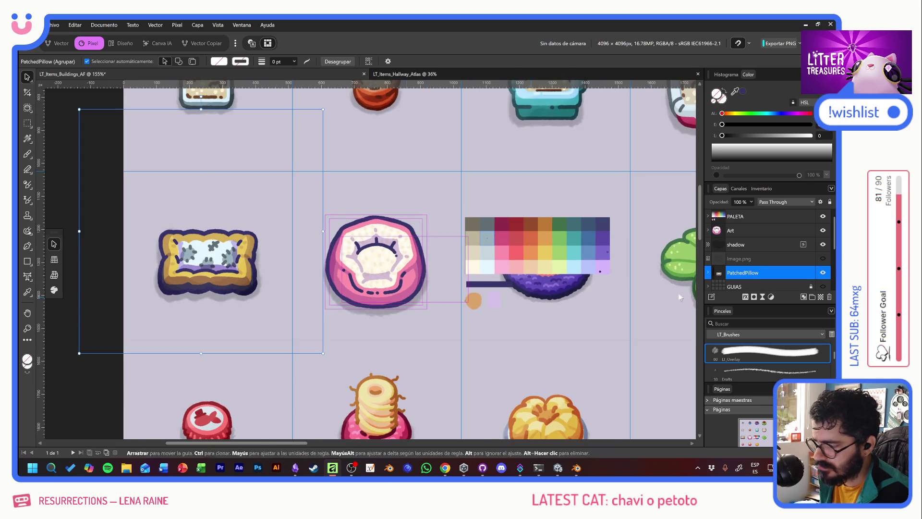
scroll(765, 249, down, 3)
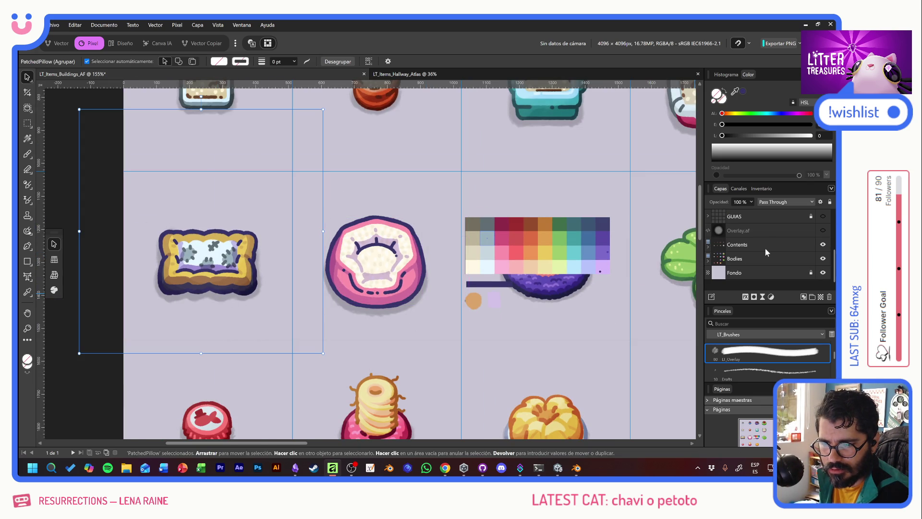
click(764, 232)
key(ctrl+j)
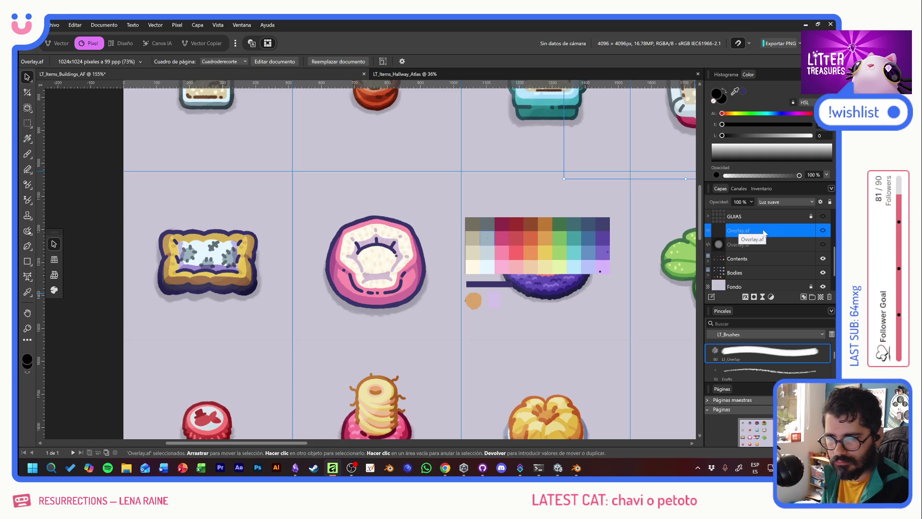
drag(623, 144, 290, 326)
scroll(758, 269, up, 3)
drag(759, 267, 767, 224)
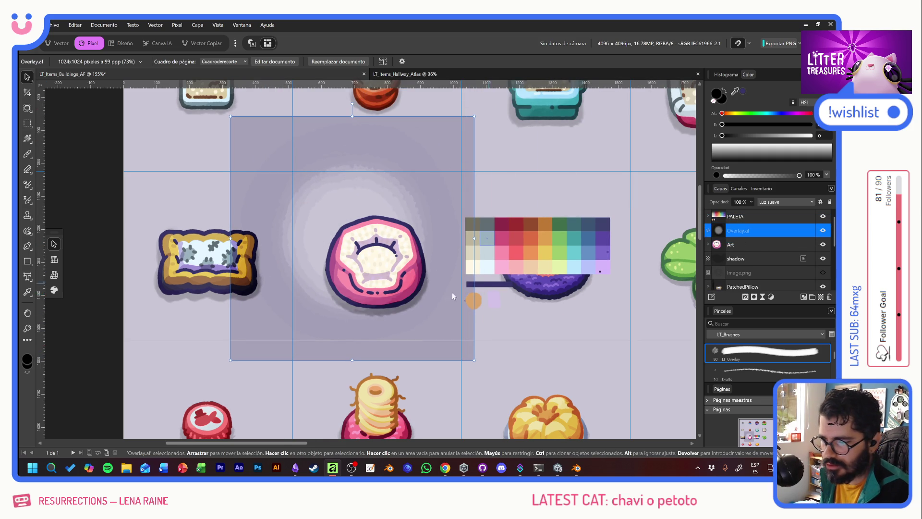
scroll(439, 298, up, 3)
mouse_move(362, 304)
mouse_down()
mouse_move(365, 281)
mouse_move(356, 325)
mouse_move(416, 343)
mouse_move(437, 385)
mouse_move(418, 367)
mouse_move(383, 295)
mouse_move(399, 312)
mouse_move(403, 338)
mouse_up()
mouse_move(269, 287)
mouse_down()
mouse_move(390, 323)
mouse_move(402, 304)
mouse_move(406, 319)
mouse_move(396, 299)
mouse_move(405, 315)
mouse_move(380, 312)
mouse_move(390, 304)
mouse_up()
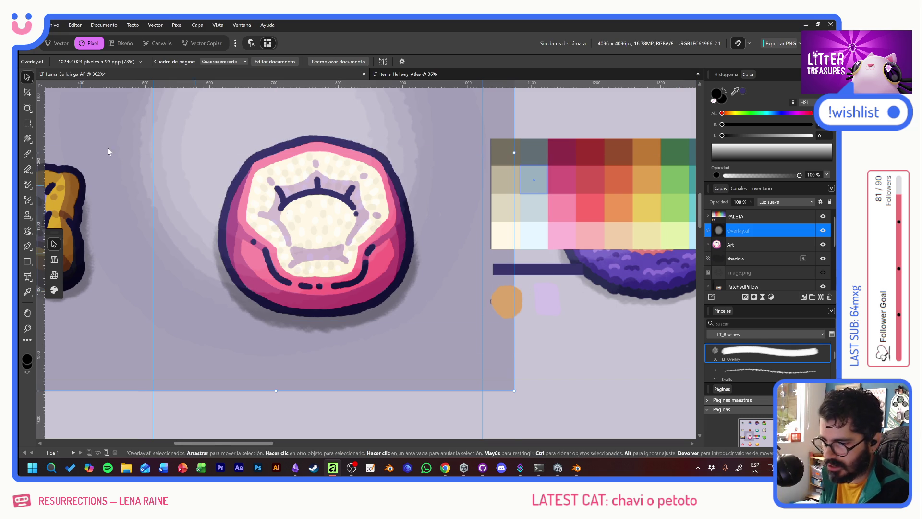
Select the area around the orange swatch; the Art layer is deleted, then restored.
click(27, 123)
drag(471, 280, 540, 334)
click(743, 245)
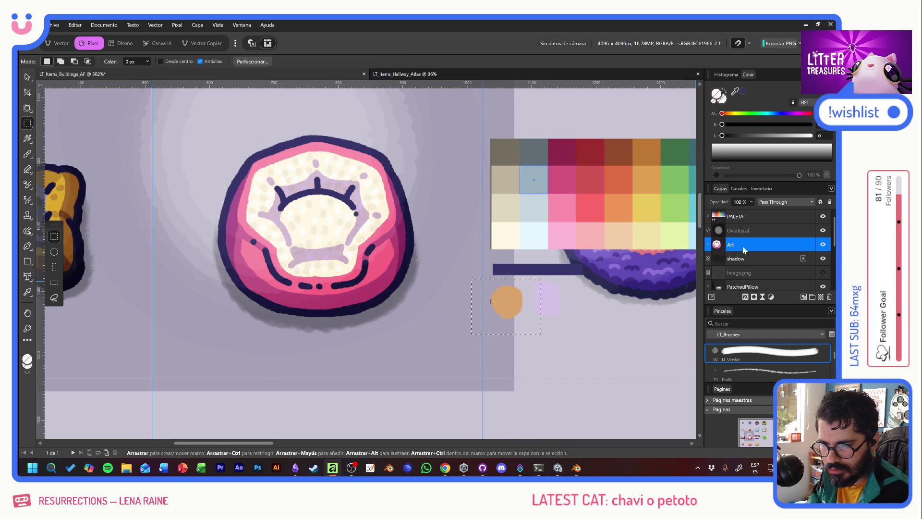
key(Delete)
key(ctrl+z)
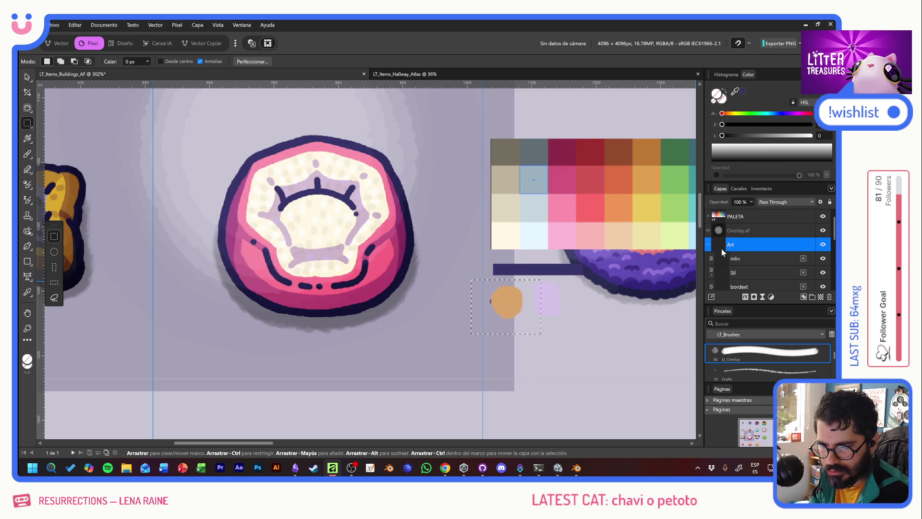
Load the Sil silhouette as a selection, mask Overlay.af to it, then deselect.
click(748, 272)
scroll(748, 272, down, 1)
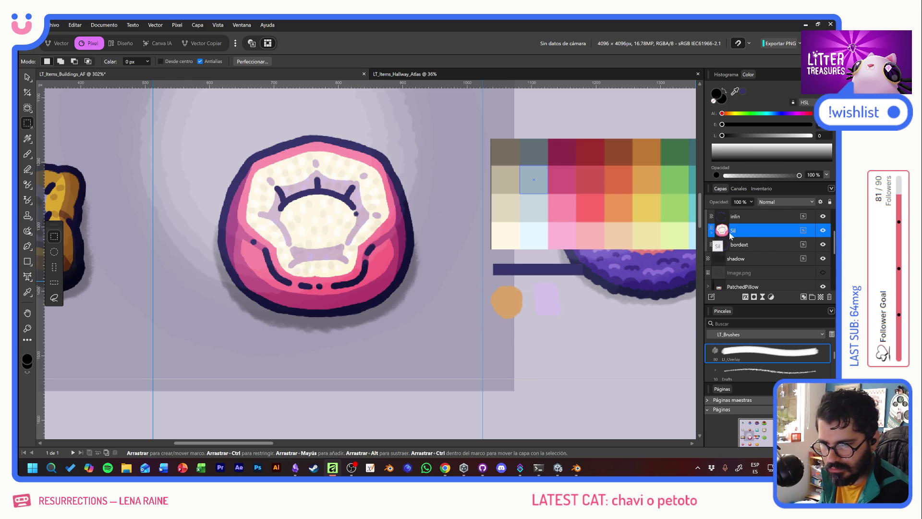
scroll(766, 254, up, 1)
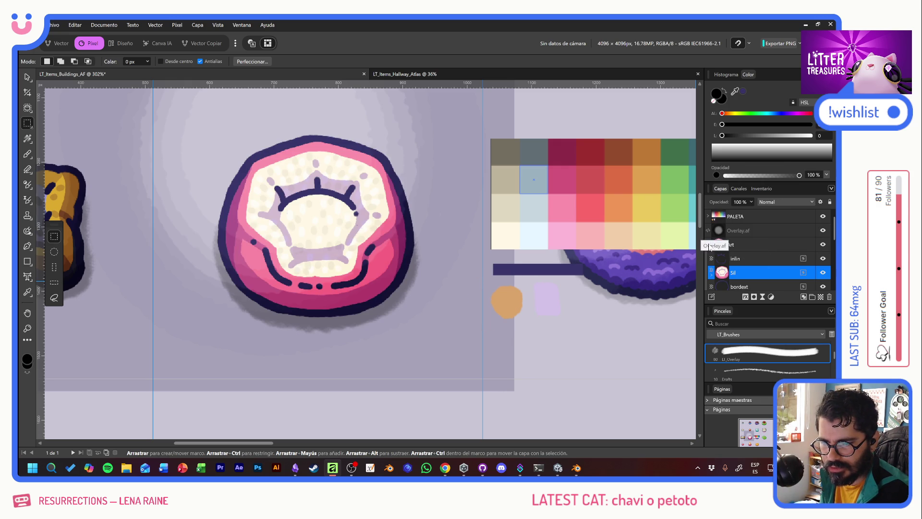
click(707, 244)
ctrl+click(720, 246)
click(756, 233)
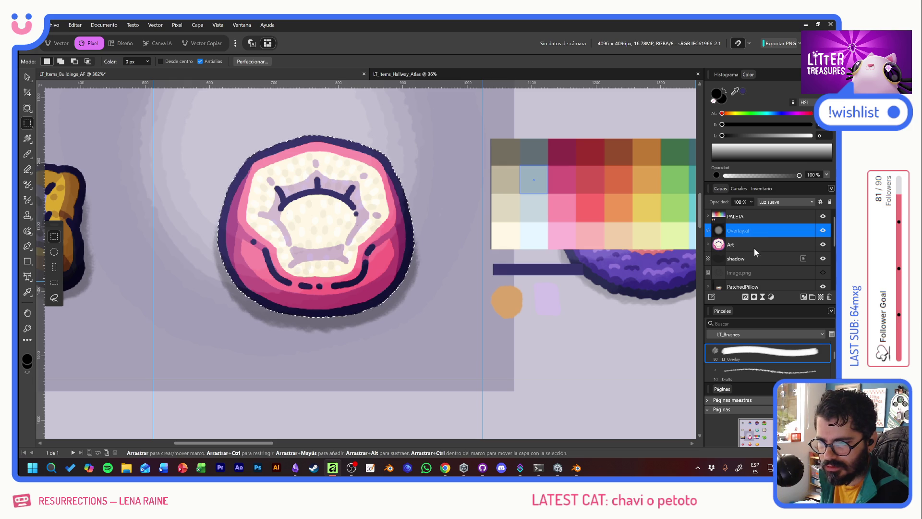
click(754, 297)
click(823, 230)
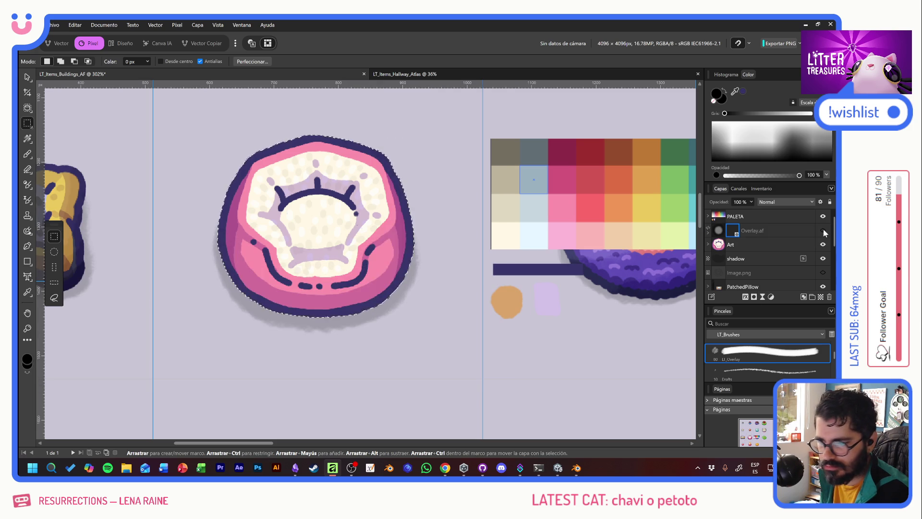
click(823, 230)
click(823, 230)
click(823, 231)
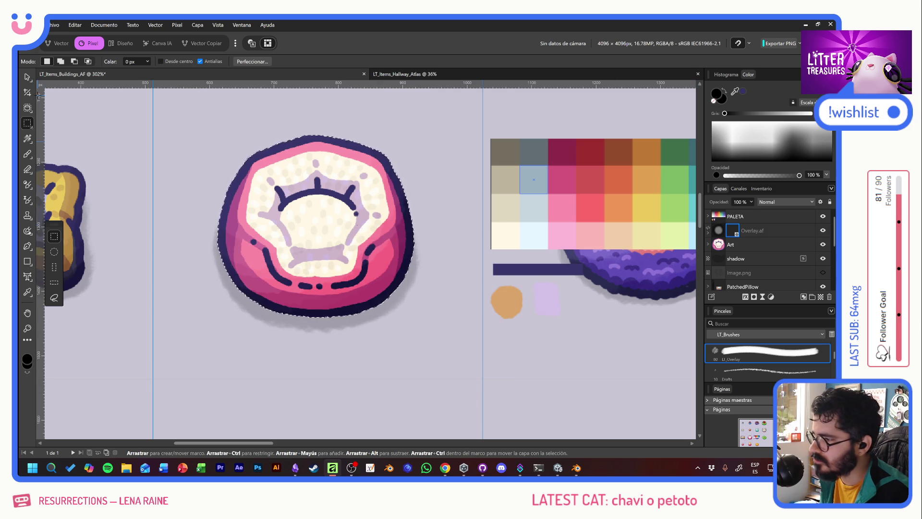
click(368, 228)
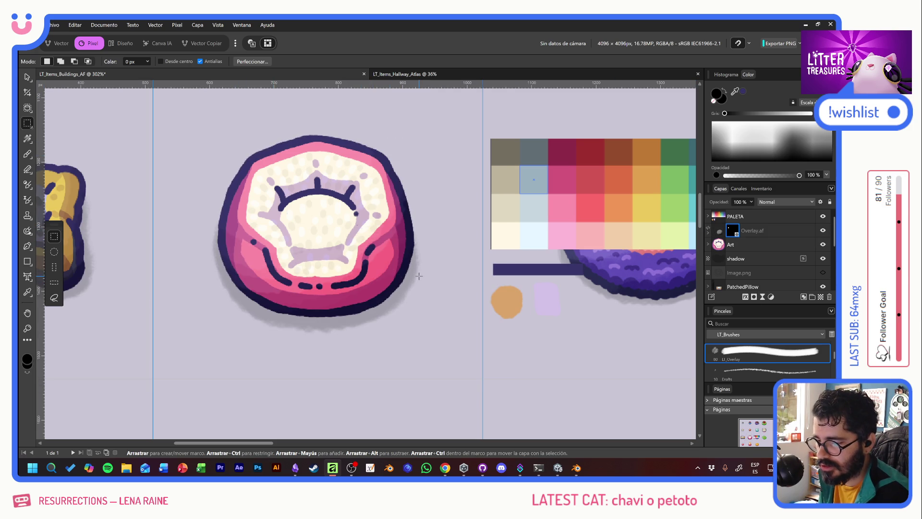
scroll(419, 275, down, 5)
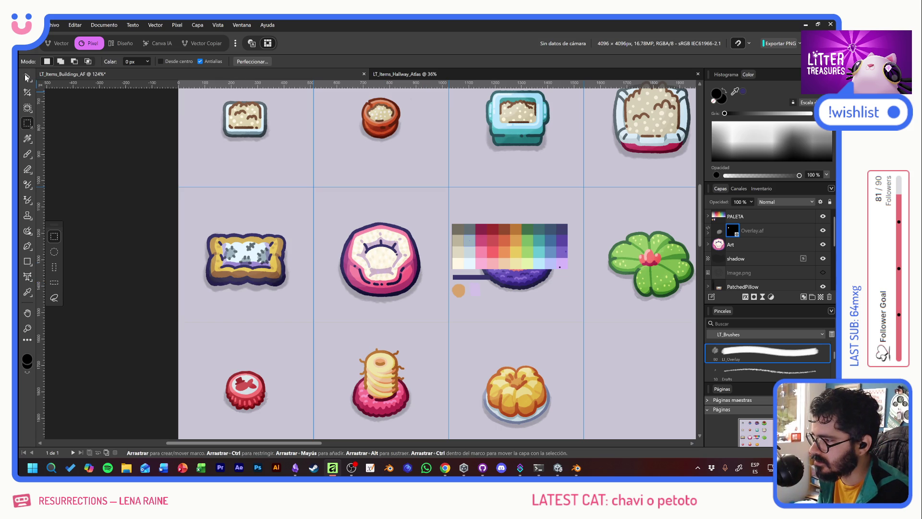
Hide the PALETA group, collapse it, and clear the selection.
click(27, 77)
click(471, 241)
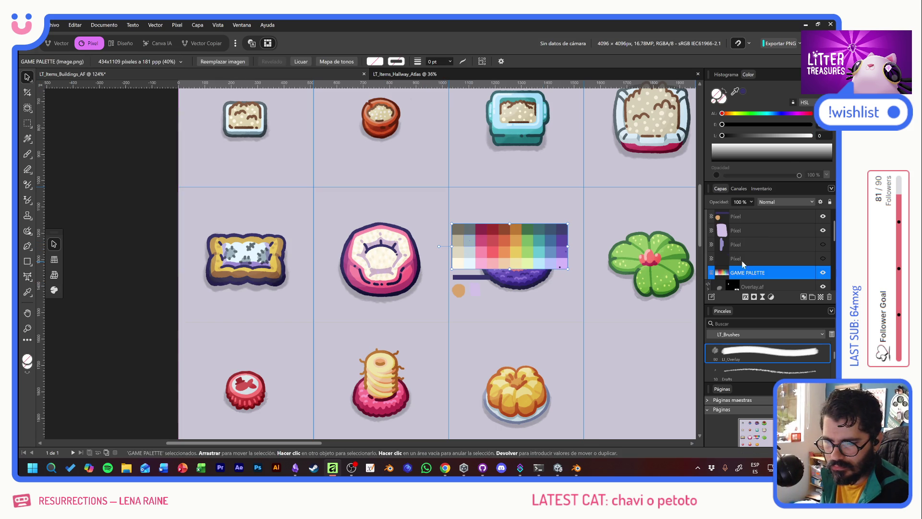
key(ctrl+shift+h)
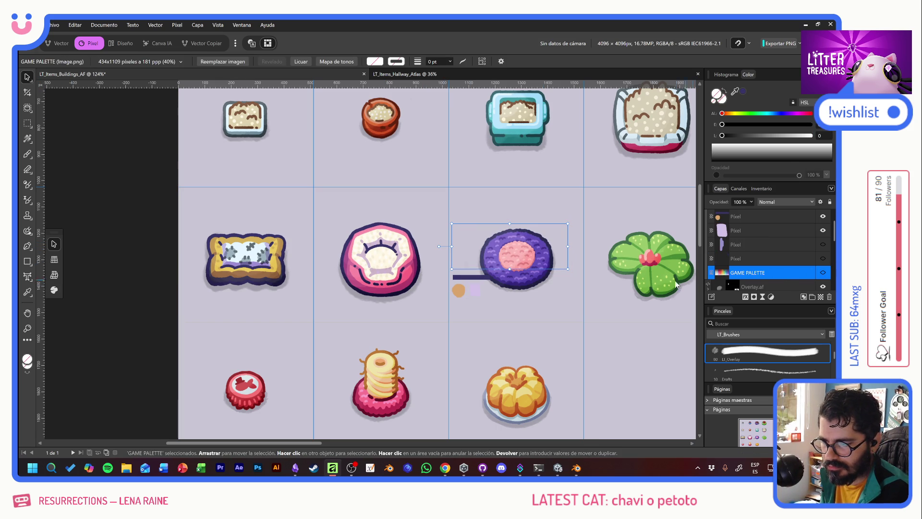
key(ctrl+shift+h)
key(alt+])
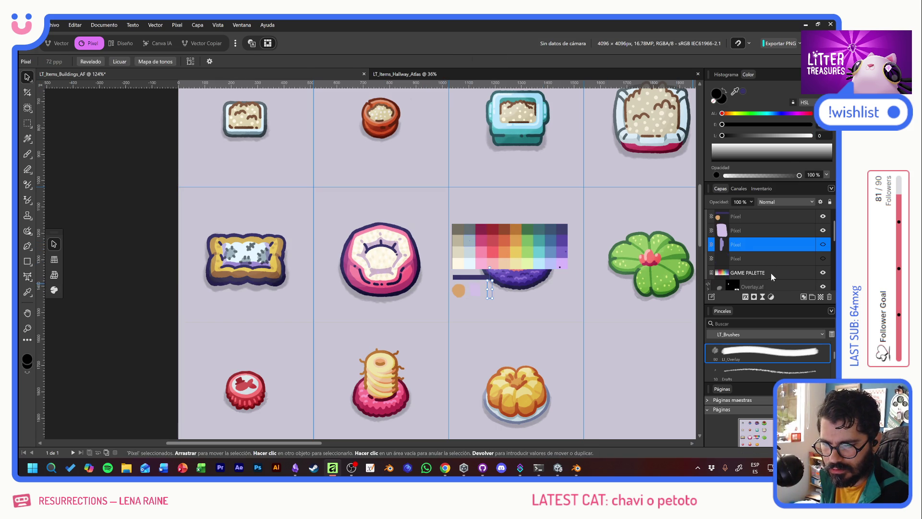
scroll(774, 249, up, 1)
click(818, 218)
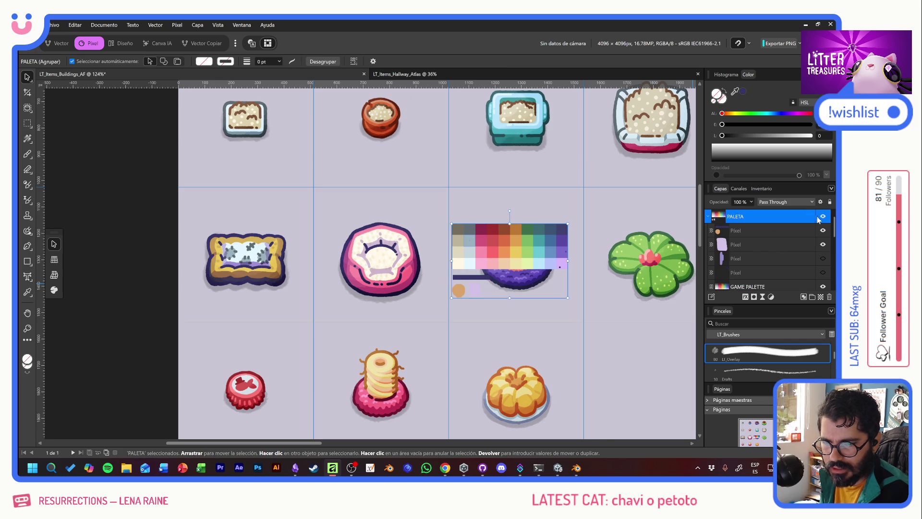
click(822, 216)
click(708, 217)
scroll(327, 272, down, 5)
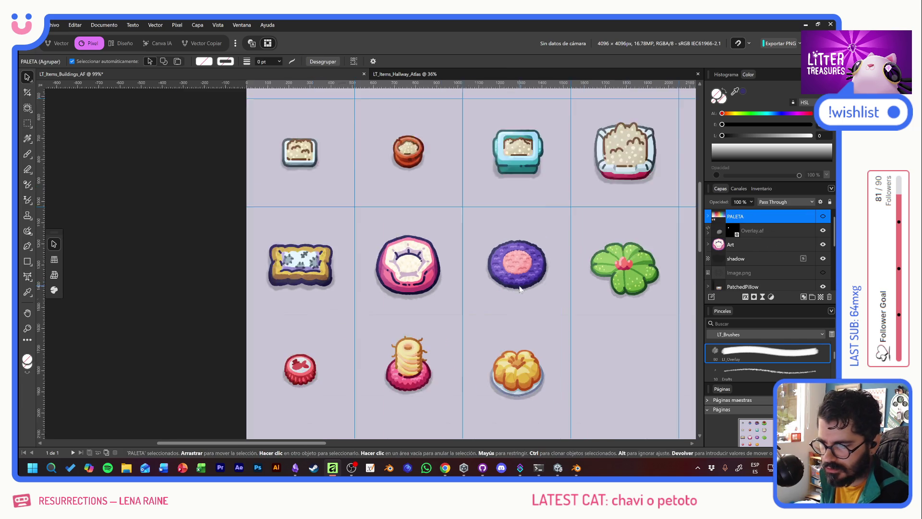
click(304, 275)
Drag the purple rug from its cell onto the pink bed's cell.
scroll(419, 280, up, 3)
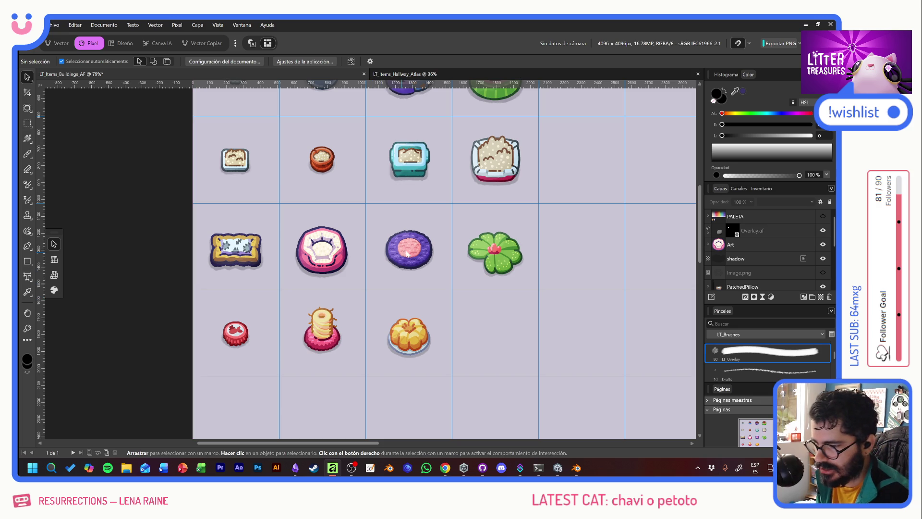
scroll(341, 267, up, 3)
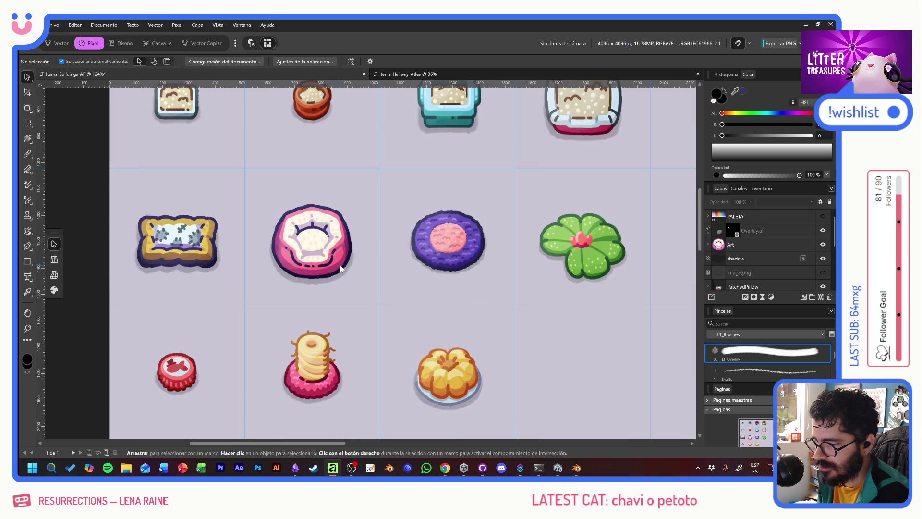
click(439, 236)
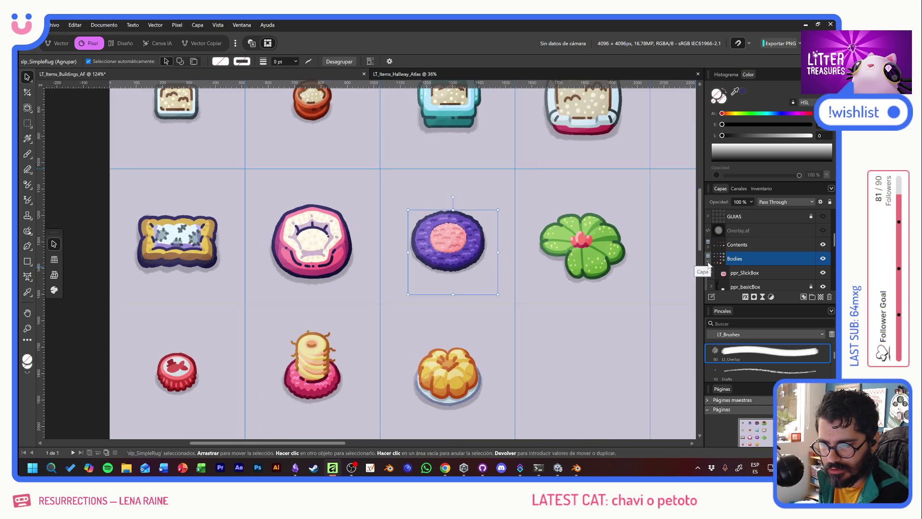
click(340, 252)
mouse_move(340, 253)
mouse_down()
mouse_move(466, 258)
mouse_move(339, 258)
mouse_up()
key(ctrl+z)
click(460, 261)
key(ctrl+z)
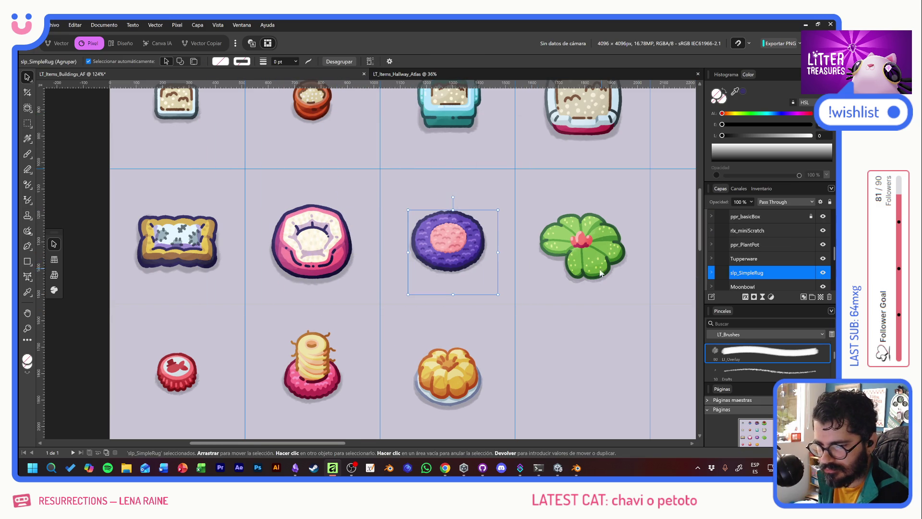
drag(448, 263, 308, 263)
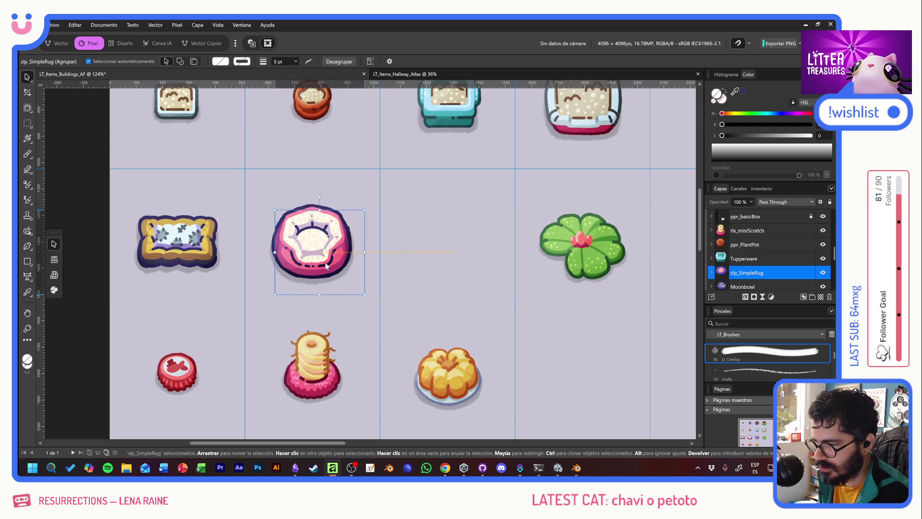
Group the Overlay.af, Art and shadow layers and name the group slpr_StandardBed.
scroll(788, 266, up, 5)
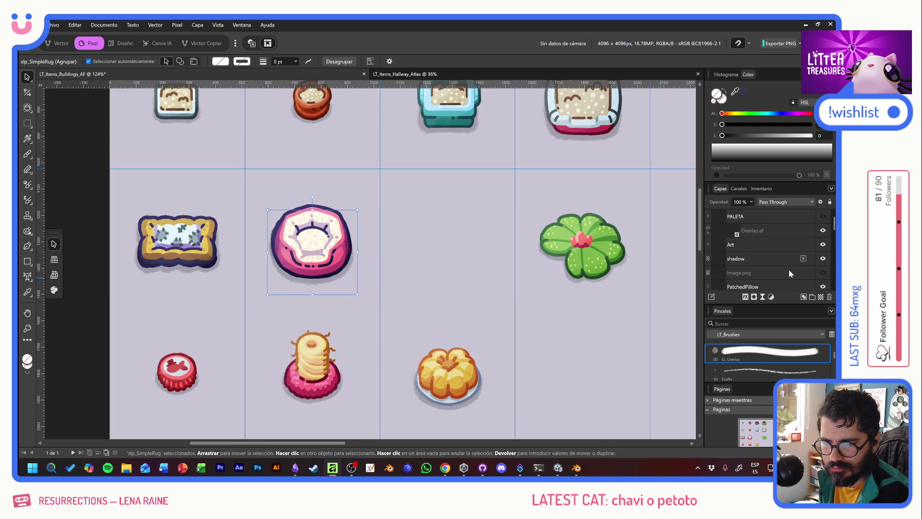
click(767, 228)
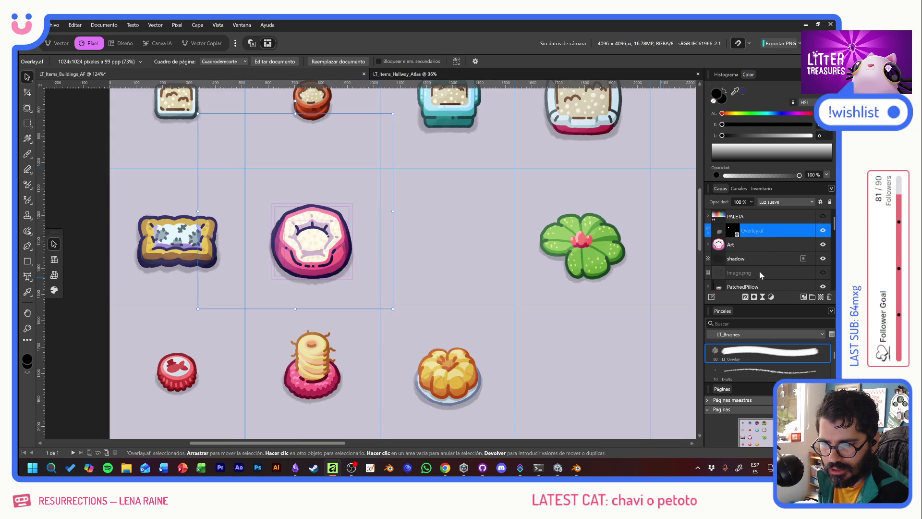
shift+click(753, 258)
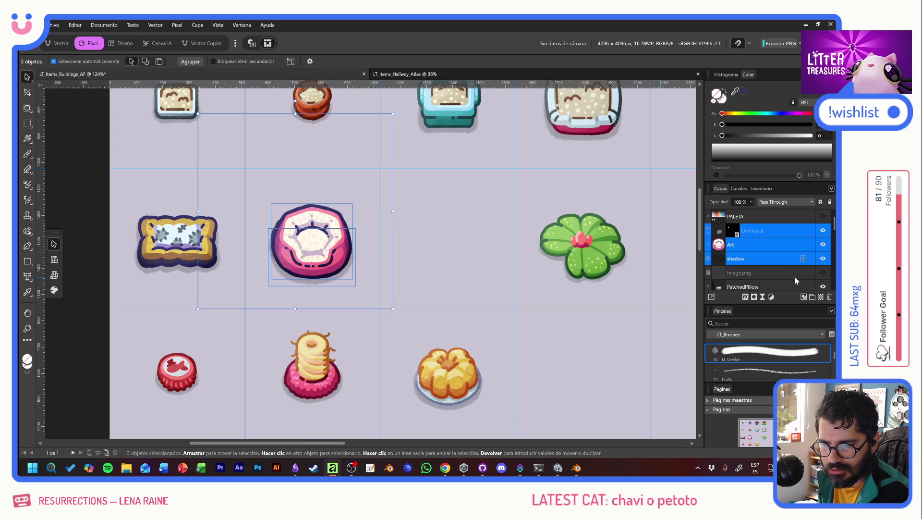
click(812, 297)
double_click(738, 231)
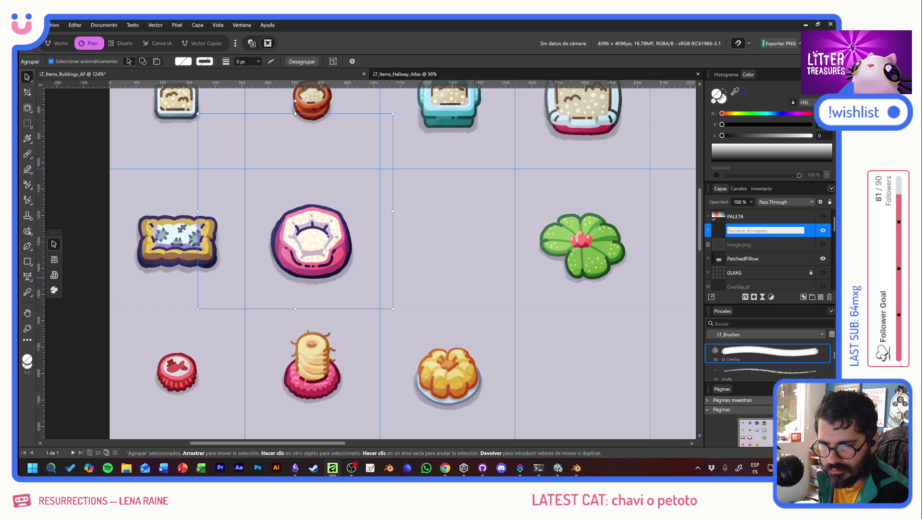
text(slpr_StandardB)
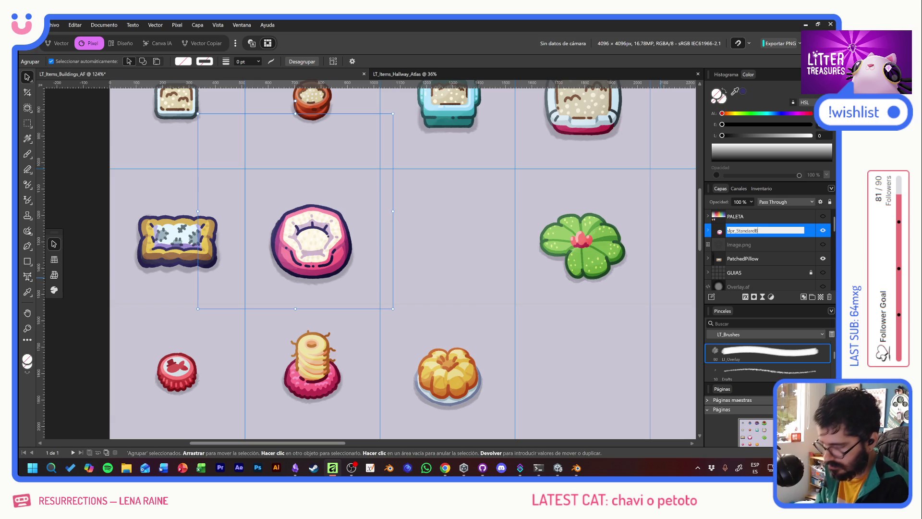
text(ed)
key(Return)
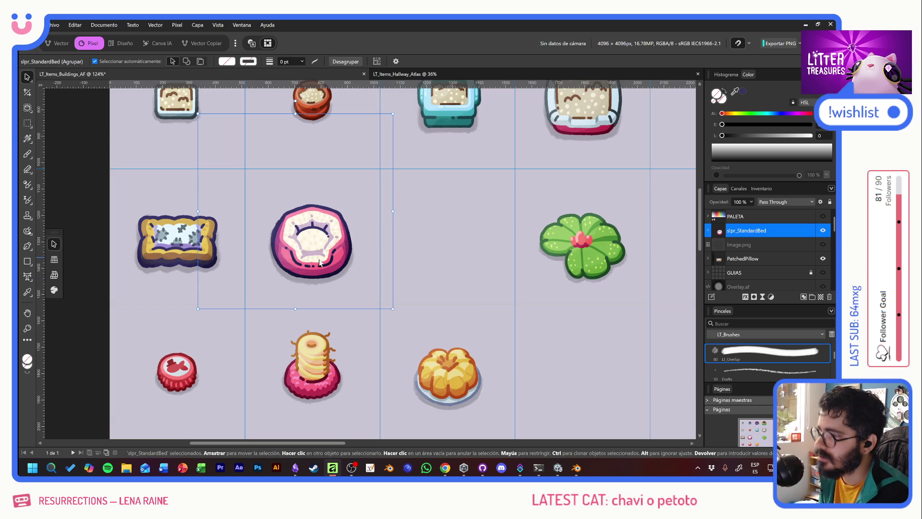
Move the pink bed one cell right and nudge the purple rug about 12 px right.
drag(319, 259, 454, 275)
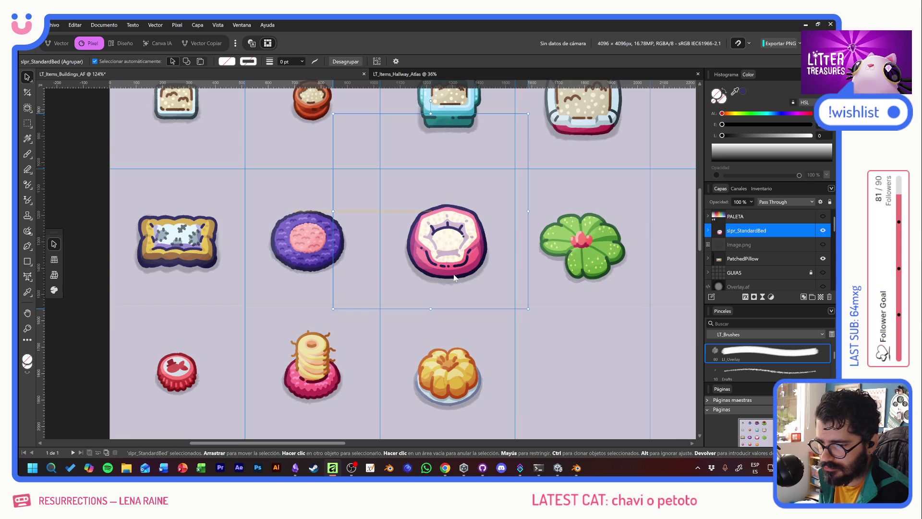
drag(454, 277, 454, 277)
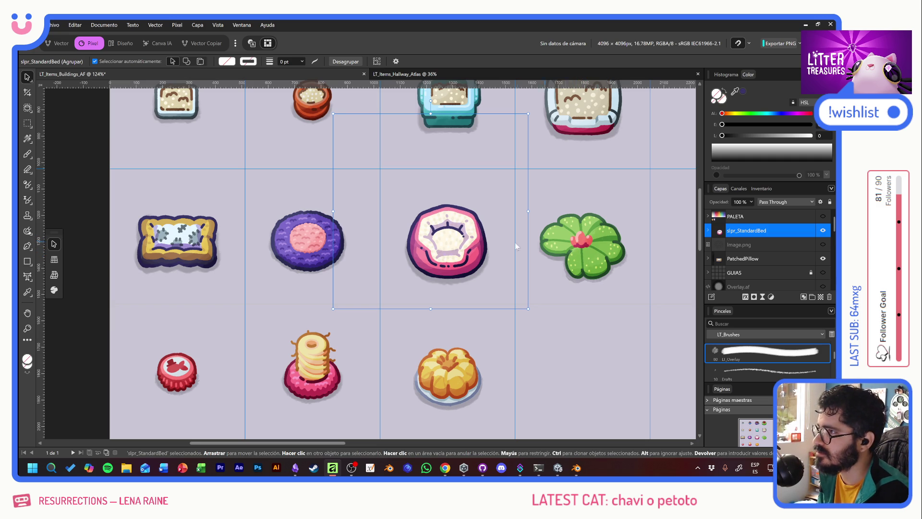
click(310, 262)
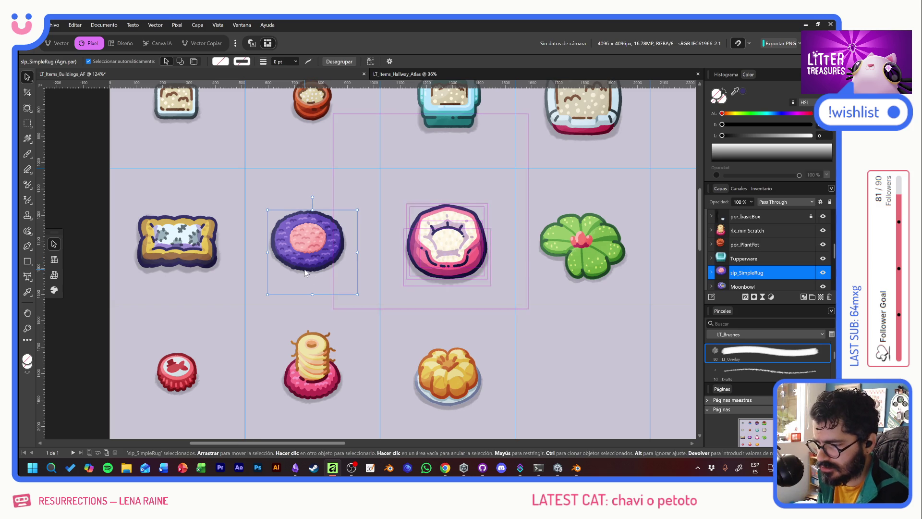
key(Right)
key(Right)
key(Right)
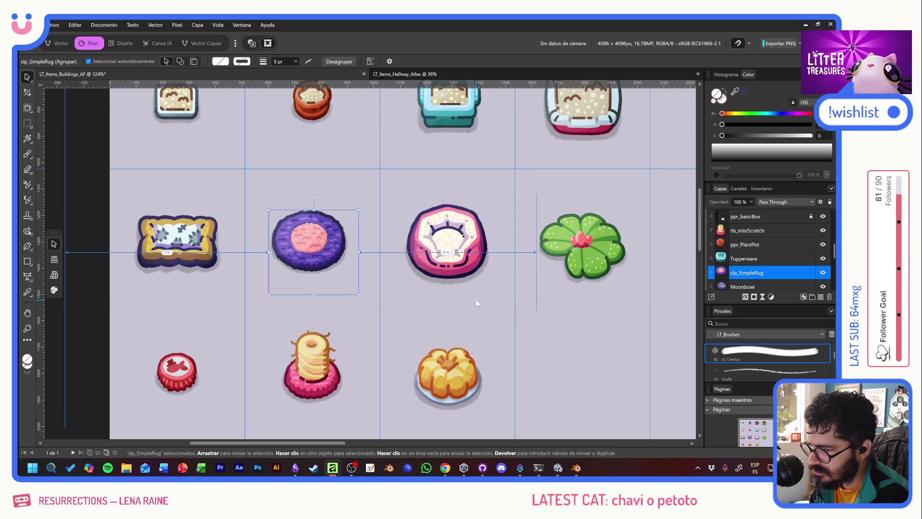
key(Right)
key(Right)
key(Right)
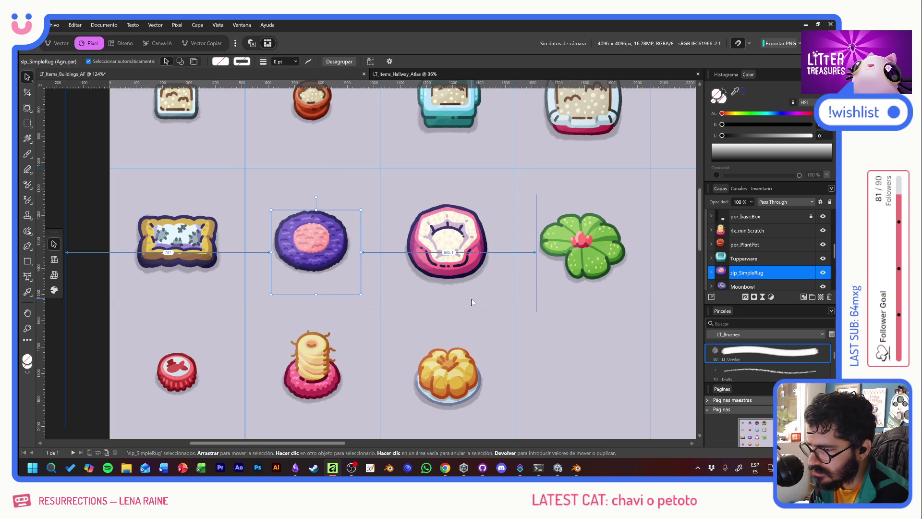
key(Right)
key(Right)
key(Right)
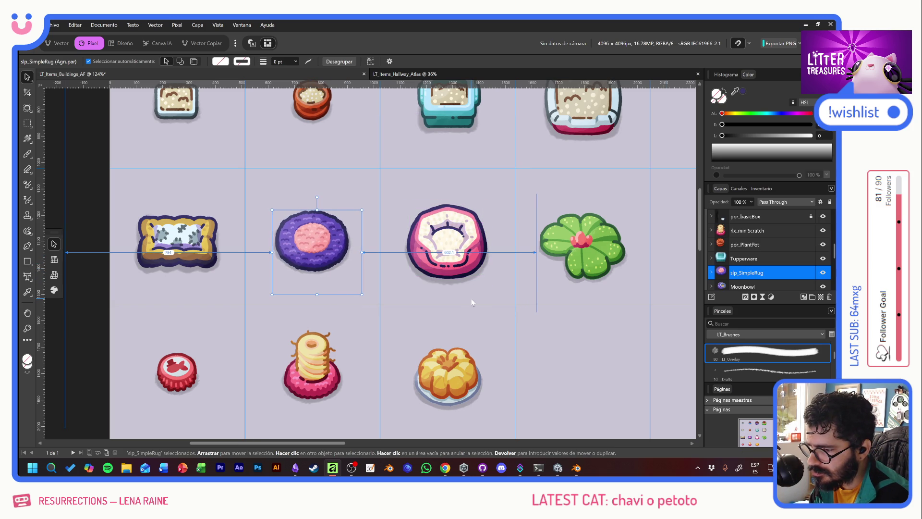
key(Right)
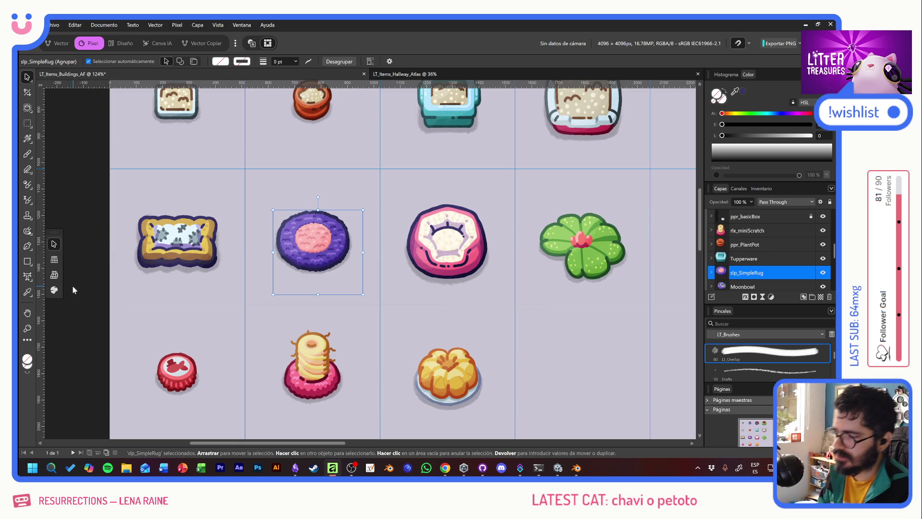
Add a horizontal guide across the atlas from the top ruler.
click(91, 310)
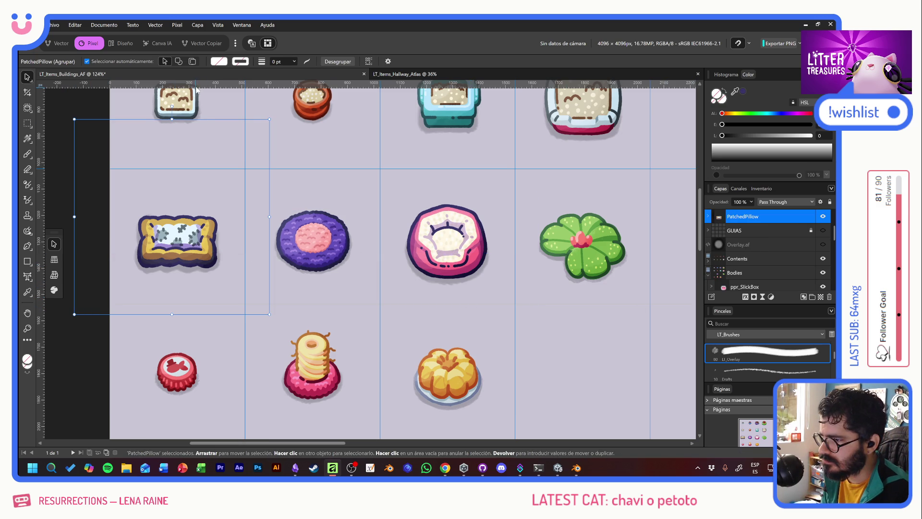
mouse_move(196, 89)
mouse_down()
mouse_move(307, 210)
mouse_move(318, 304)
mouse_up()
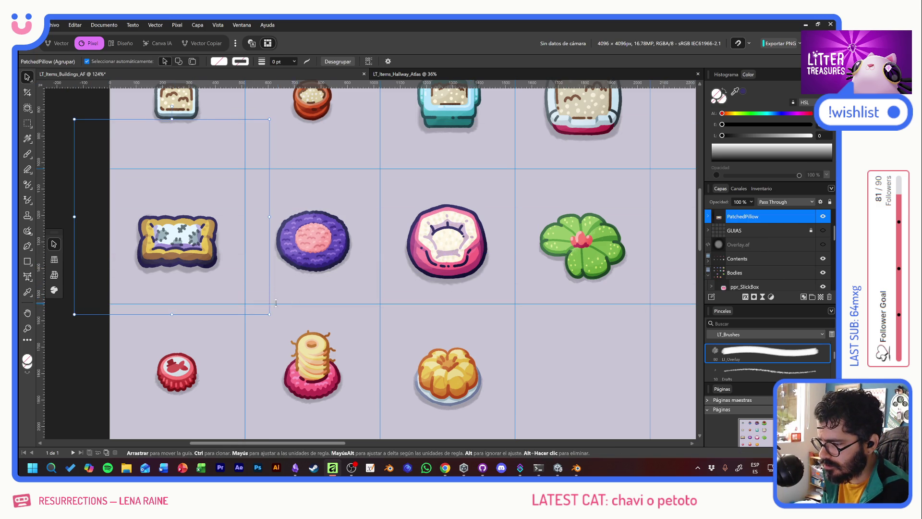
click(61, 354)
scroll(362, 354, down, 5)
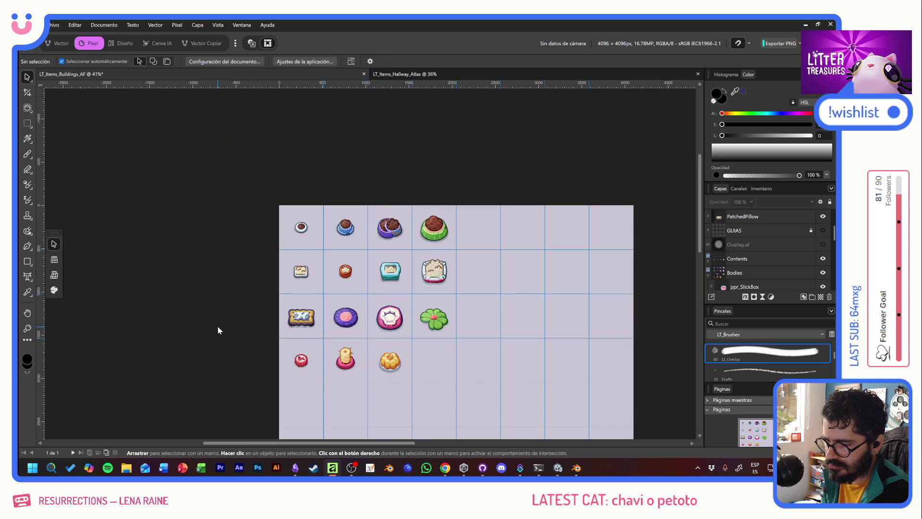
Collapse the Bodies group and hide the lavender Fondo background layer.
scroll(259, 341, up, 3)
drag(569, 307, 439, 258)
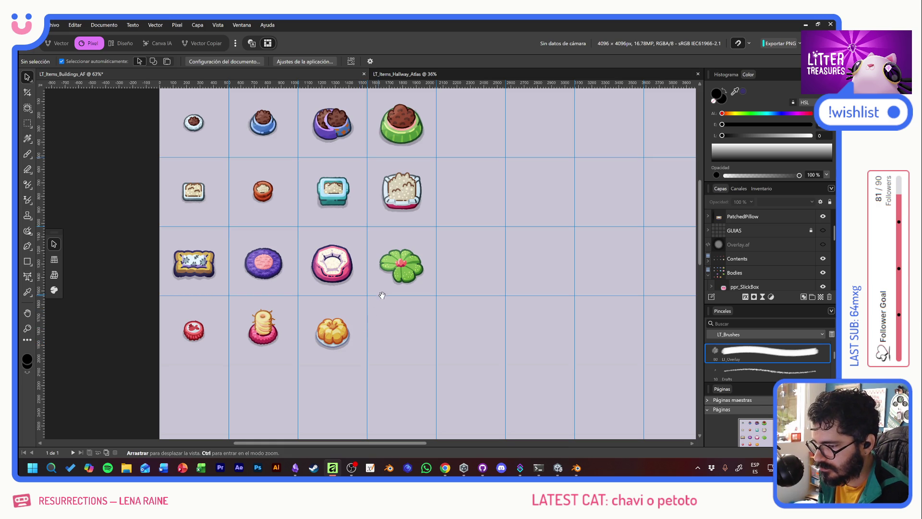
drag(381, 292, 384, 319)
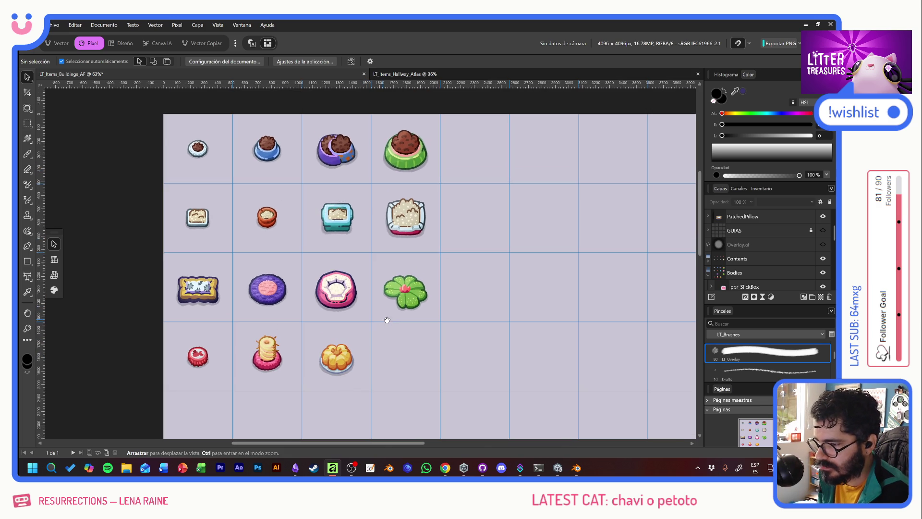
click(709, 275)
click(822, 272)
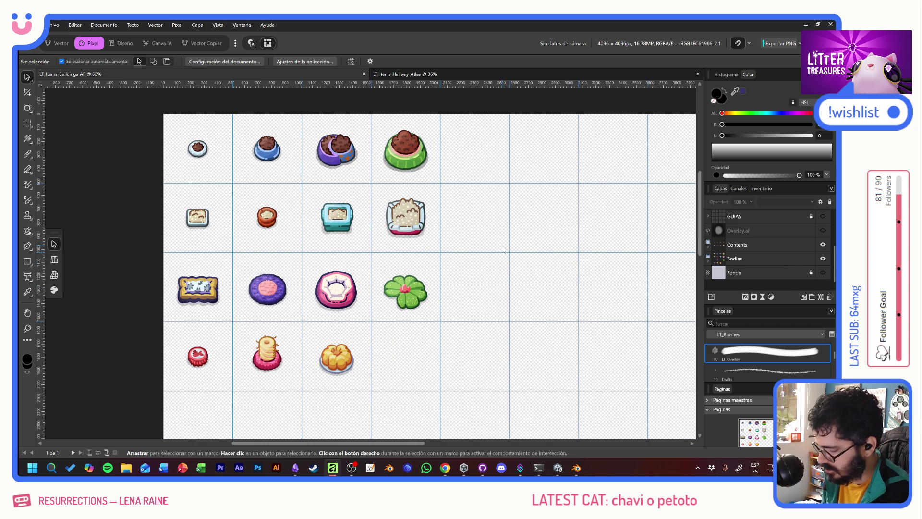
key(ctrl+shift+alt+w)
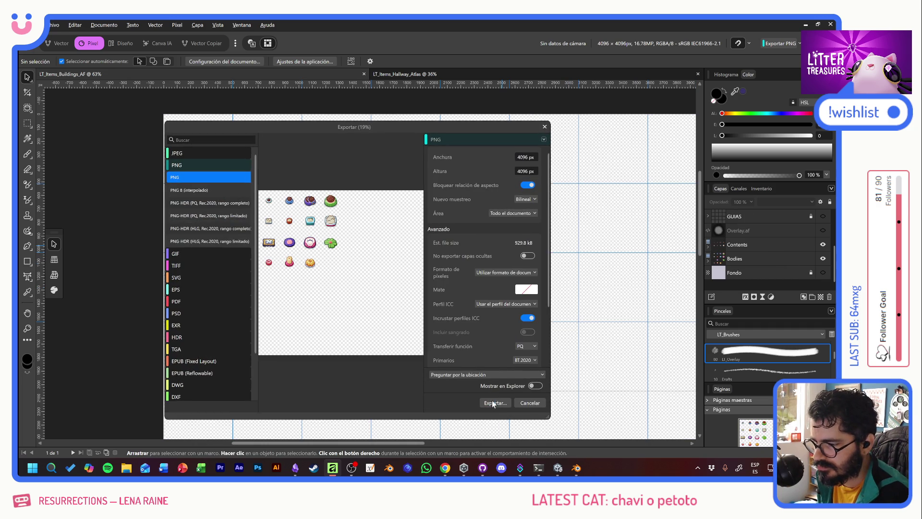
click(493, 404)
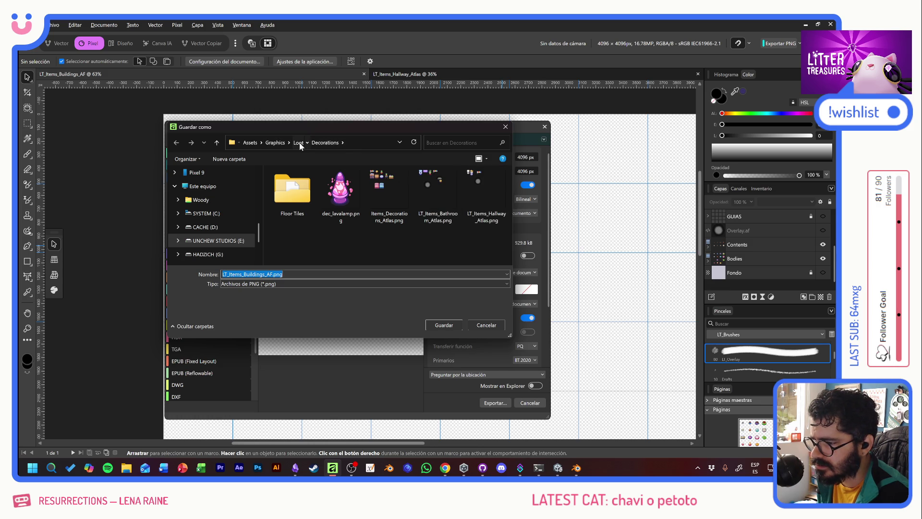
click(298, 142)
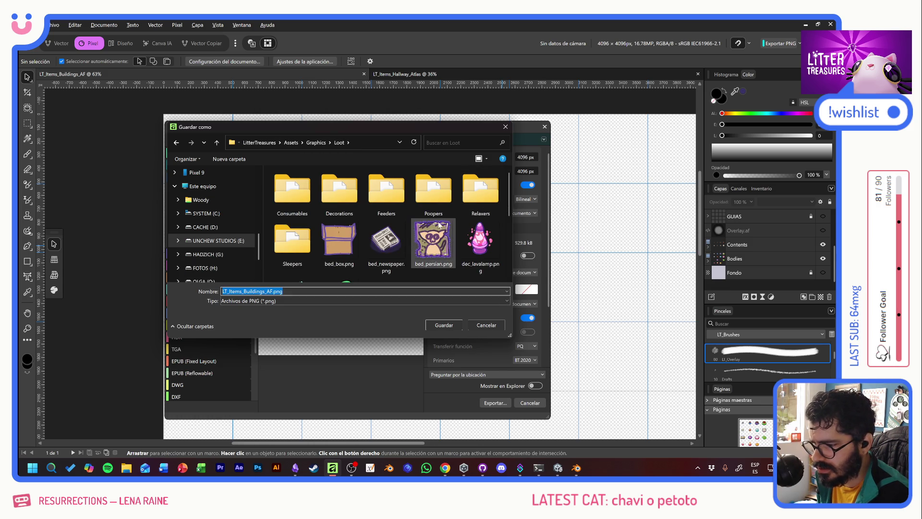
scroll(435, 233, down, 3)
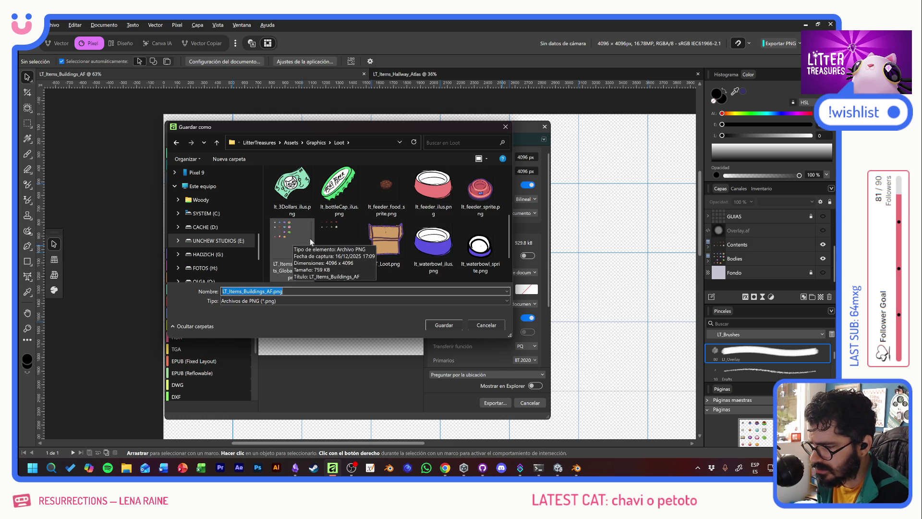
click(492, 327)
click(541, 403)
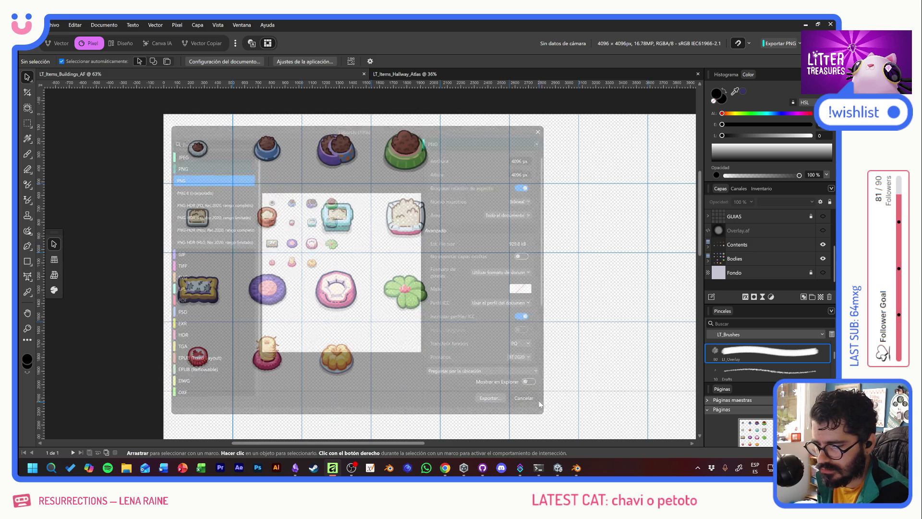
Hide Contents and export the PNG over LT_Items_Comforts_Global_Bodies.png in Loot.
click(822, 246)
key(ctrl+alt+shift+w)
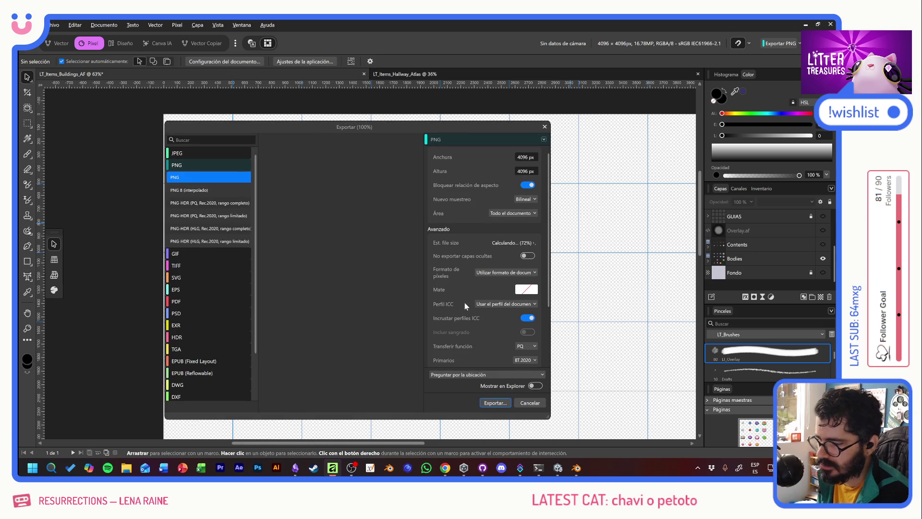
click(495, 403)
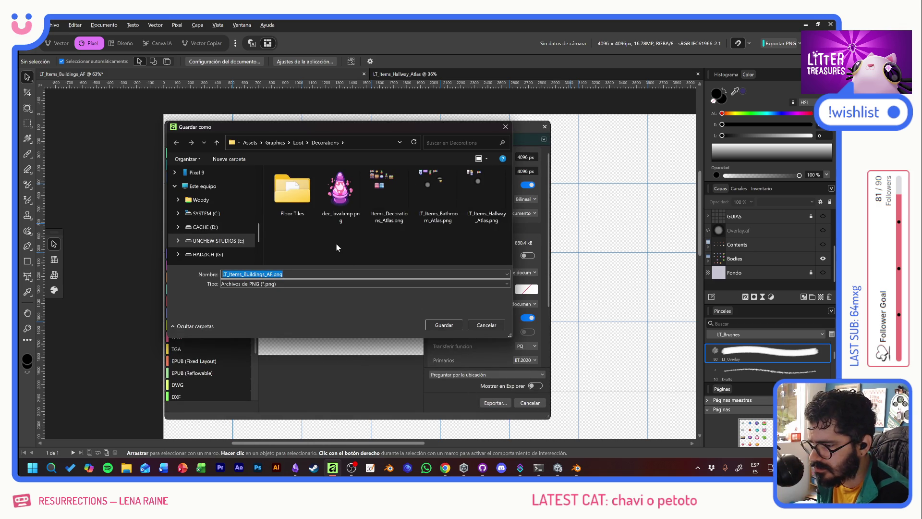
click(294, 143)
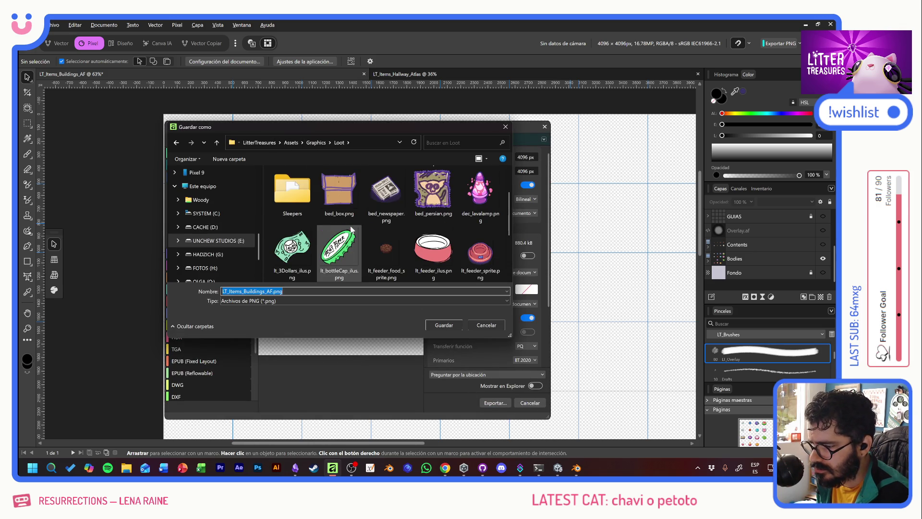
scroll(352, 229, down, 3)
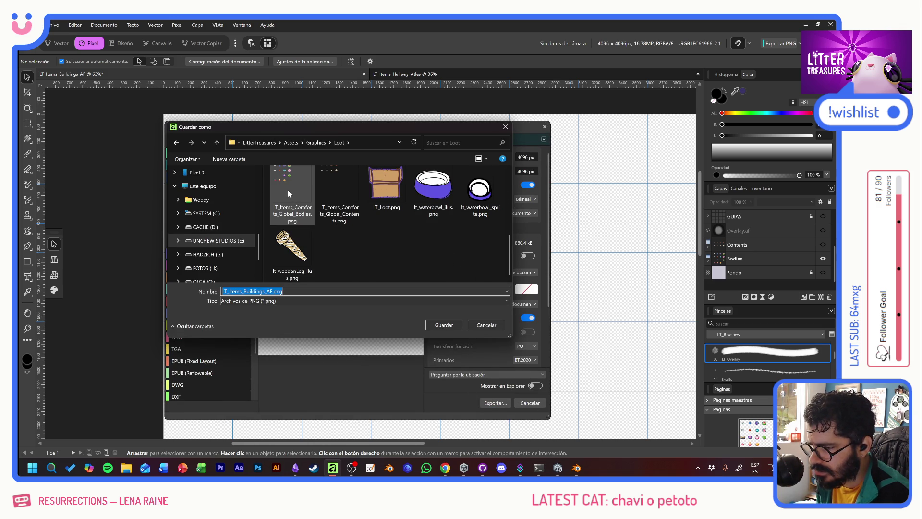
double_click(287, 189)
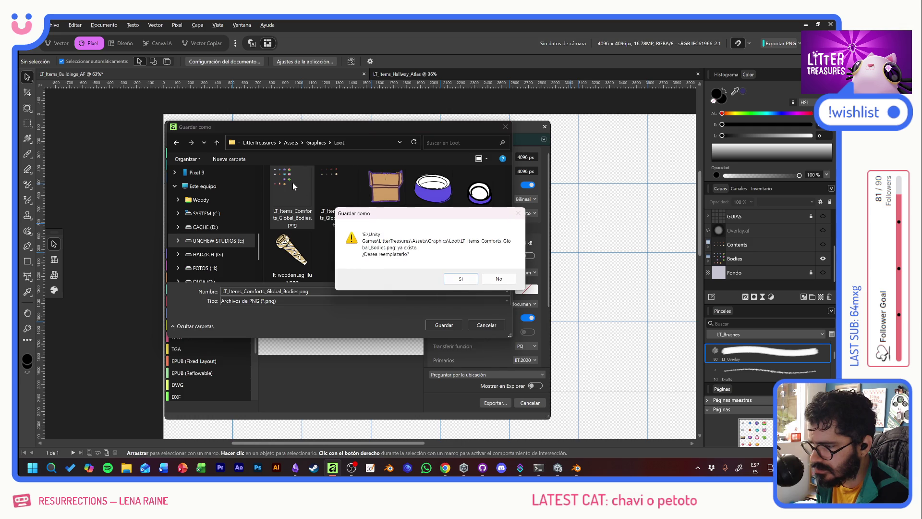
click(464, 280)
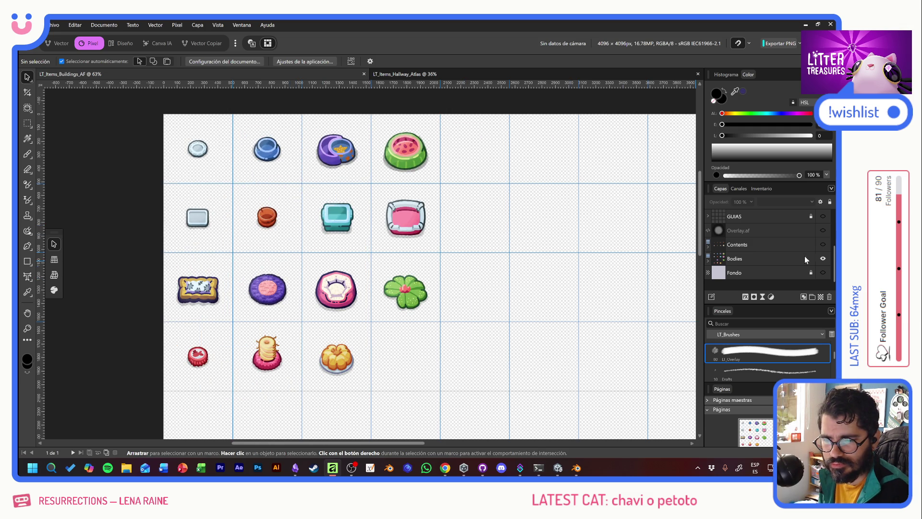
Show the Contents layer again after briefly toggling it to compare.
click(822, 245)
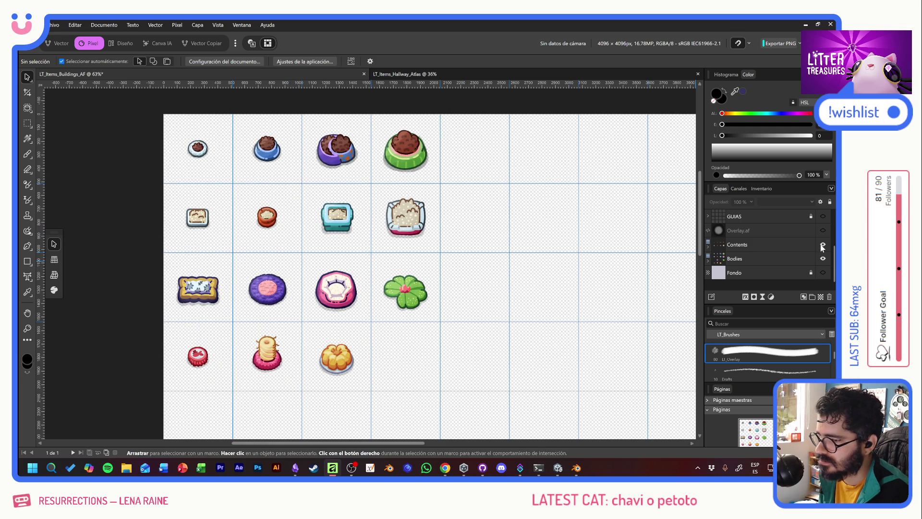
click(823, 245)
click(822, 245)
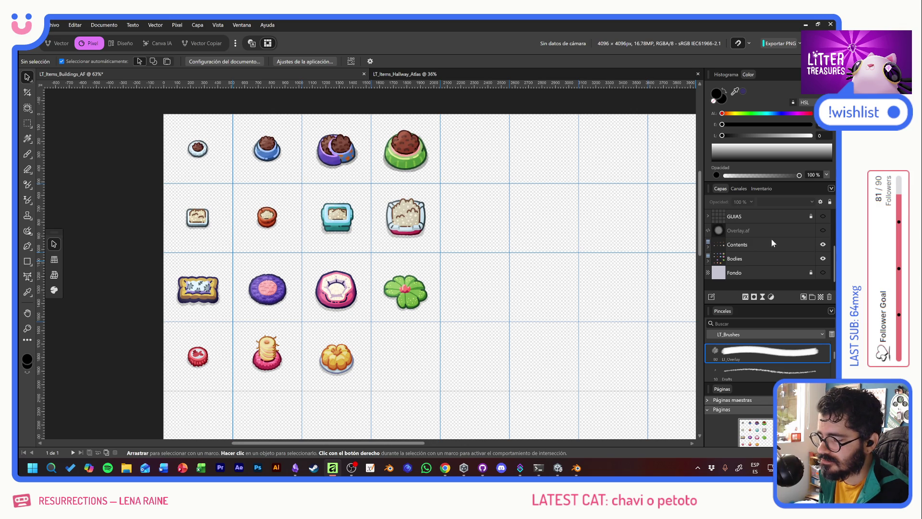
Expand Contents > Food > Art and recolour the small bowl's Capa 92 food layer.
scroll(191, 151, up, 5)
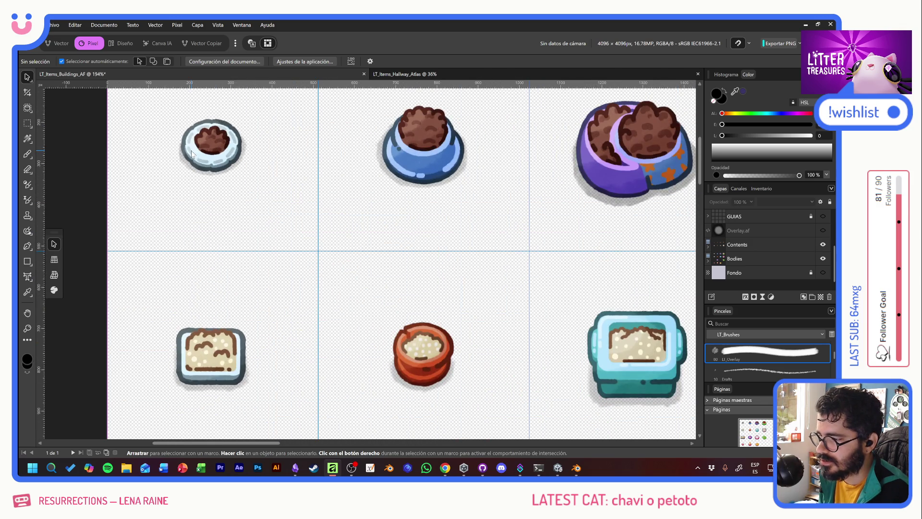
drag(420, 150, 383, 211)
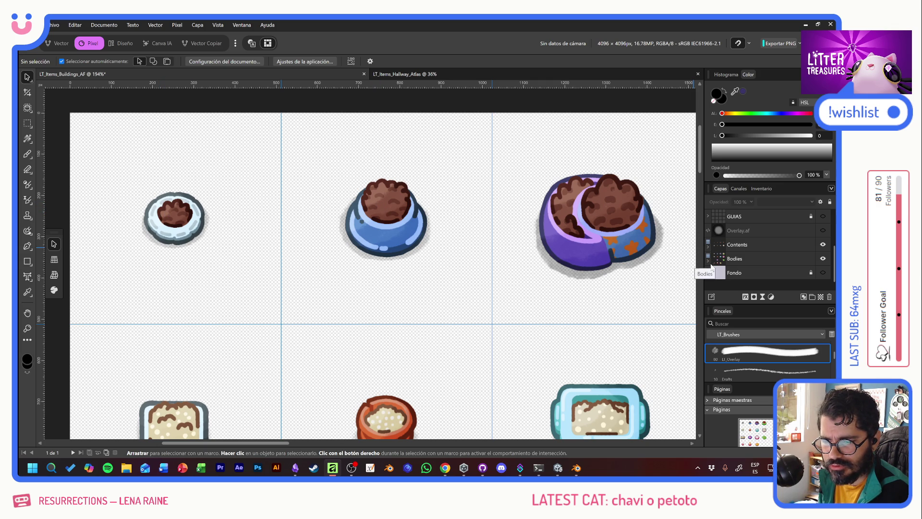
click(708, 249)
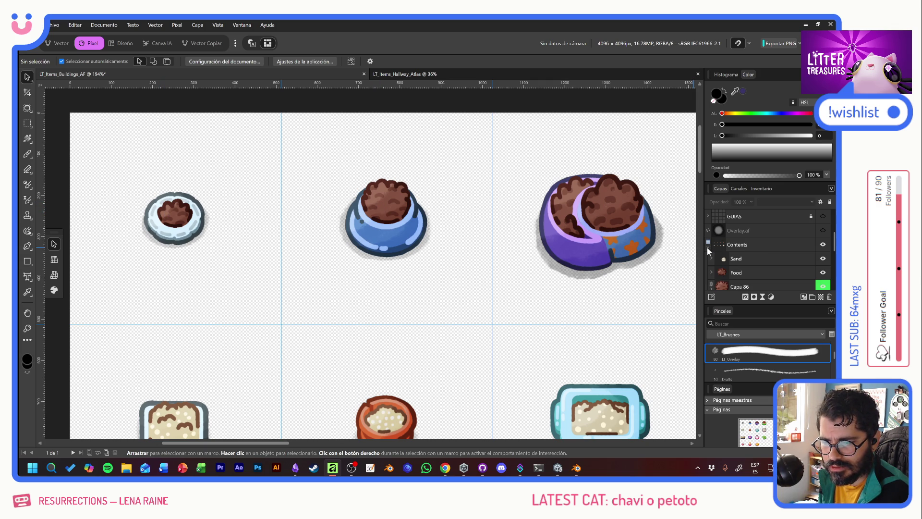
click(720, 273)
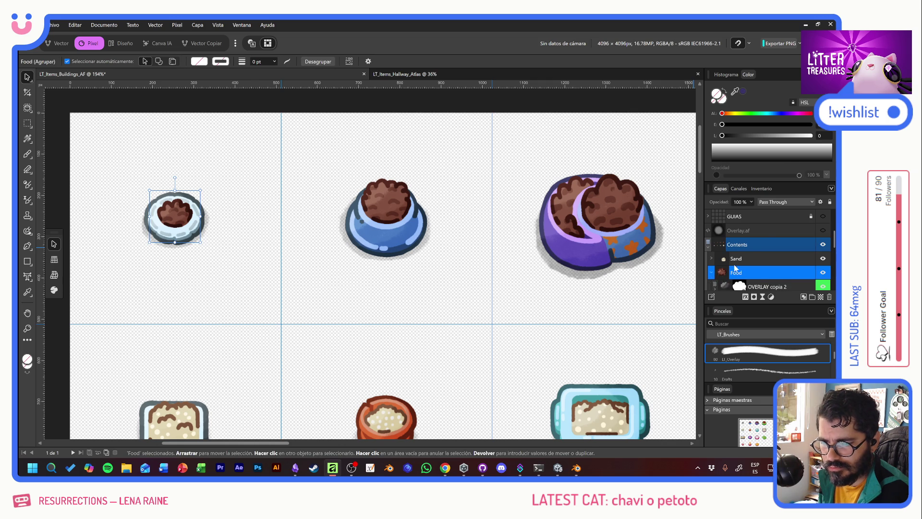
click(711, 272)
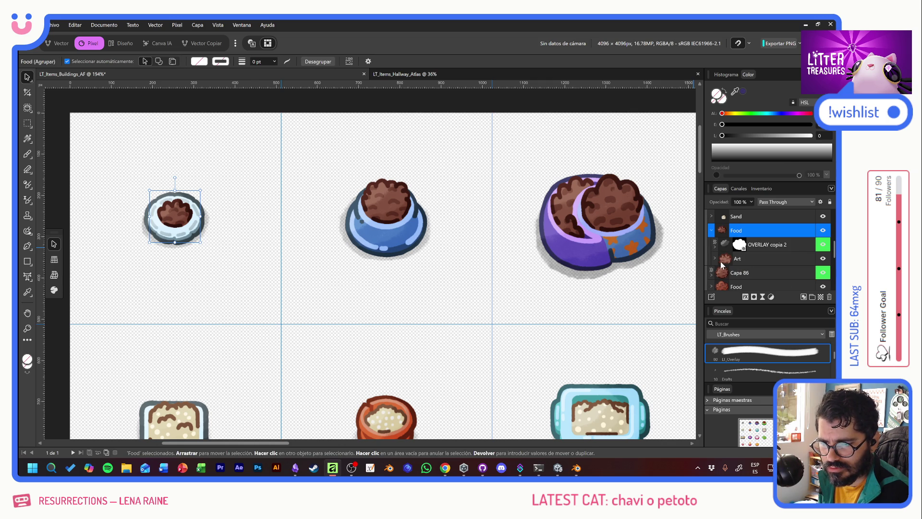
click(714, 258)
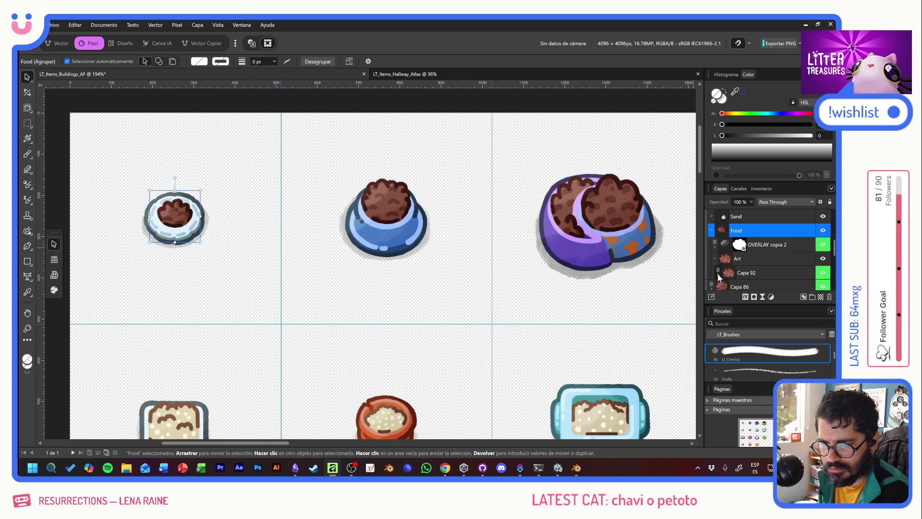
click(718, 277)
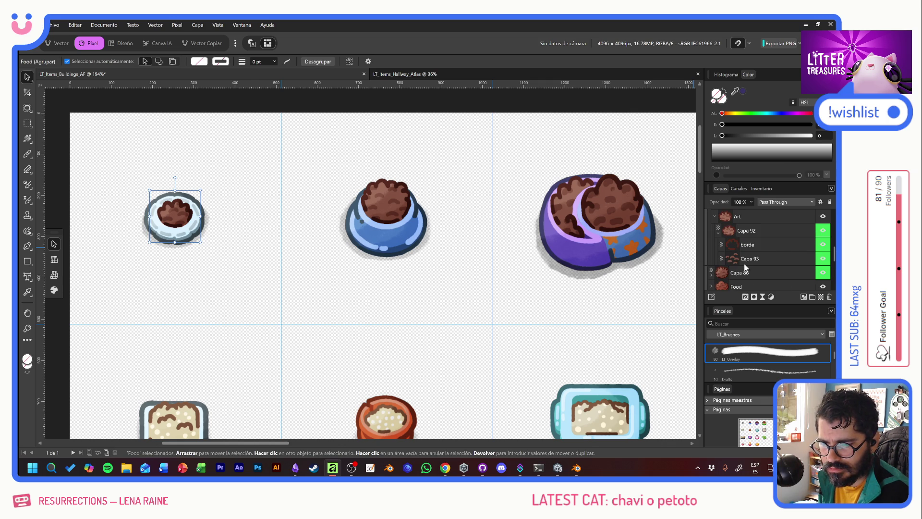
click(731, 230)
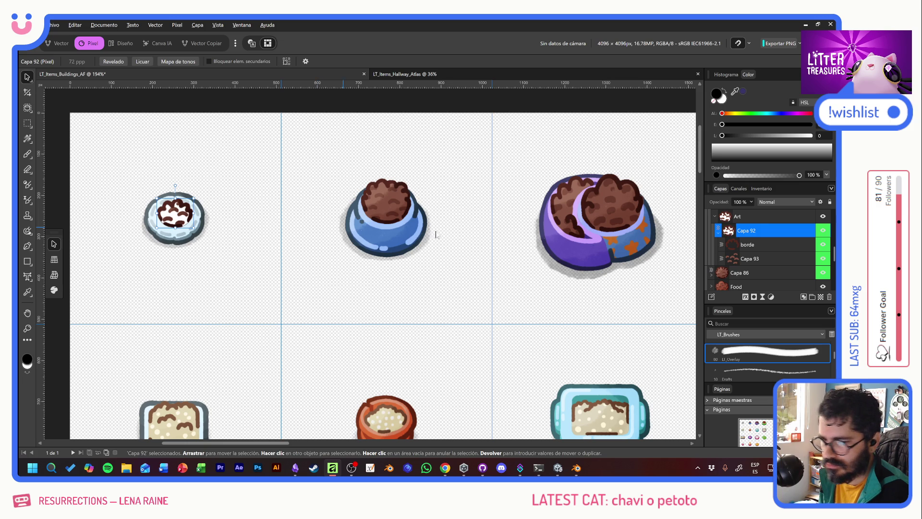
Expand Capa 86 and recolour the blue bowl's food layer.
click(711, 276)
scroll(733, 265, down, 1)
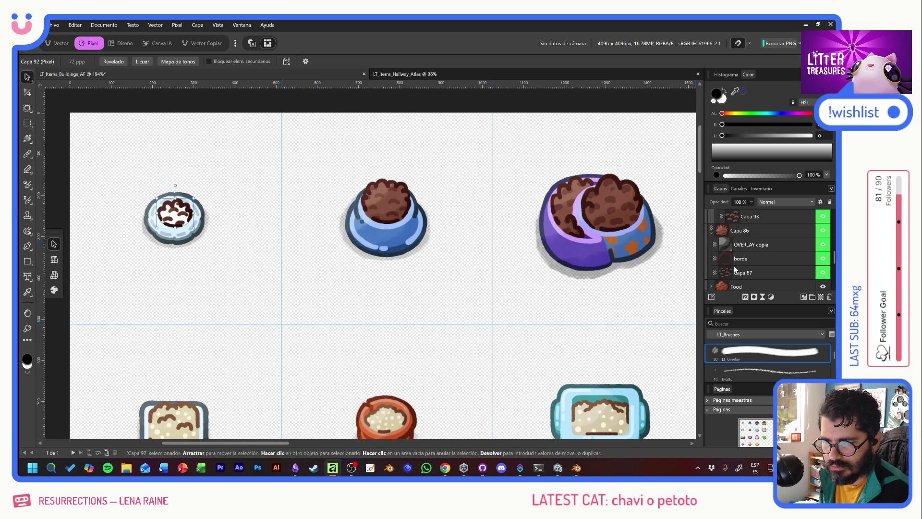
click(721, 230)
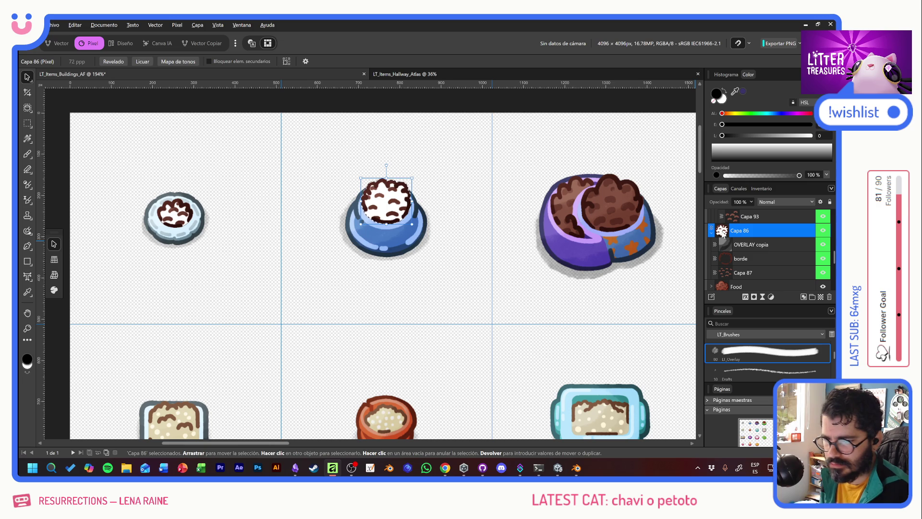
scroll(749, 247, down, 1)
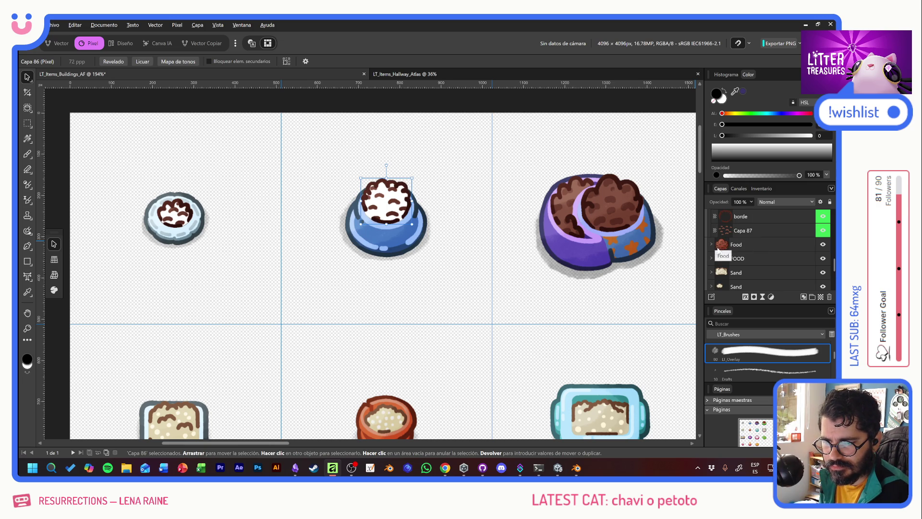
Turn the green bowl's Capa 67 food white with brown spots.
click(711, 245)
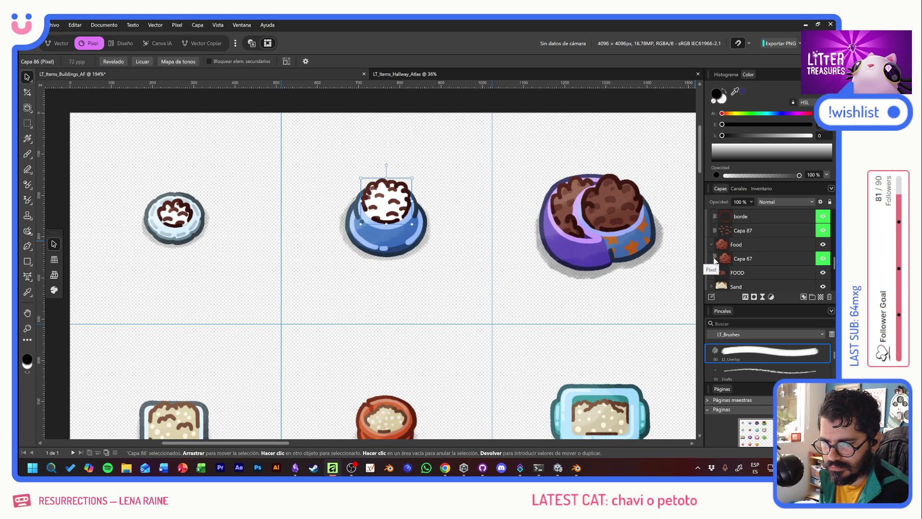
click(714, 259)
scroll(747, 247, down, 1)
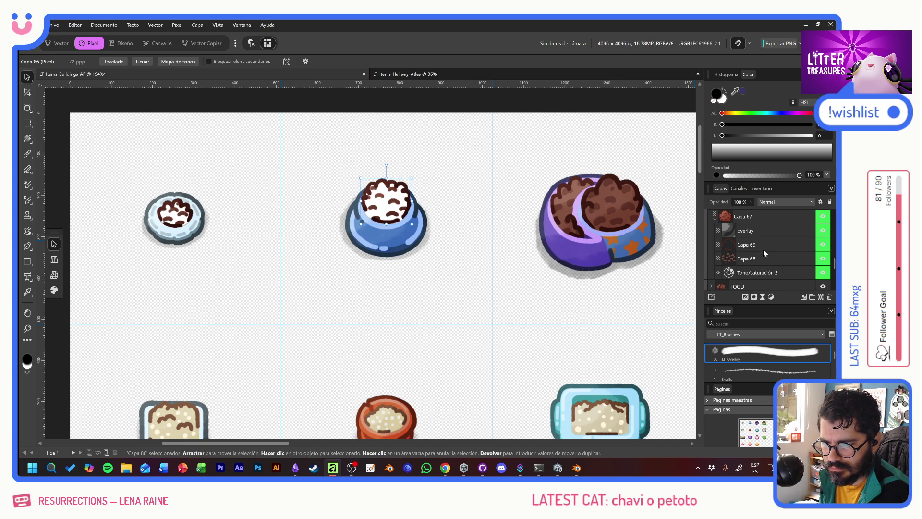
scroll(412, 231, right, 8)
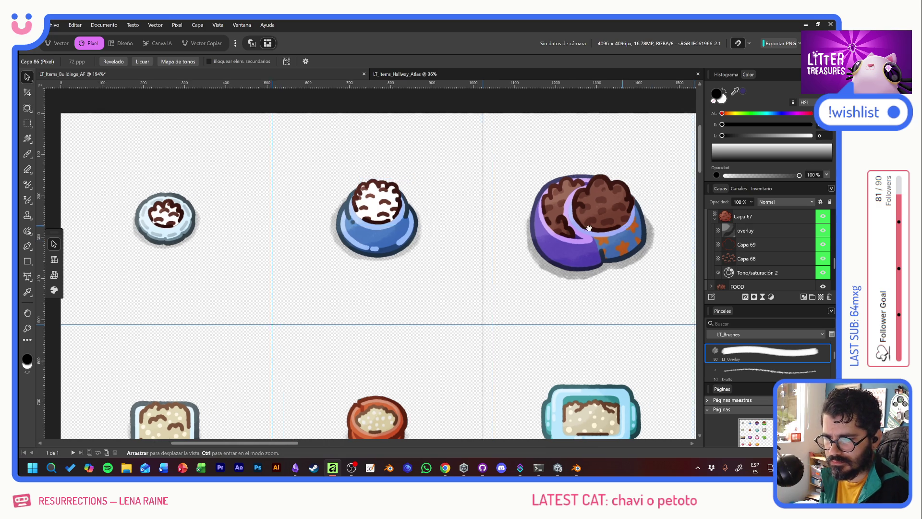
click(412, 230)
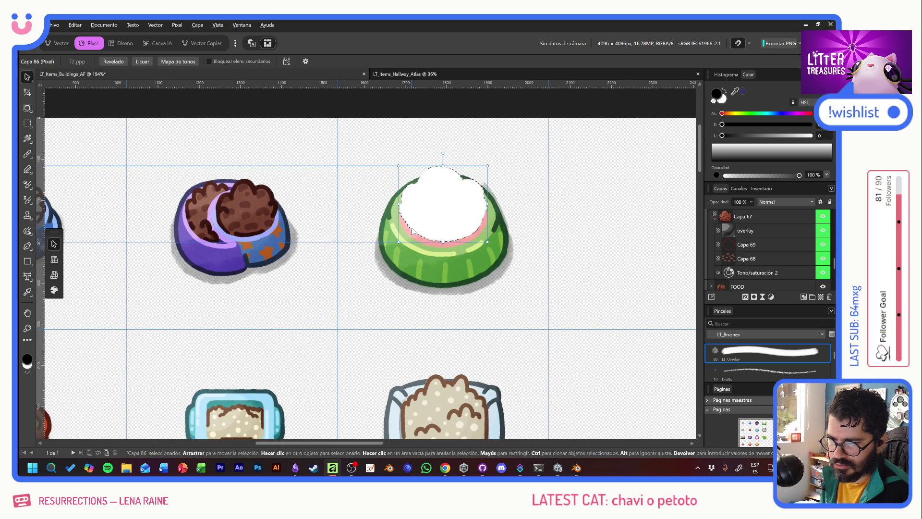
key(Delete)
click(749, 217)
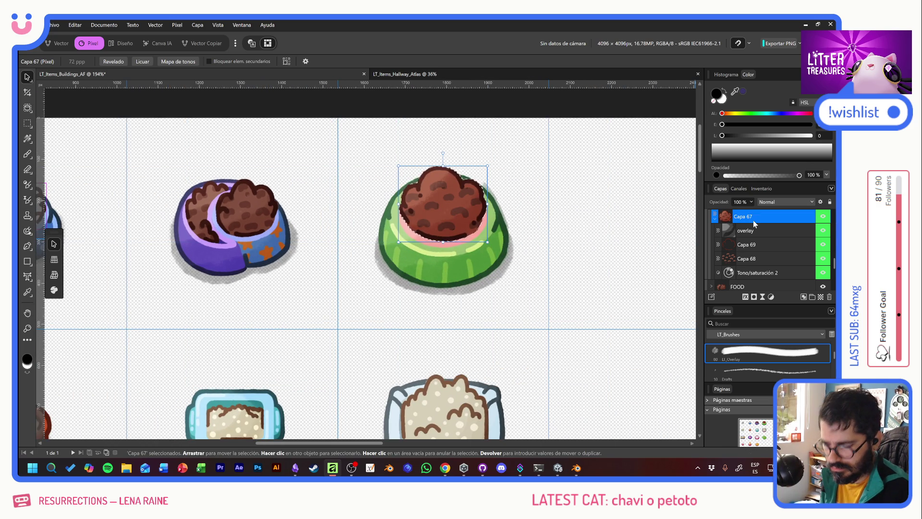
key(ctrl+z)
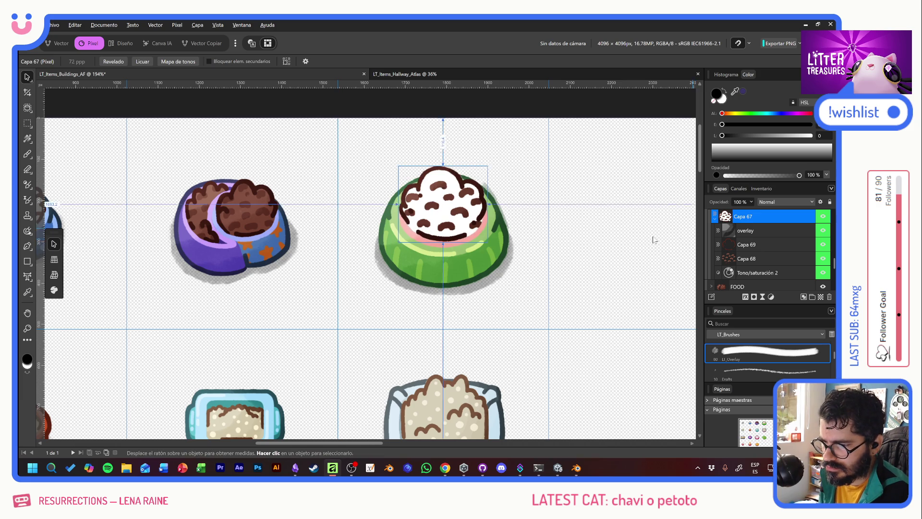
drag(344, 236, 447, 248)
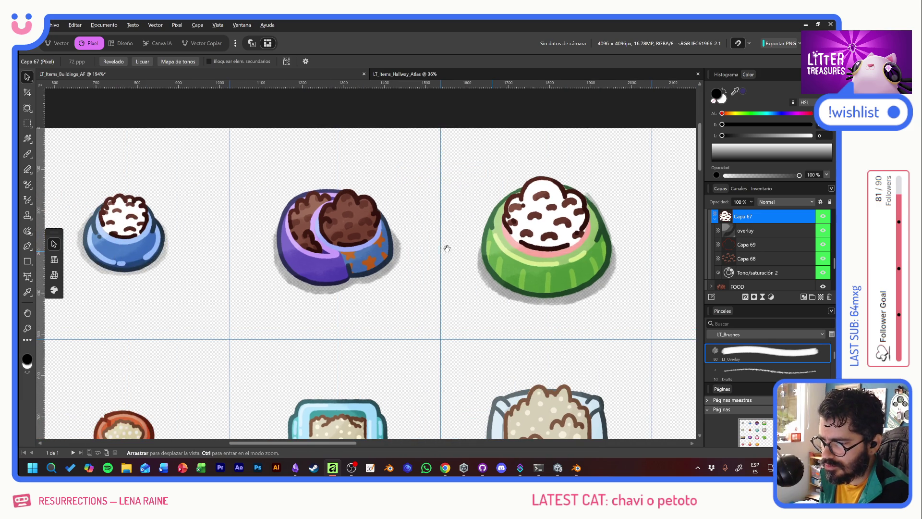
click(350, 220)
Collapse the slpr_StandardBed, Food and Capa 86 groups in the Layers panel.
scroll(754, 235, up, 1)
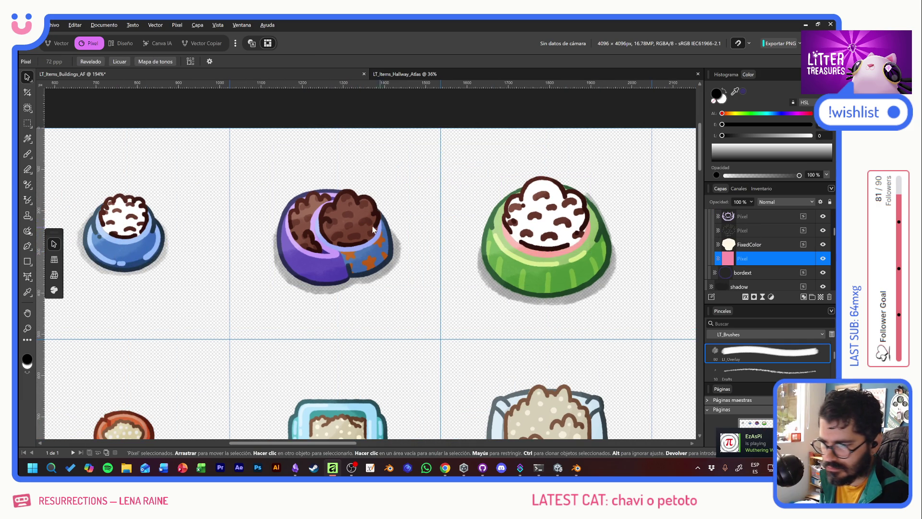
scroll(754, 235, up, 3)
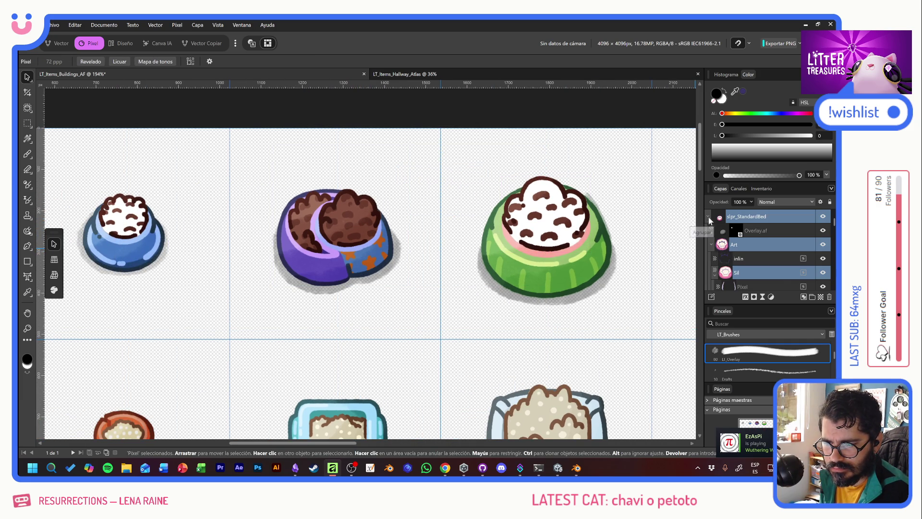
click(707, 217)
click(756, 247)
scroll(757, 250, up, 1)
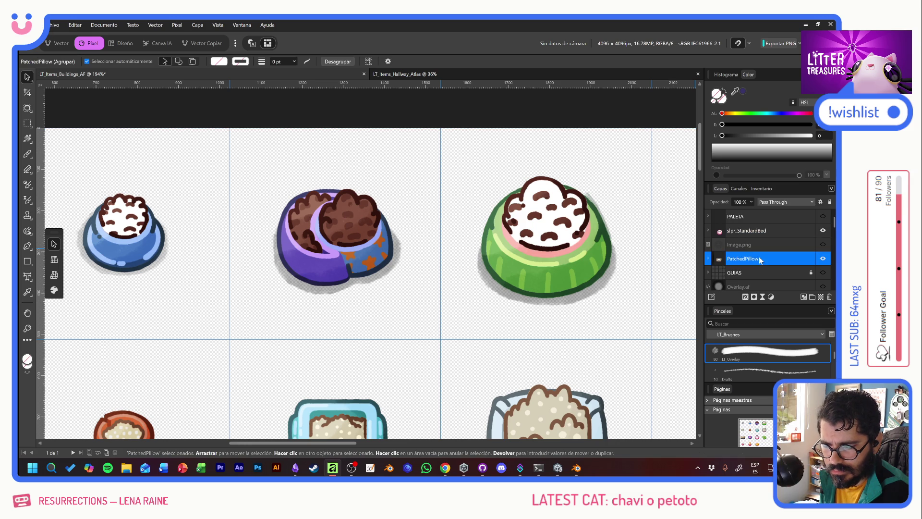
scroll(757, 258, down, 3)
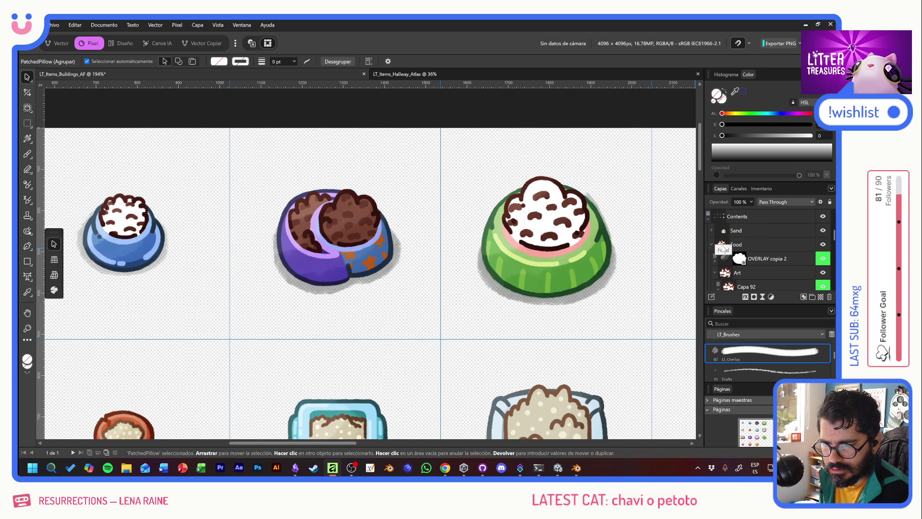
click(712, 245)
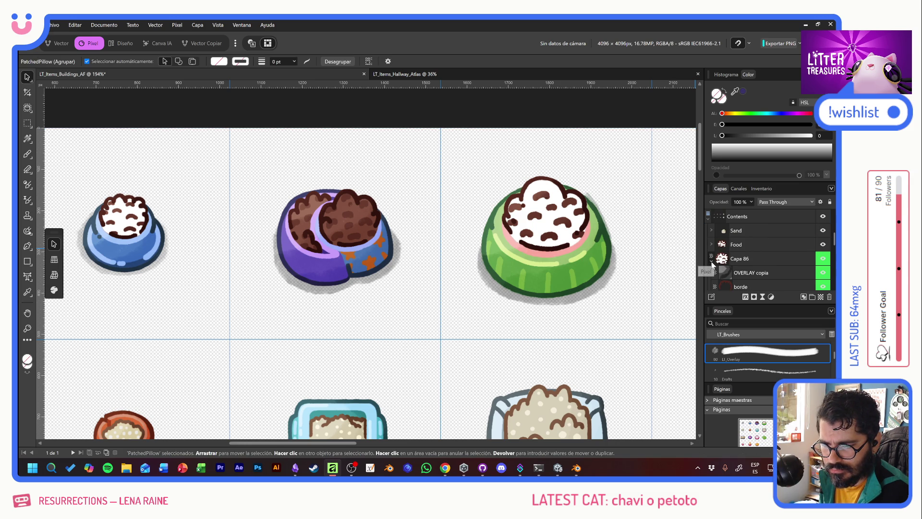
click(712, 261)
click(711, 272)
scroll(716, 250, down, 1)
click(711, 231)
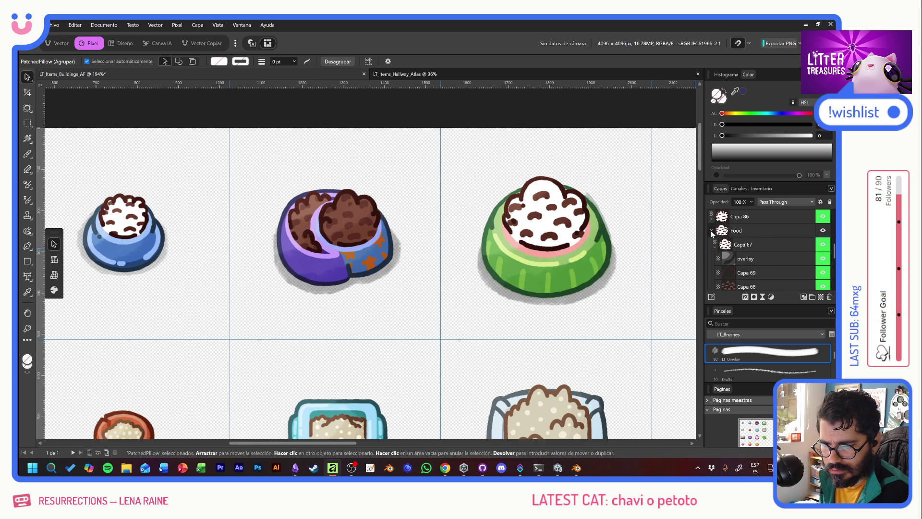
Recolour the purple bowl's FOOD > Art > Sil layer white with brown spots.
click(719, 244)
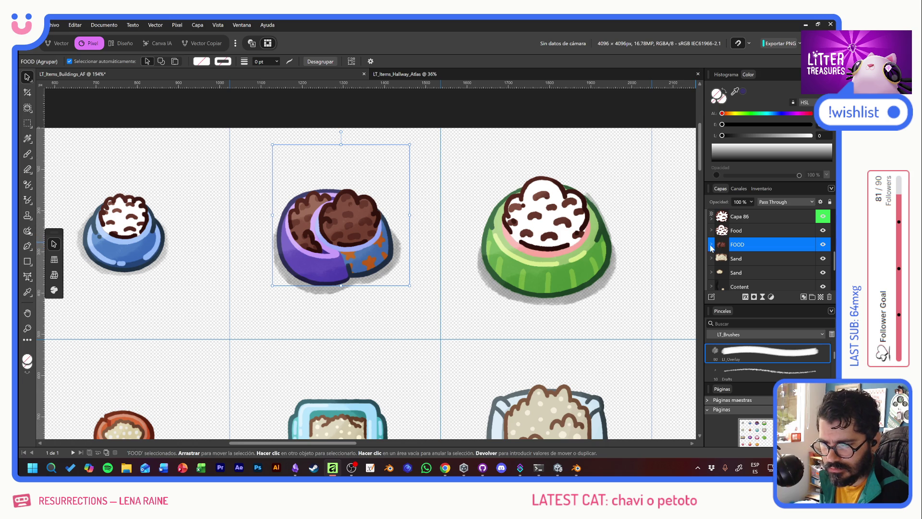
click(711, 246)
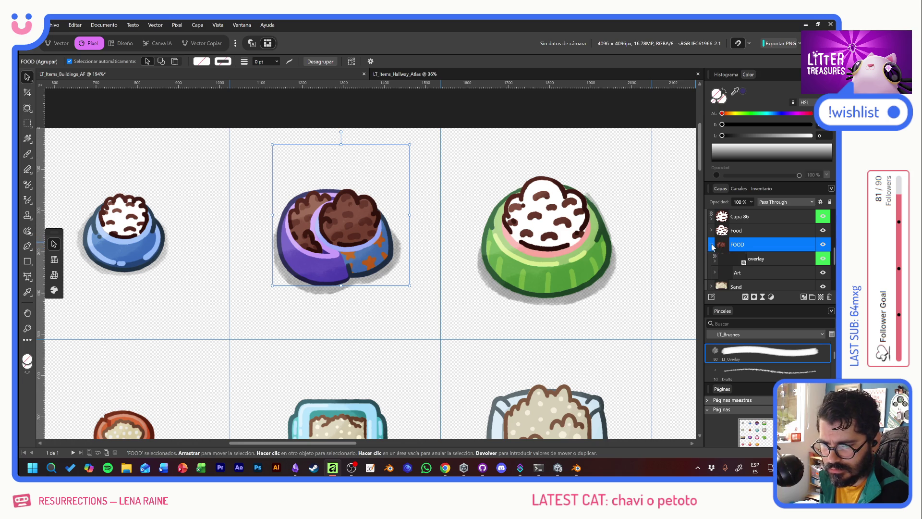
click(713, 270)
scroll(750, 256, down, 1)
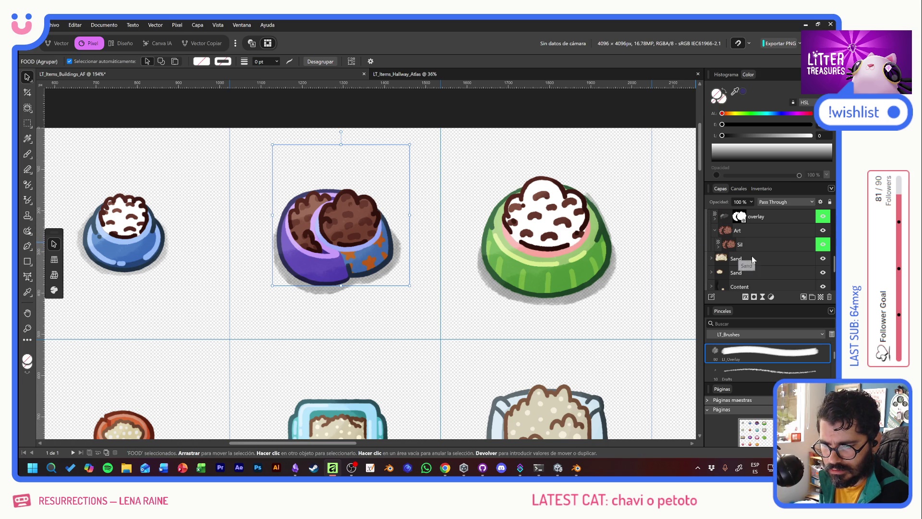
click(718, 247)
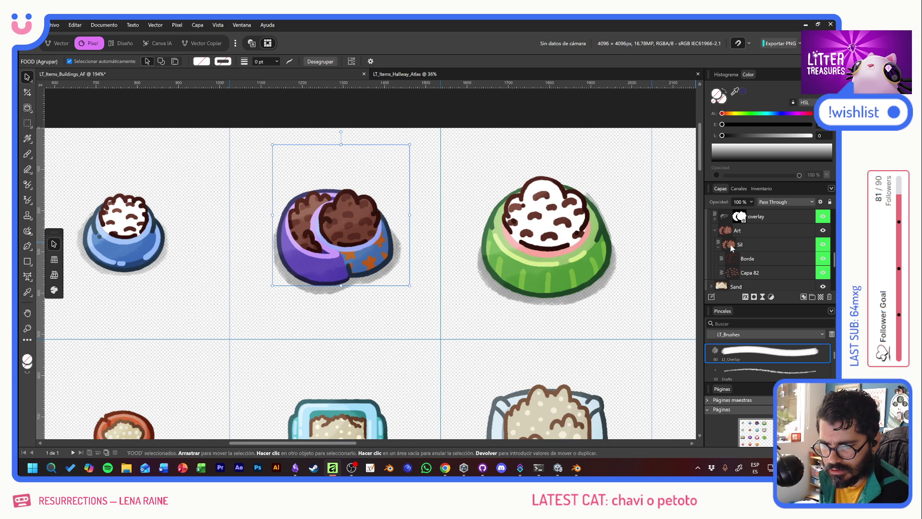
click(730, 245)
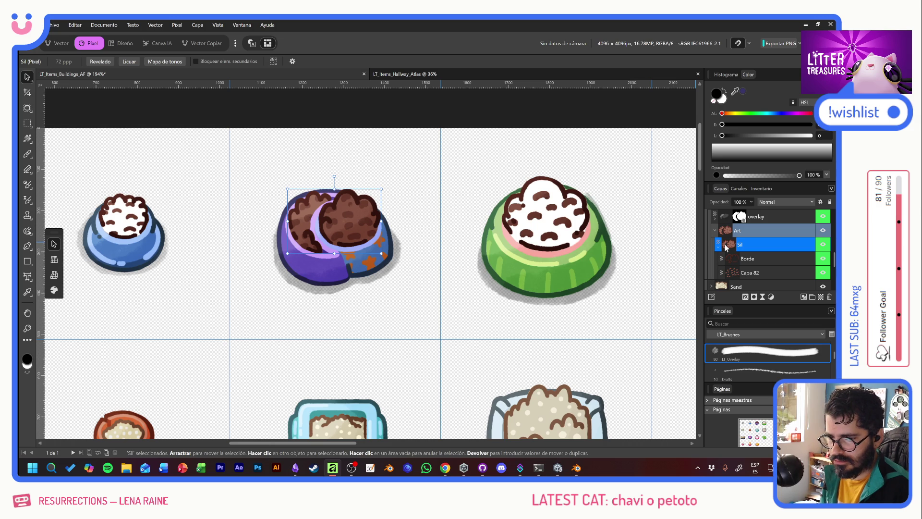
ctrl+click(726, 246)
key(alt+BackSpace)
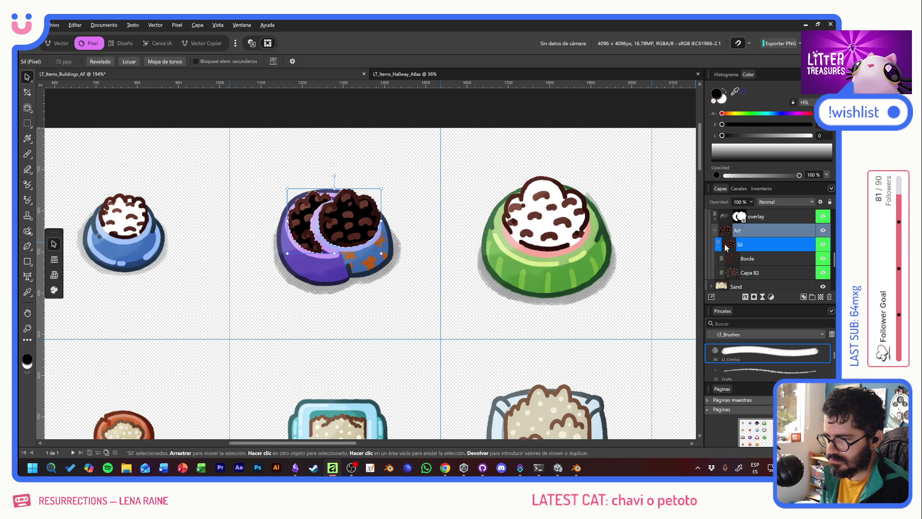
key(ctrl+z)
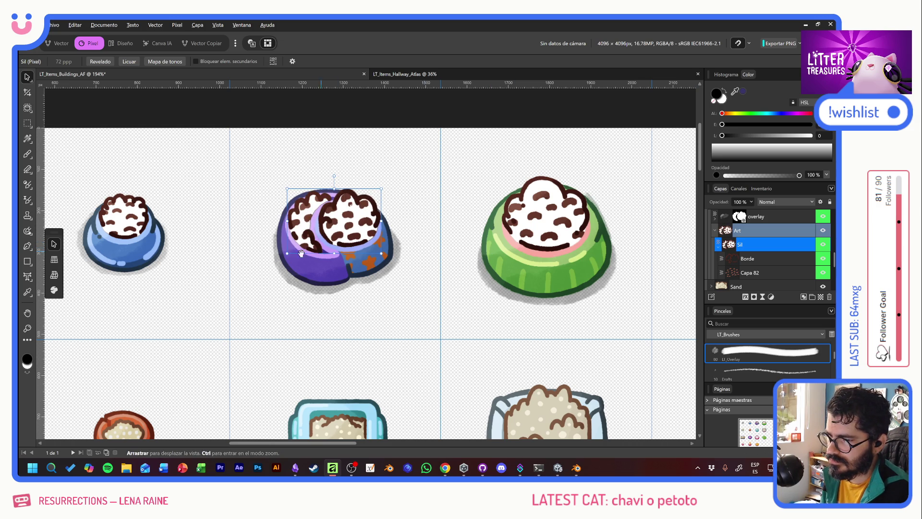
drag(491, 251, 811, 246)
mouse_move(577, 252)
mouse_down()
mouse_move(249, 235)
mouse_move(536, 244)
mouse_move(520, 244)
mouse_up()
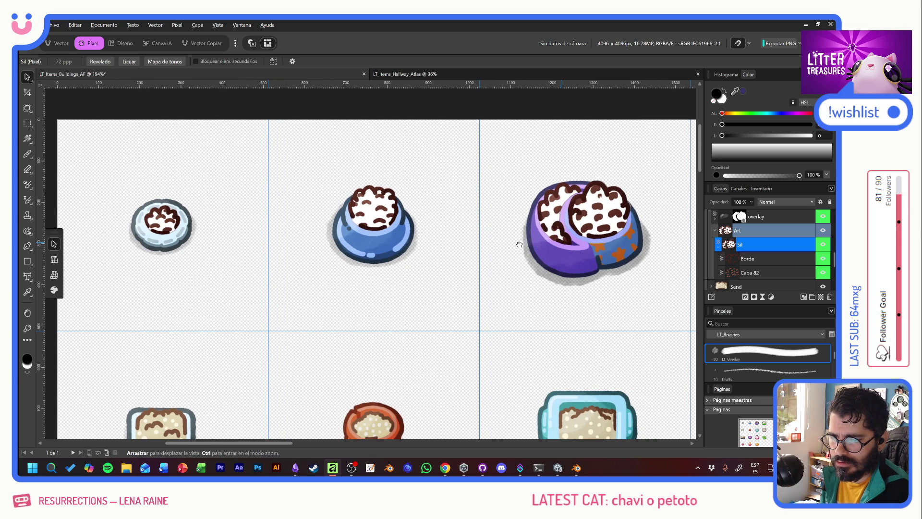
Show the PALETA layer and pick the lavender swatch with the Brush tool.
scroll(494, 303, down, 10)
scroll(432, 200, right, 3)
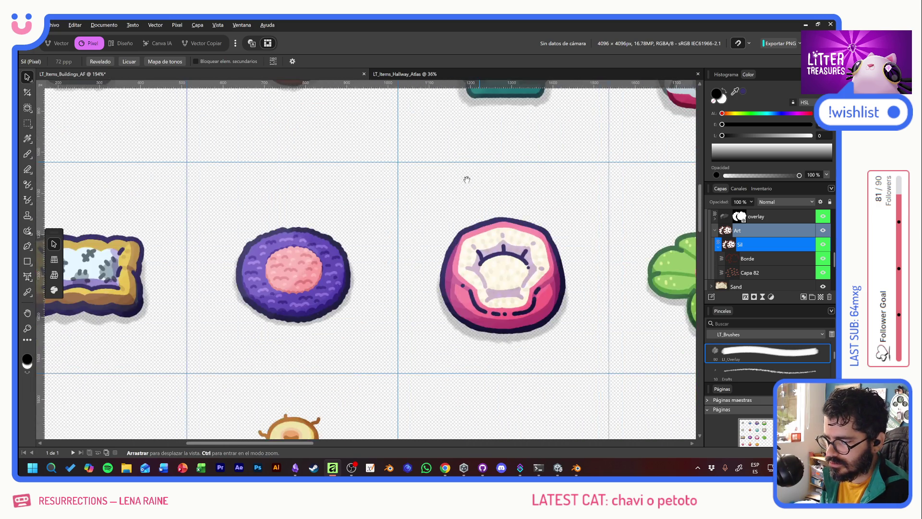
scroll(535, 196, down, 3)
scroll(535, 196, left, 3)
scroll(474, 179, down, 3)
scroll(473, 179, right, 5)
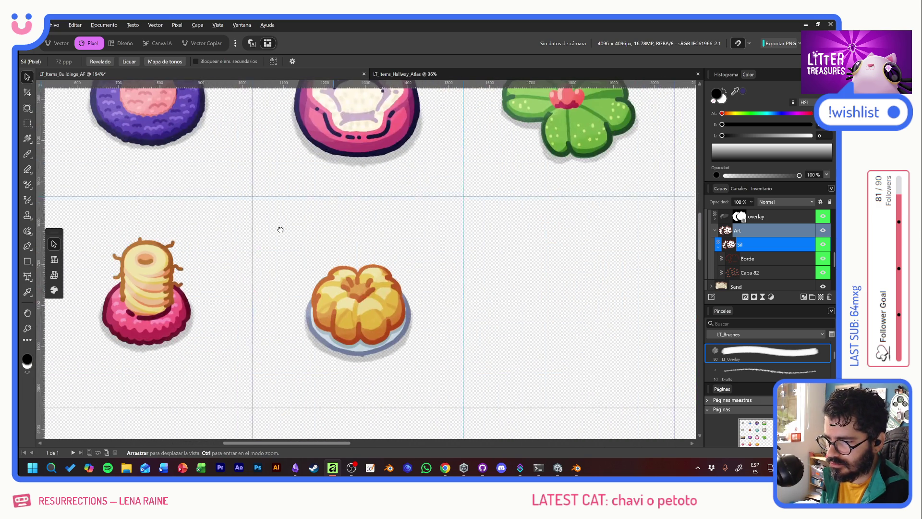
scroll(771, 249, up, 5)
click(823, 216)
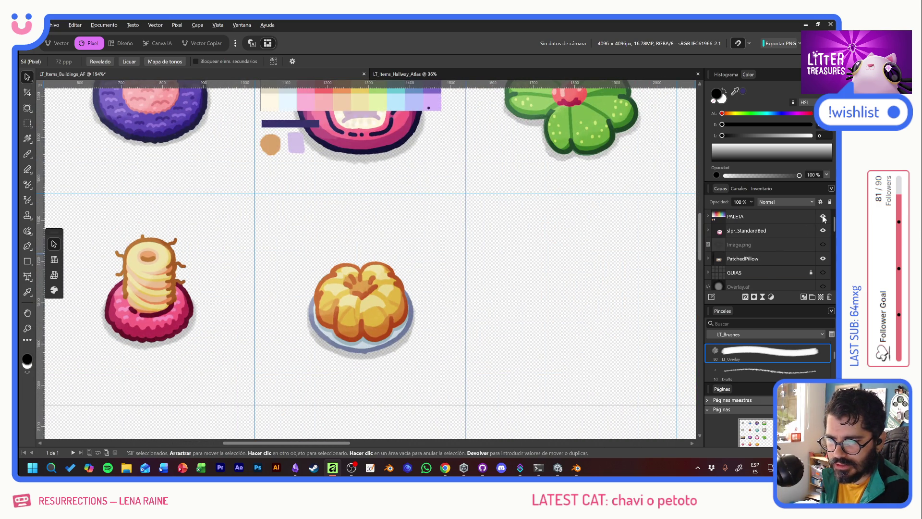
scroll(406, 163, up, 3)
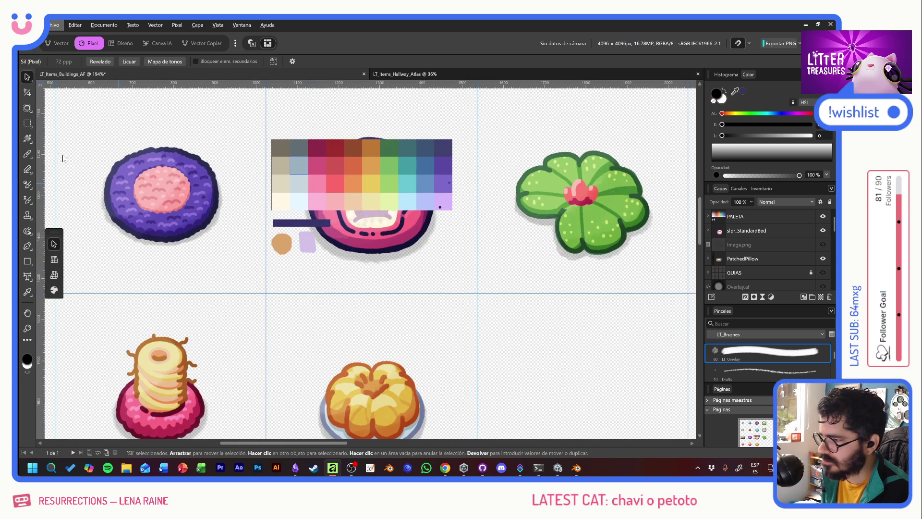
click(27, 153)
alt+click(306, 244)
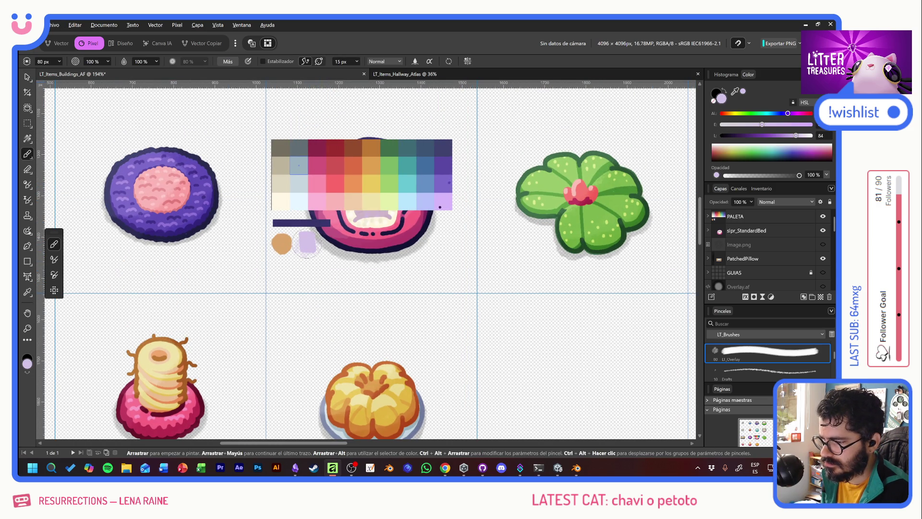
key(ctrl+z)
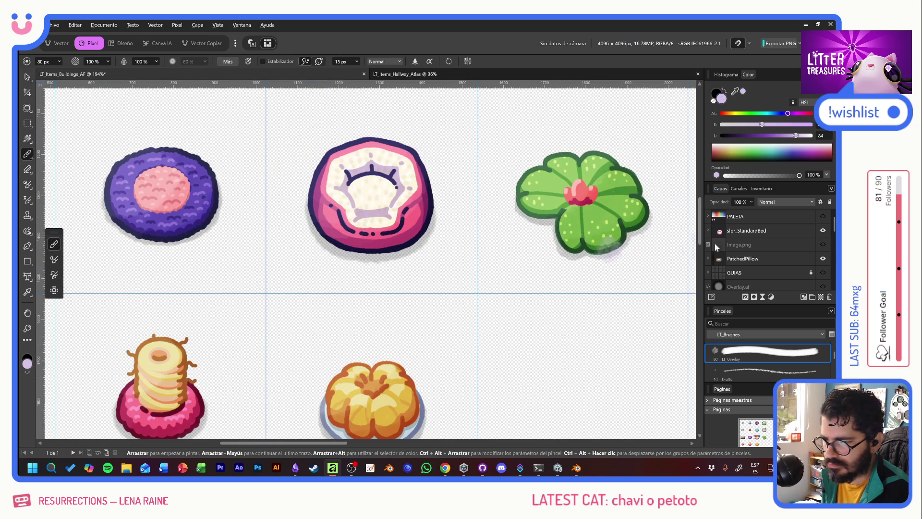
Select the 10 px LT_NEW brush and hide PALETA again.
click(823, 216)
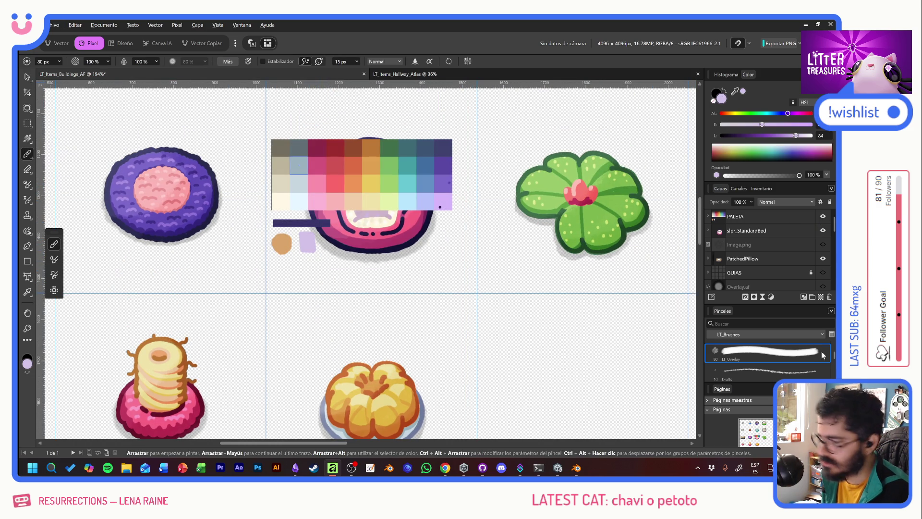
scroll(768, 360, down, 2)
click(763, 350)
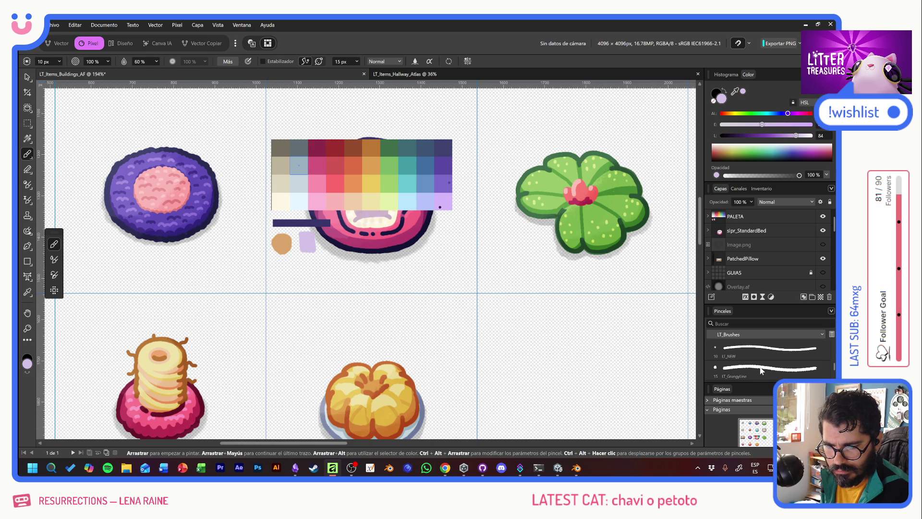
click(763, 350)
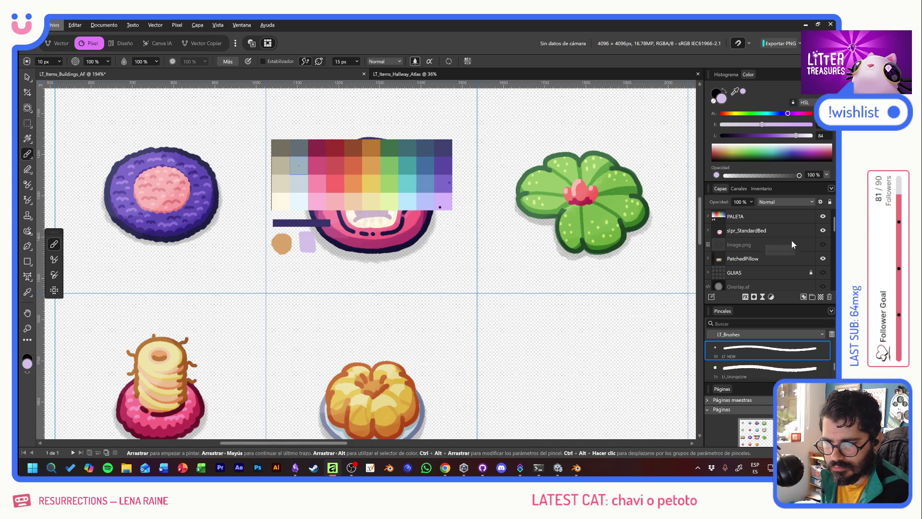
click(823, 216)
scroll(371, 288, up, 10)
scroll(370, 288, left, 8)
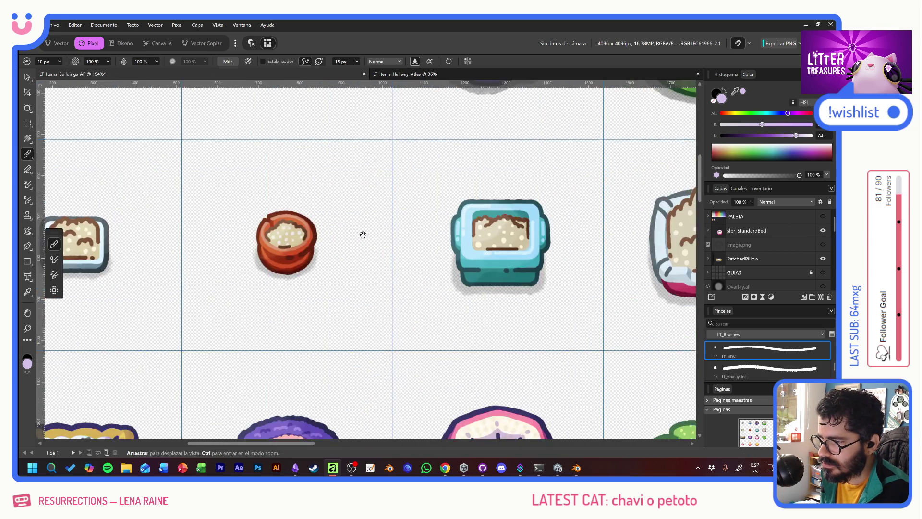
scroll(385, 328, up, 5)
scroll(384, 324, right, 2)
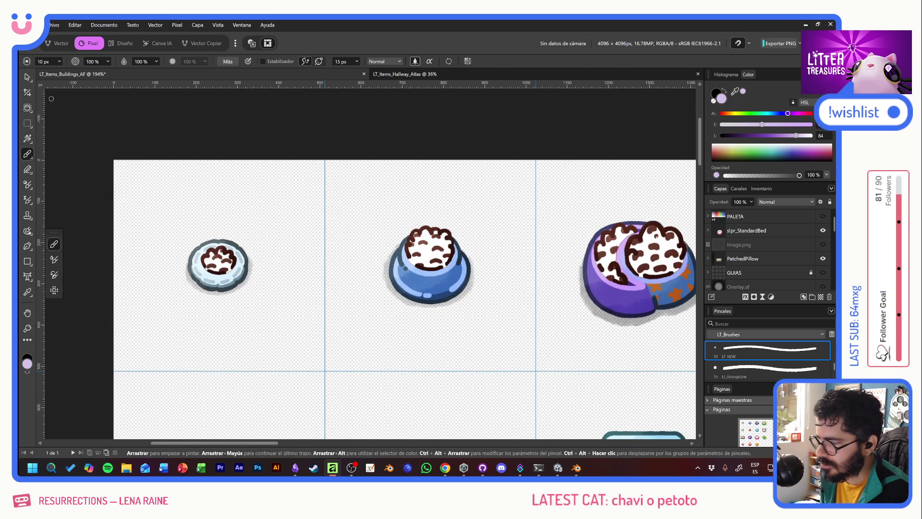
Select and expand the small bowl's Food group in the Layers panel.
click(28, 77)
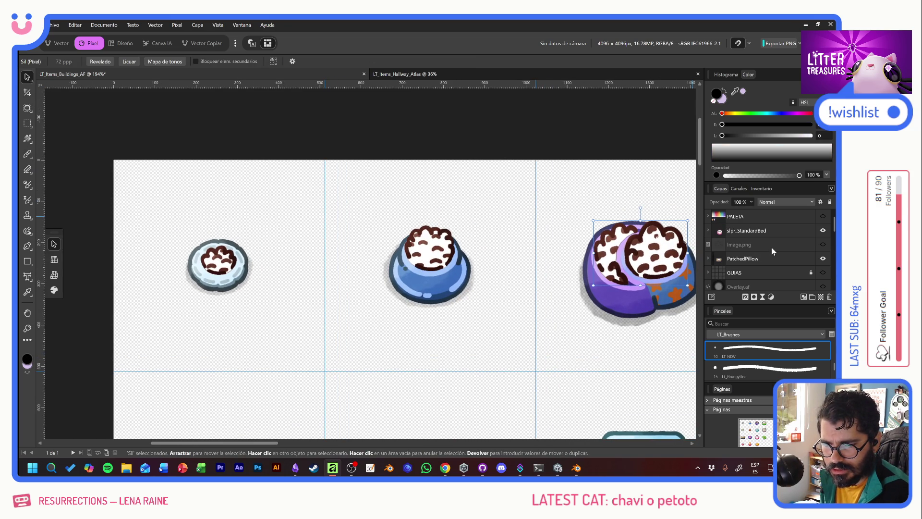
scroll(771, 246, down, 5)
scroll(760, 245, up, 2)
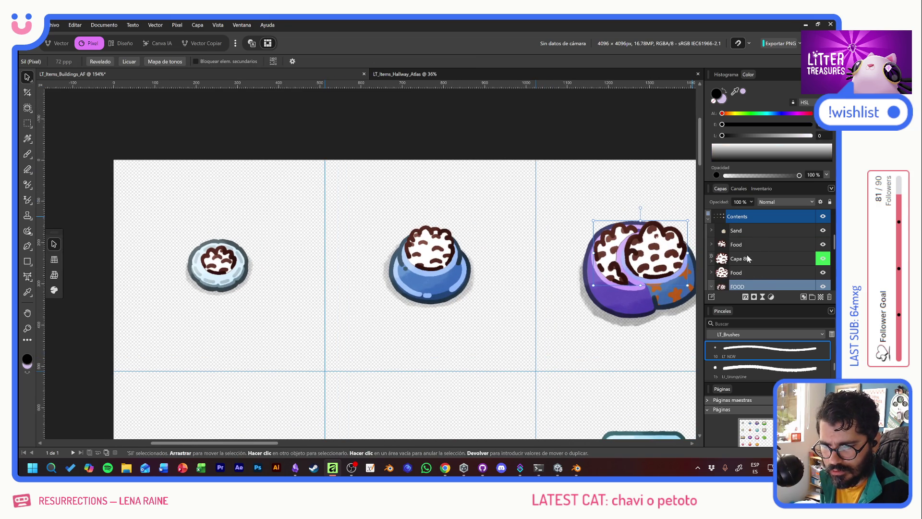
click(756, 248)
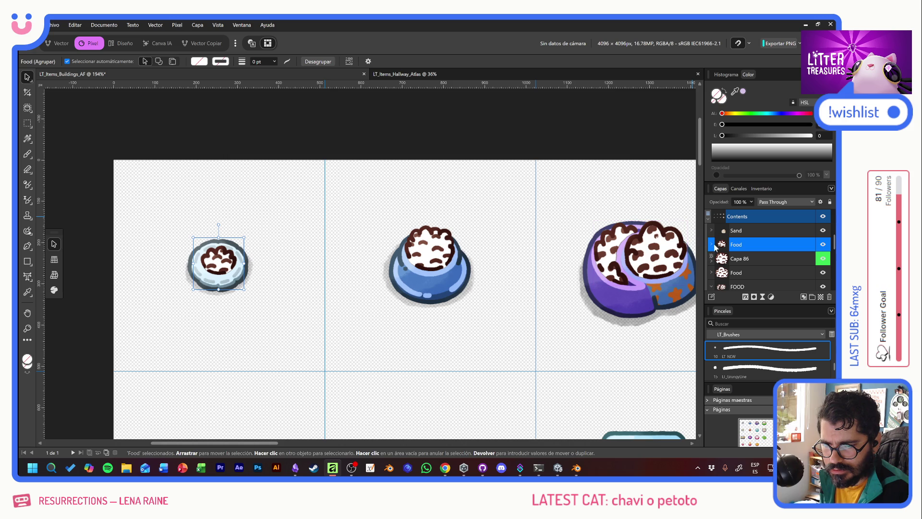
click(824, 245)
click(824, 245)
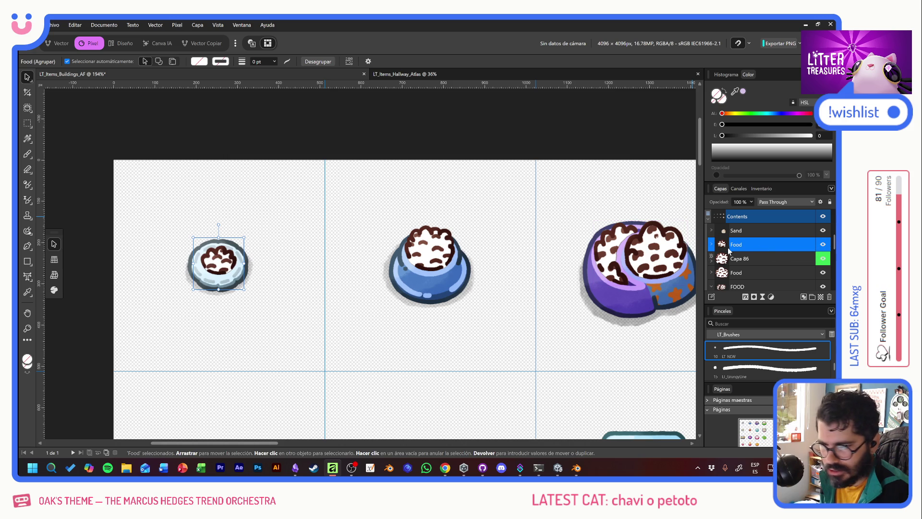
click(711, 245)
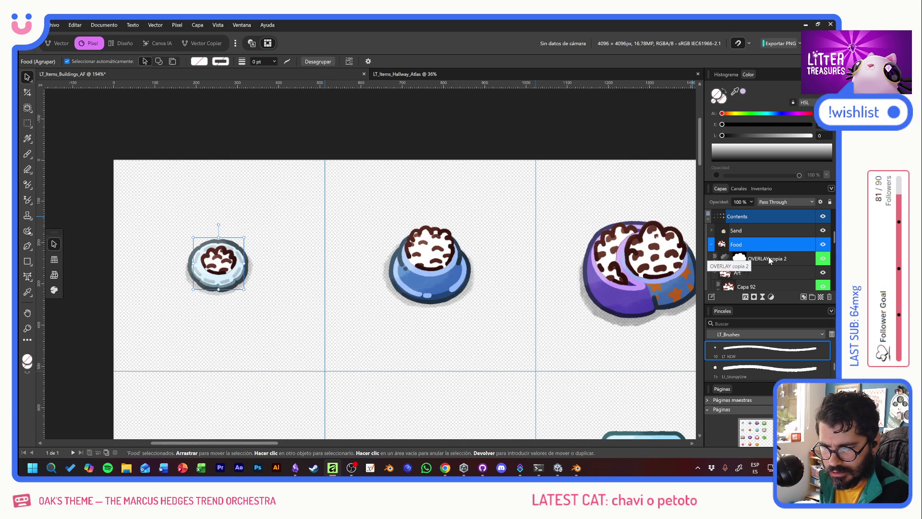
scroll(761, 260, down, 3)
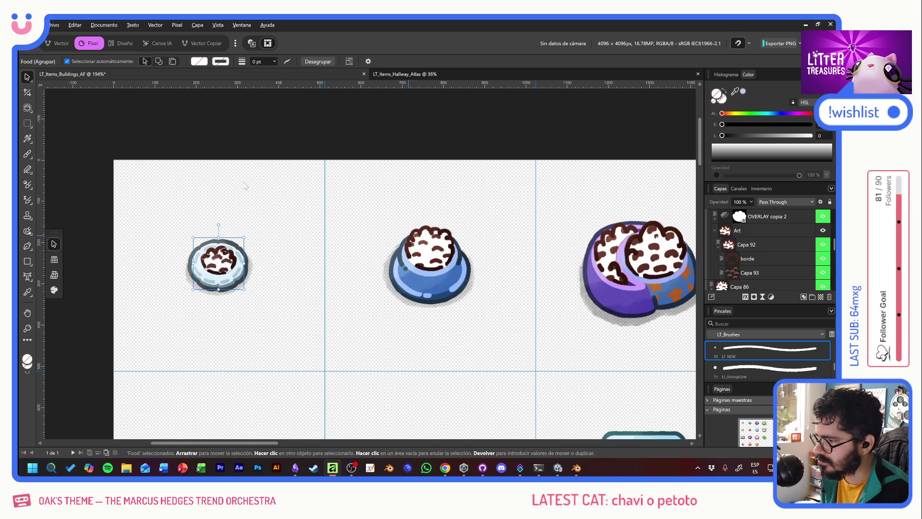
Paint lavender spots on Capa 93 inside the small grey bowl's brown outline.
key(b)
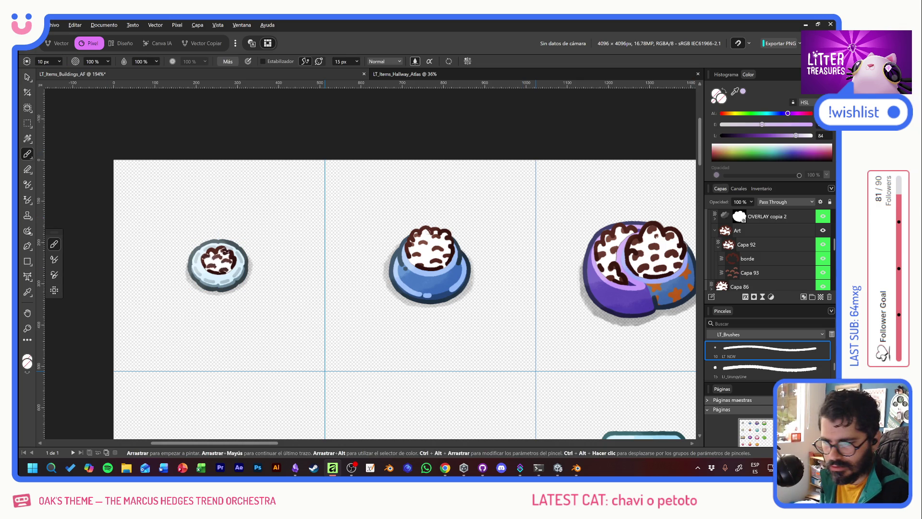
click(752, 272)
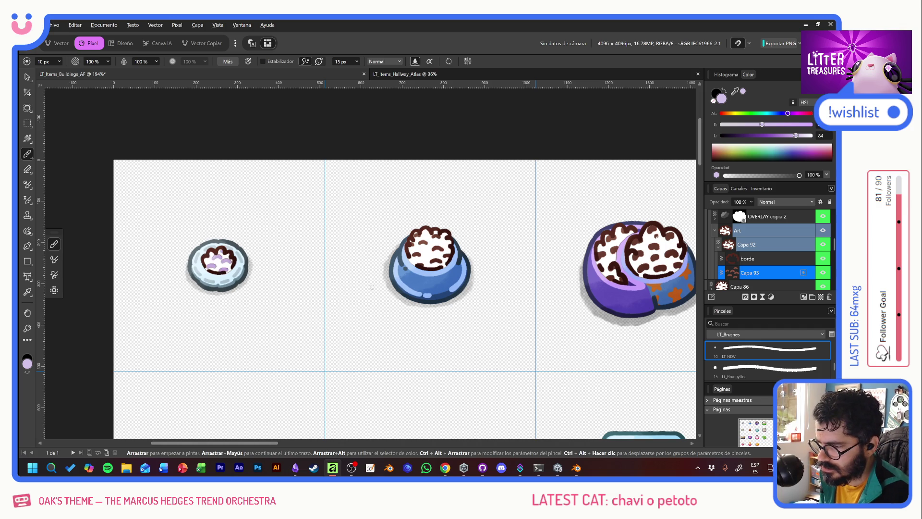
scroll(243, 271, up, 5)
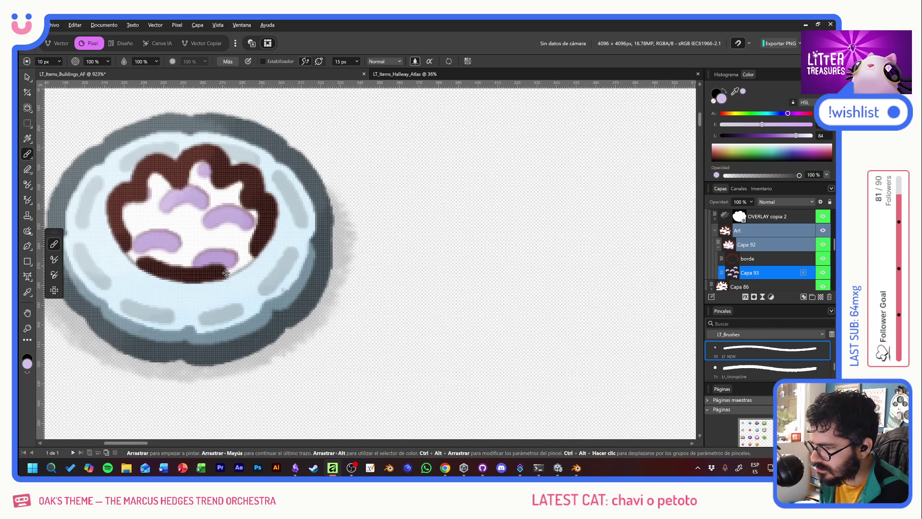
scroll(230, 271, down, 2)
scroll(225, 273, down, 1)
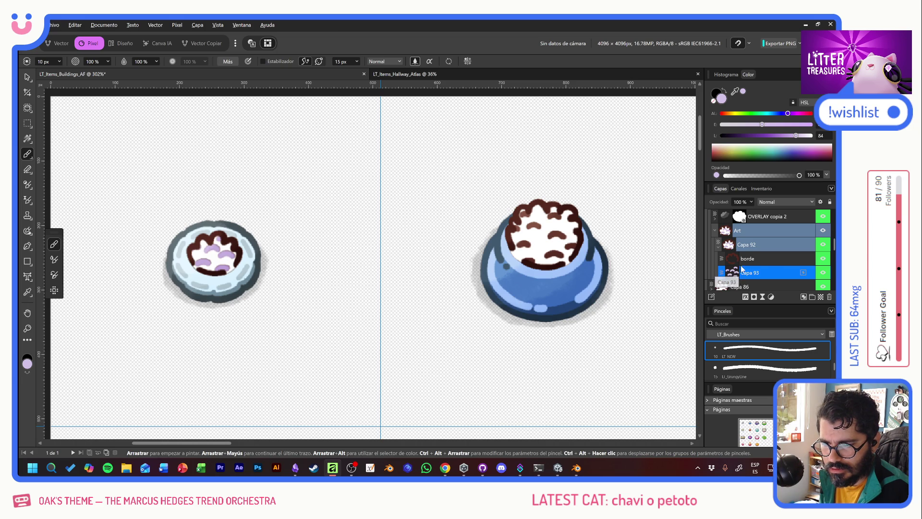
click(822, 258)
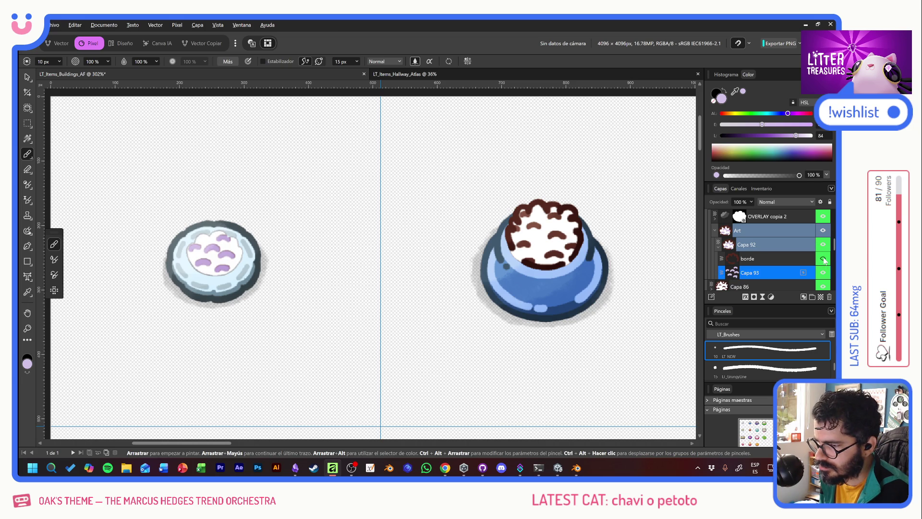
click(822, 258)
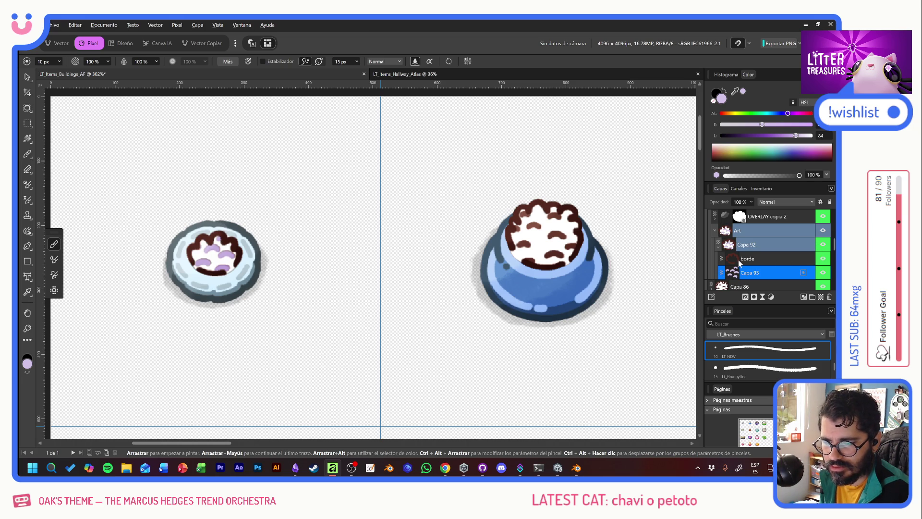
scroll(763, 259, down, 5)
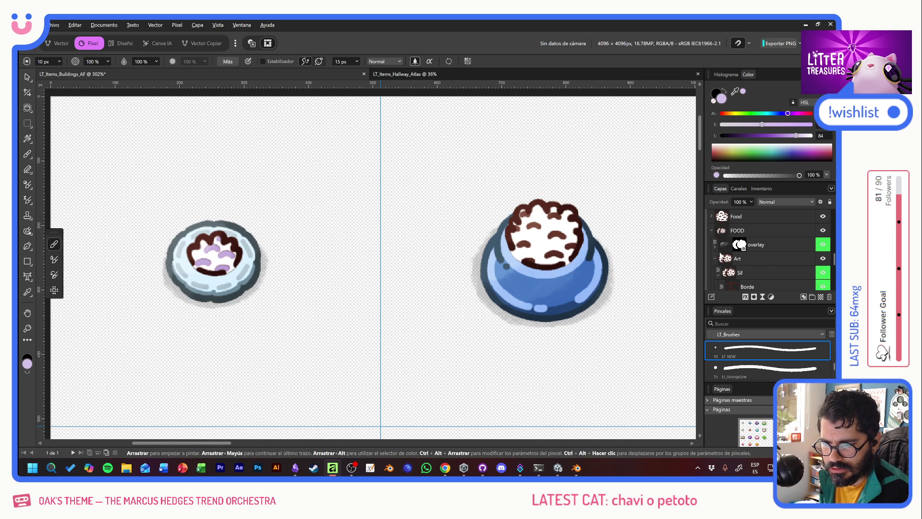
scroll(731, 268, down, 3)
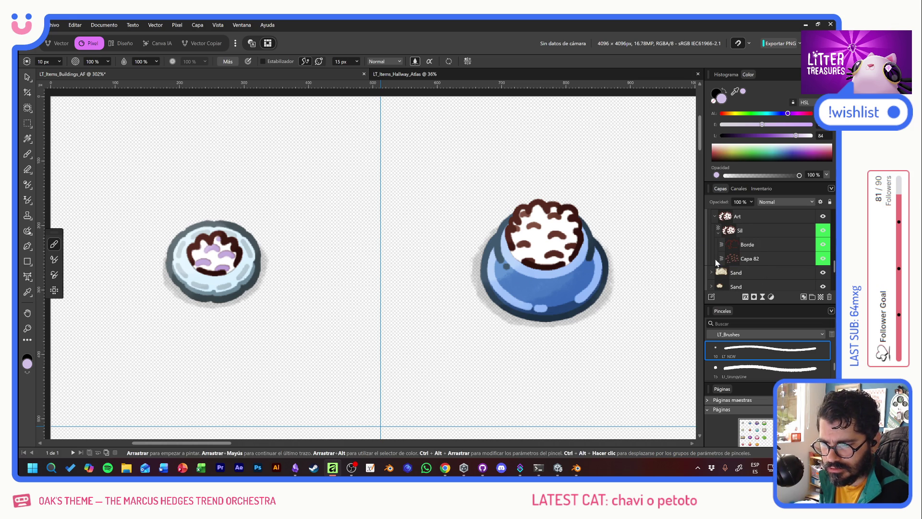
Select Capa 82 and undo the last strokes on the purple bowl.
click(730, 260)
scroll(602, 245, right, 6)
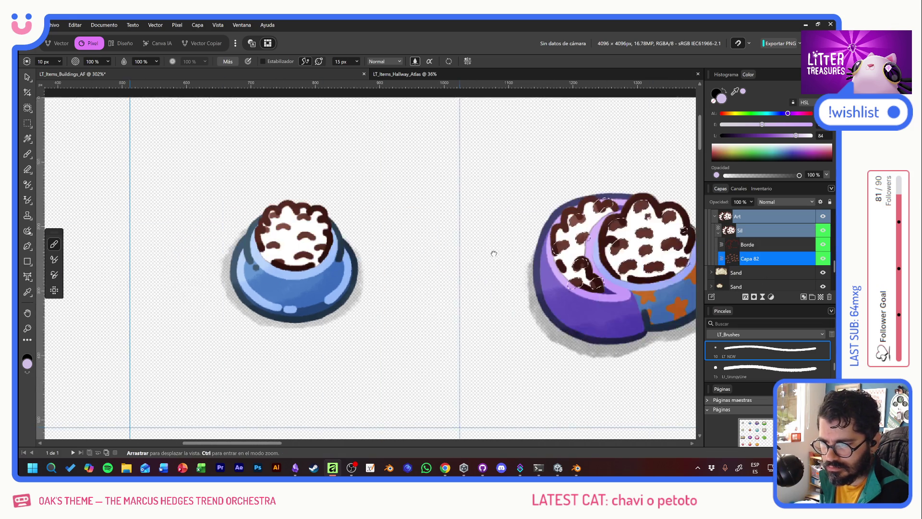
key(ctrl+z)
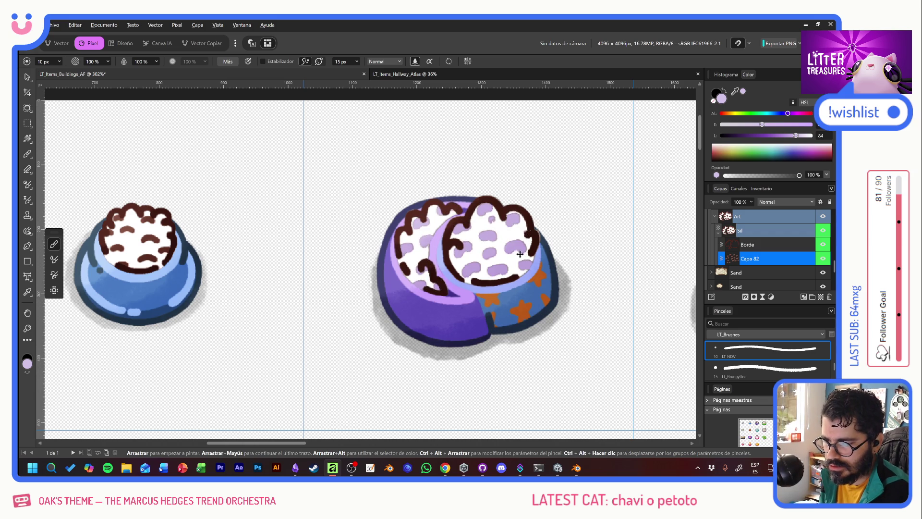
scroll(426, 248, right, 4)
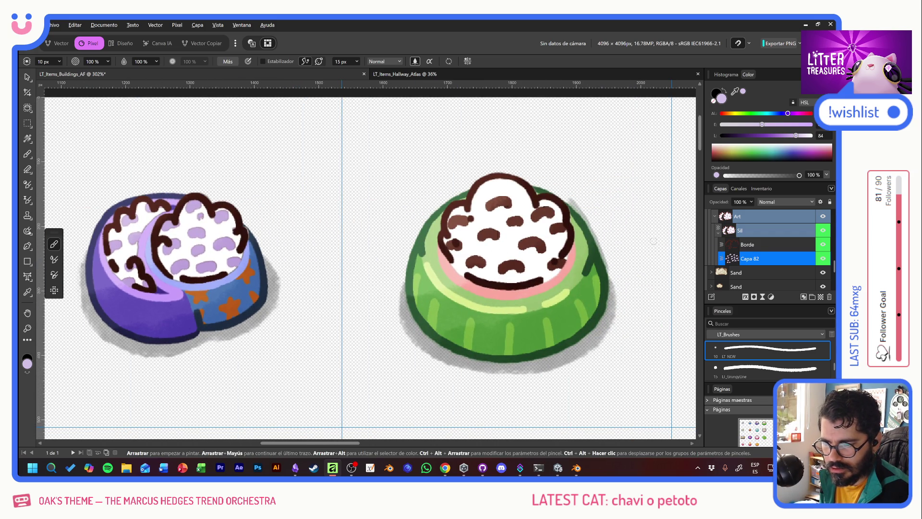
scroll(749, 251, down, 3)
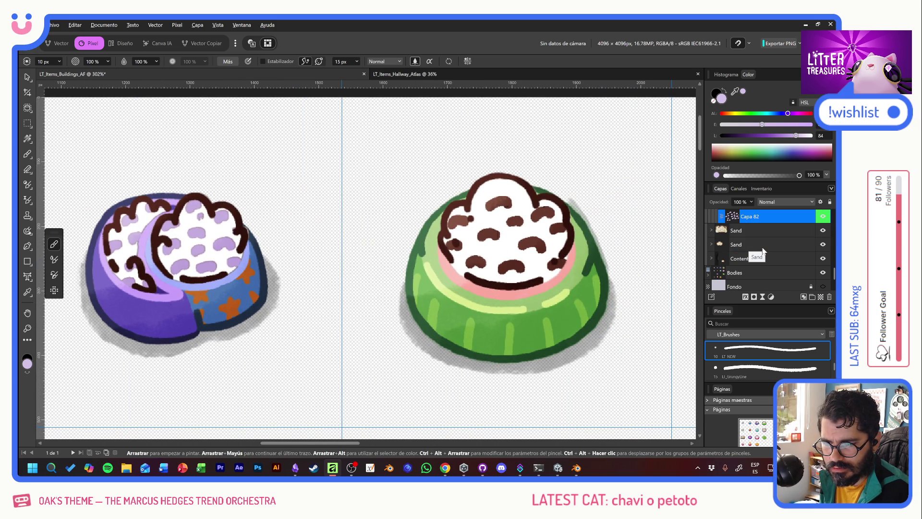
scroll(762, 249, up, 2)
scroll(762, 249, down, 3)
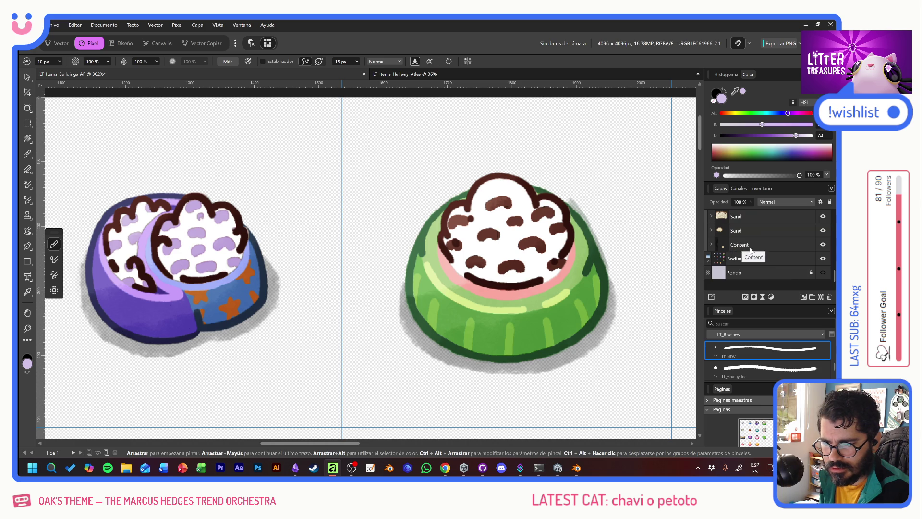
scroll(754, 247, up, 5)
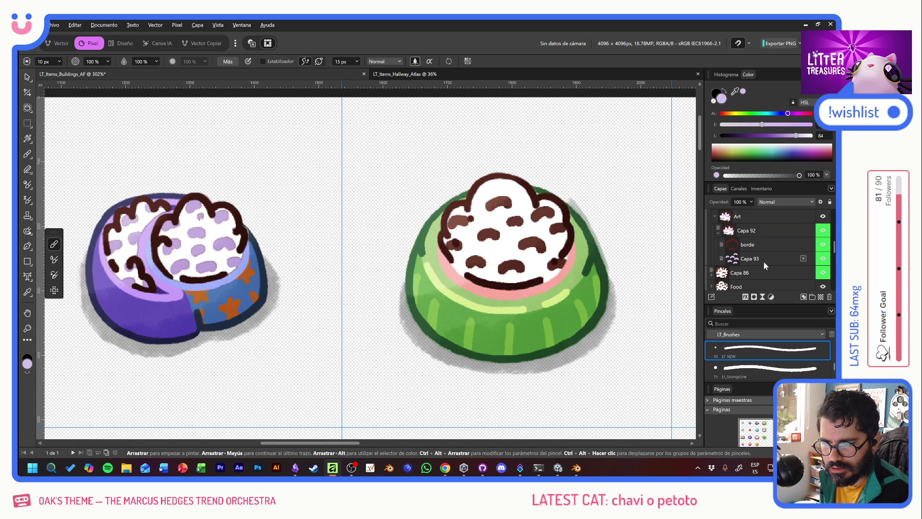
scroll(756, 273, down, 3)
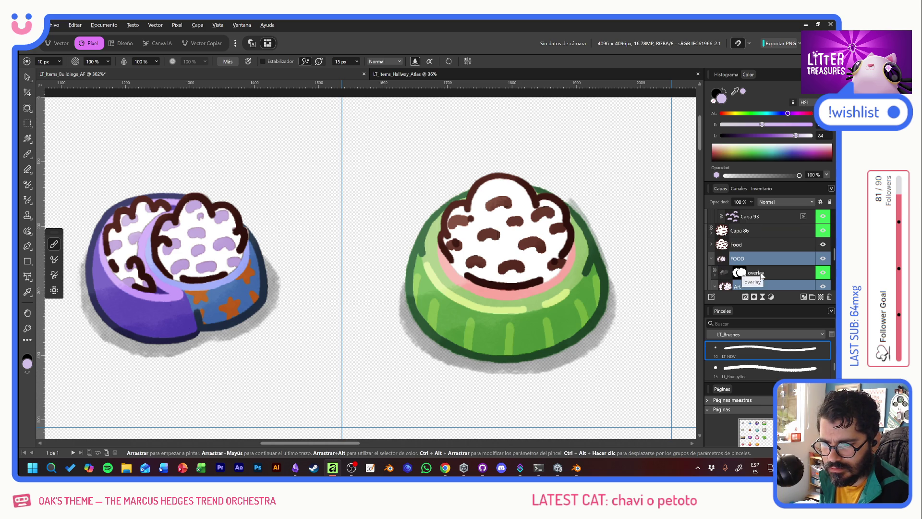
Expand Food and enable Capa 68 so the green bowl's spots turn lavender.
click(711, 244)
scroll(763, 255, down, 3)
click(730, 259)
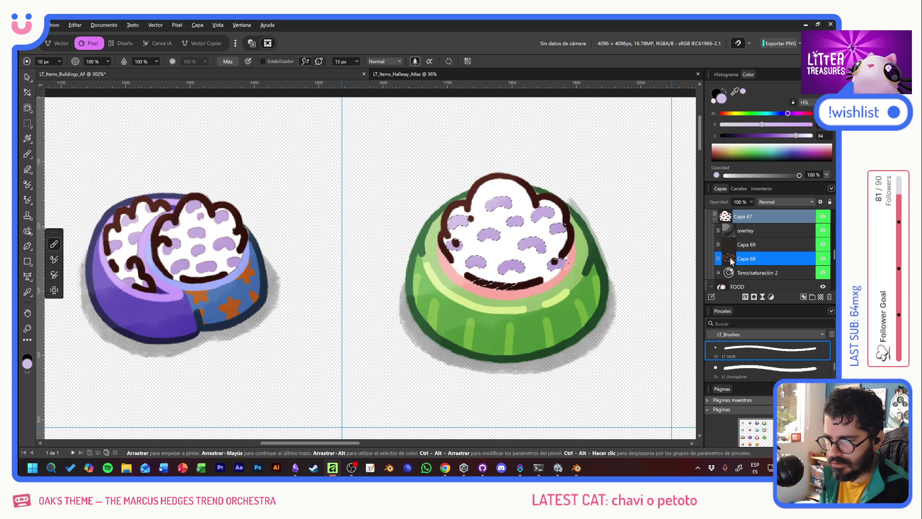
drag(176, 259, 703, 268)
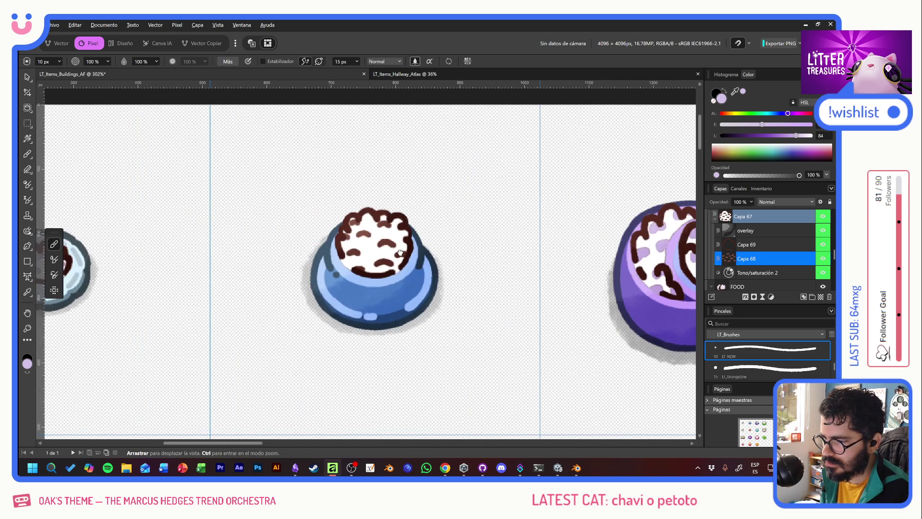
scroll(762, 249, up, 6)
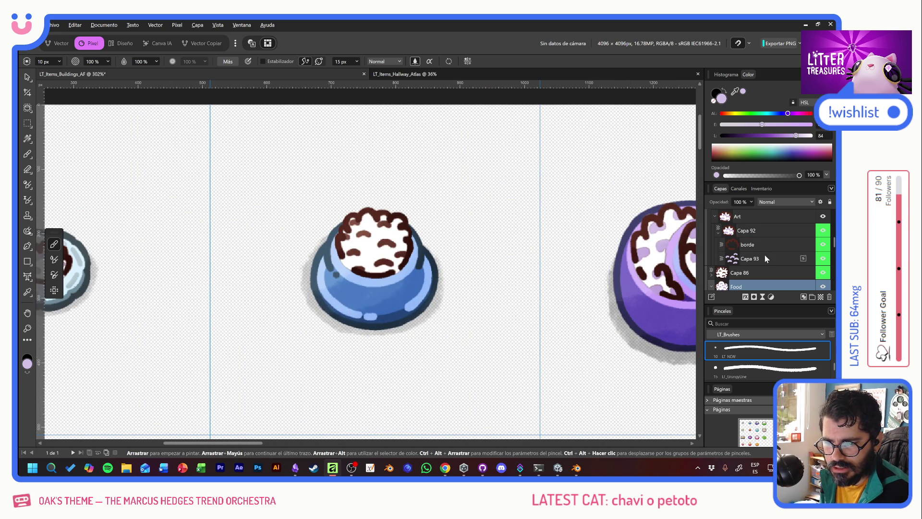
scroll(789, 263, up, 3)
scroll(782, 261, up, 3)
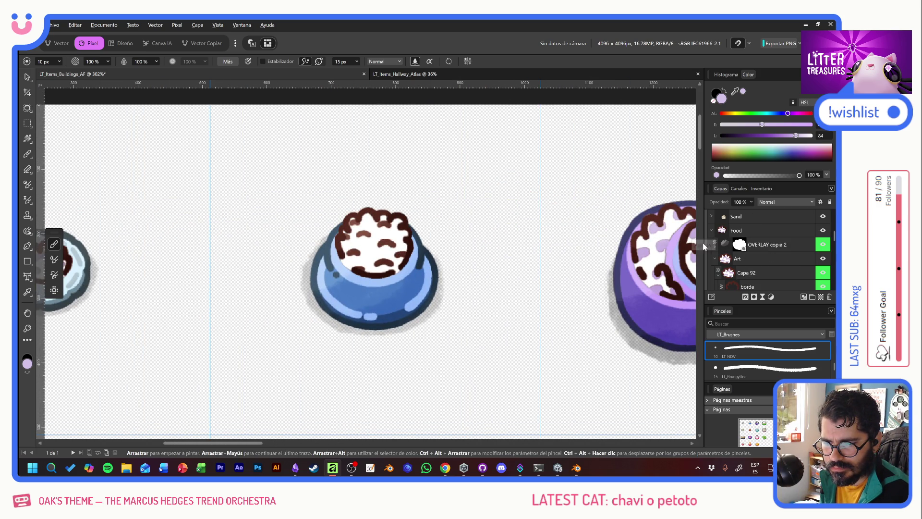
scroll(780, 260, down, 6)
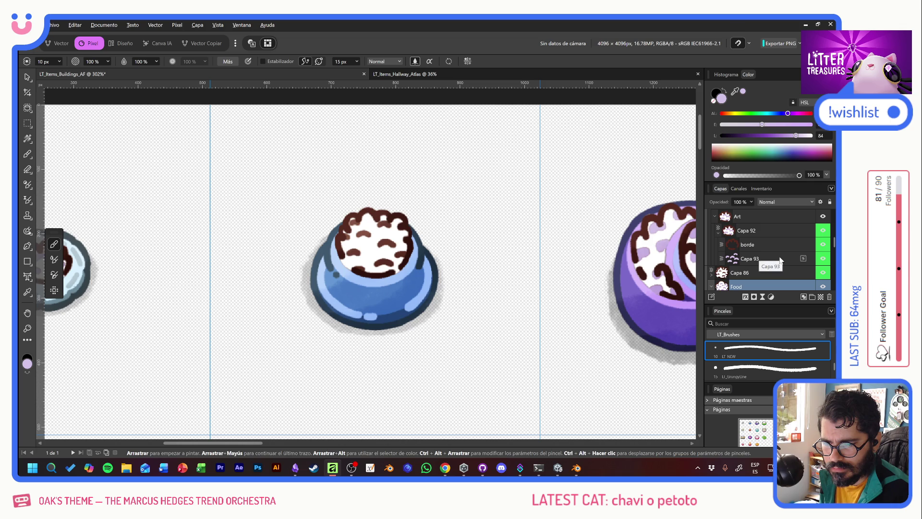
scroll(787, 254, down, 3)
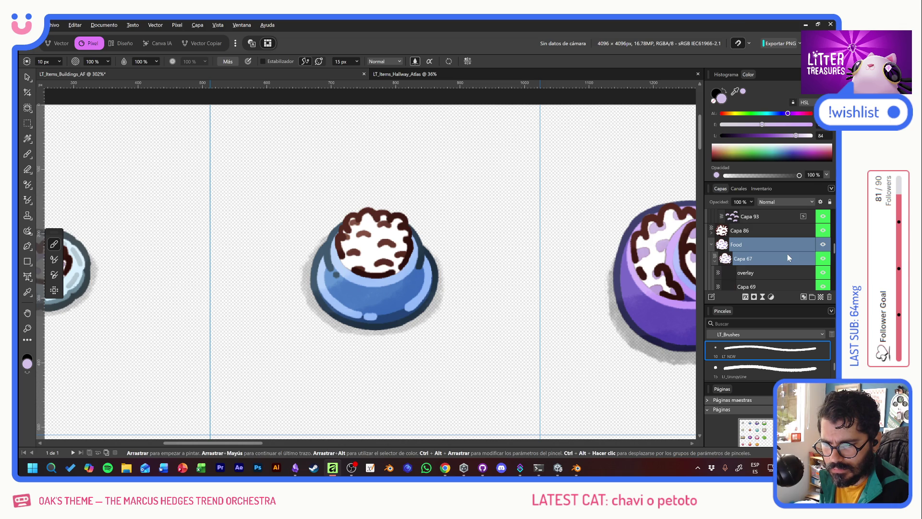
Expand Capa 86 and enable Capa 87 for lavender spots on the blue bowl.
click(711, 233)
click(726, 275)
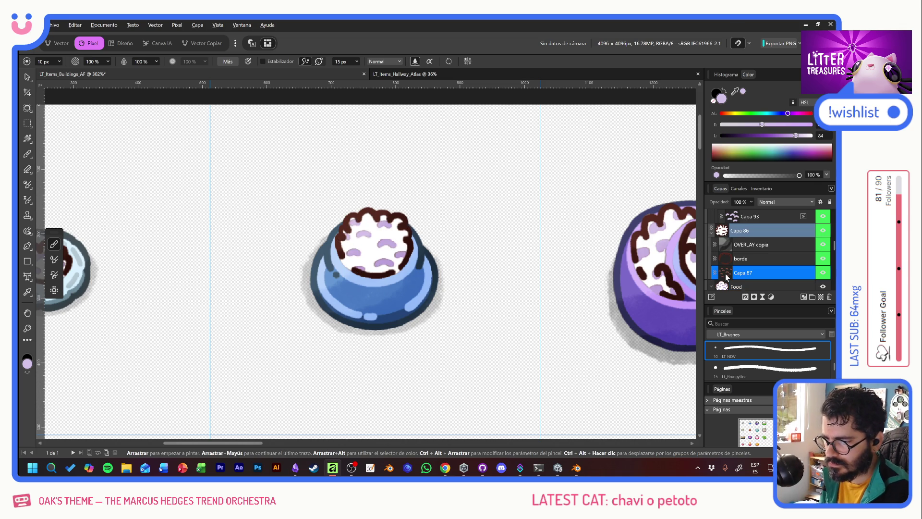
drag(491, 328, 412, 213)
scroll(438, 231, down, 3)
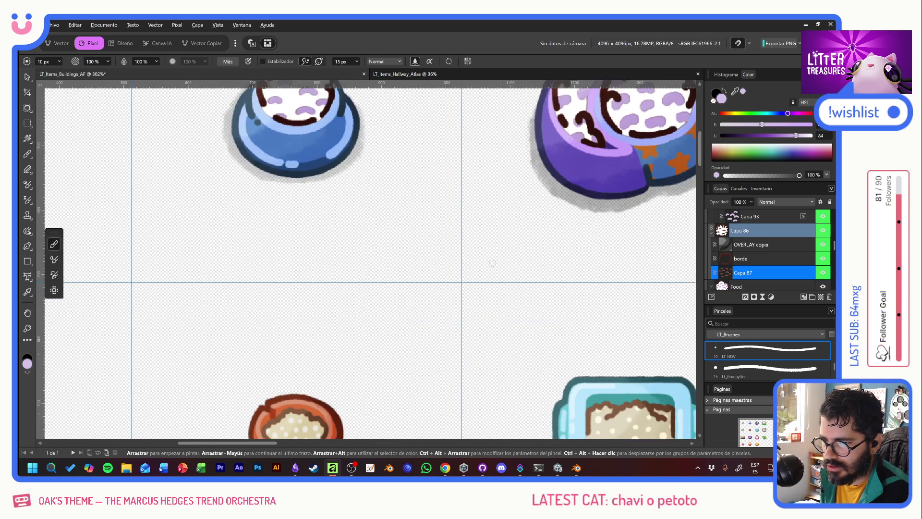
scroll(492, 263, down, 3)
scroll(492, 263, down, 1)
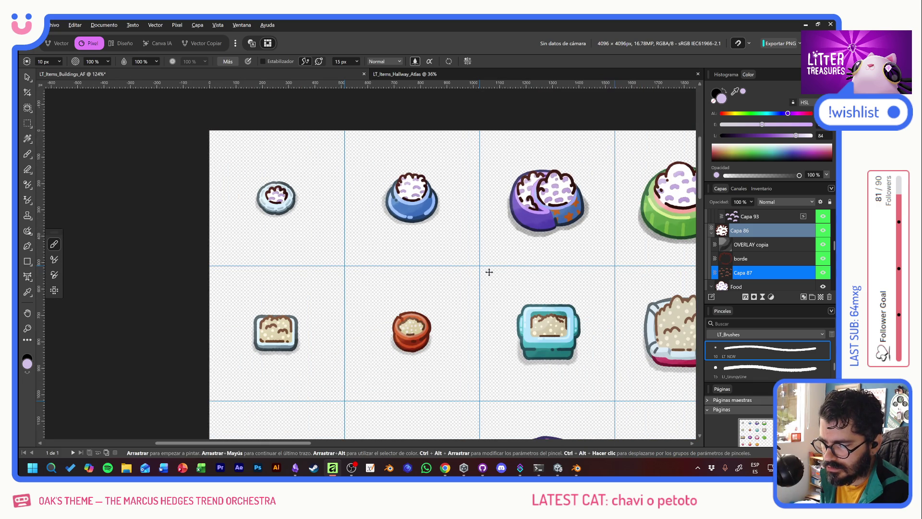
Hide the Bodies layer so only the food contents remain visible on the item sheet.
mouse_move(569, 263)
mouse_down()
mouse_move(366, 253)
mouse_move(540, 243)
mouse_move(519, 252)
mouse_up()
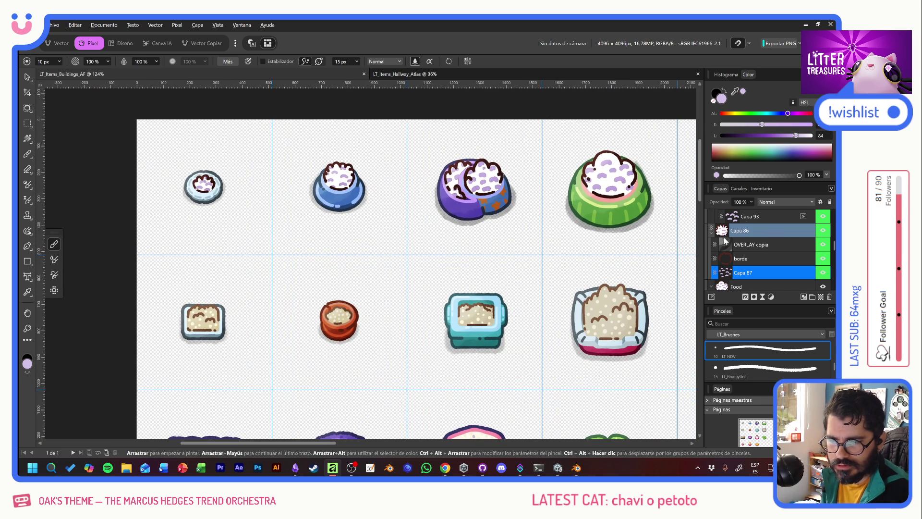
scroll(749, 242, up, 5)
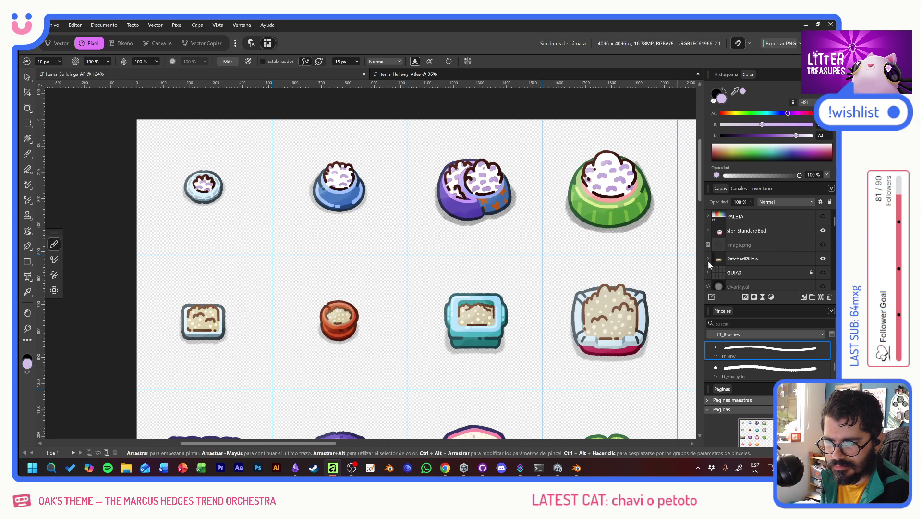
scroll(707, 275, down, 2)
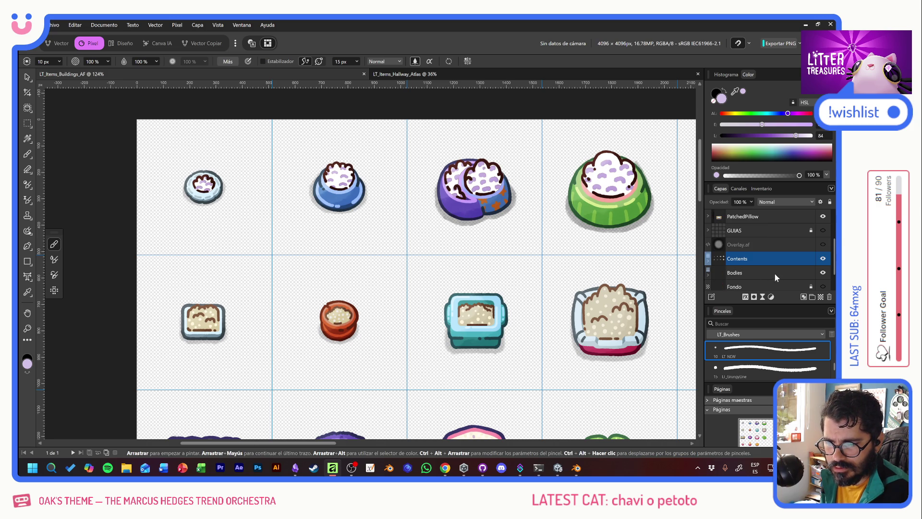
click(822, 272)
Export the sheet as PNG, overwriting LT_Items_Comforts_Global_Contents.png in Loot, then show Bodies again.
click(780, 43)
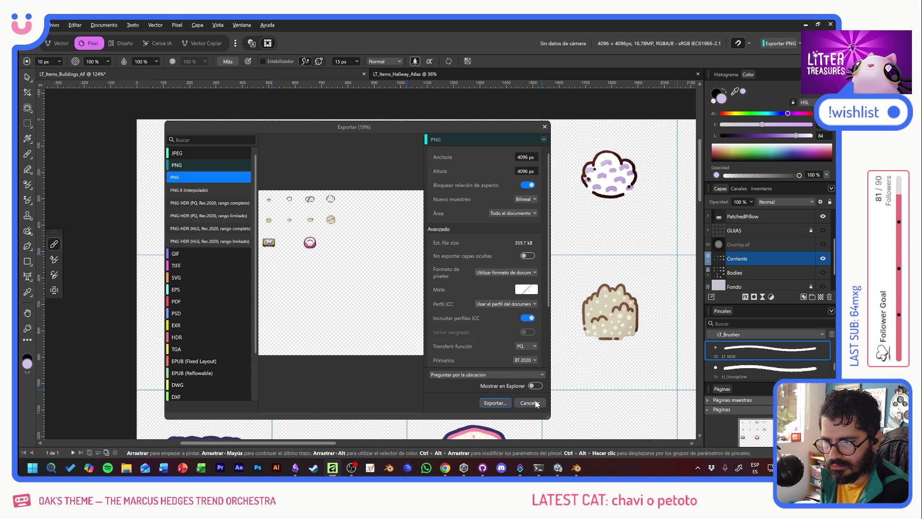
click(494, 402)
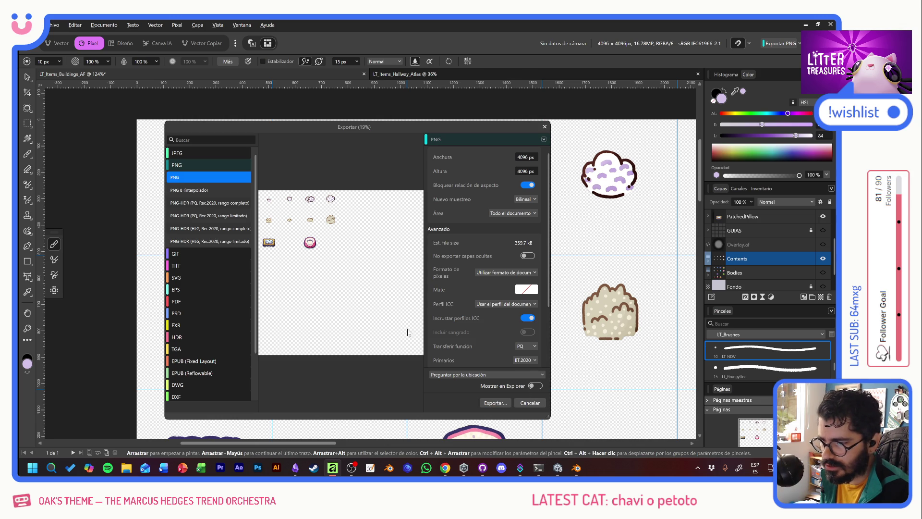
scroll(379, 230, down, 1)
scroll(379, 230, down, 5)
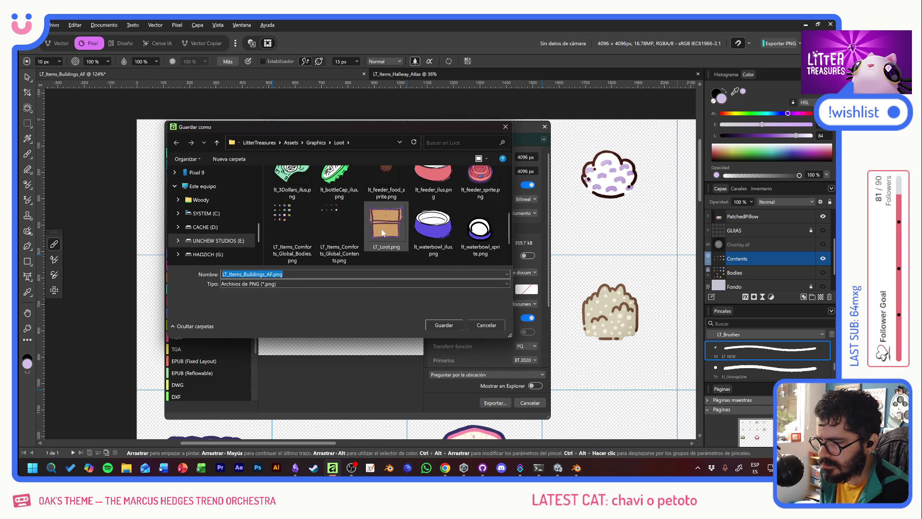
click(352, 211)
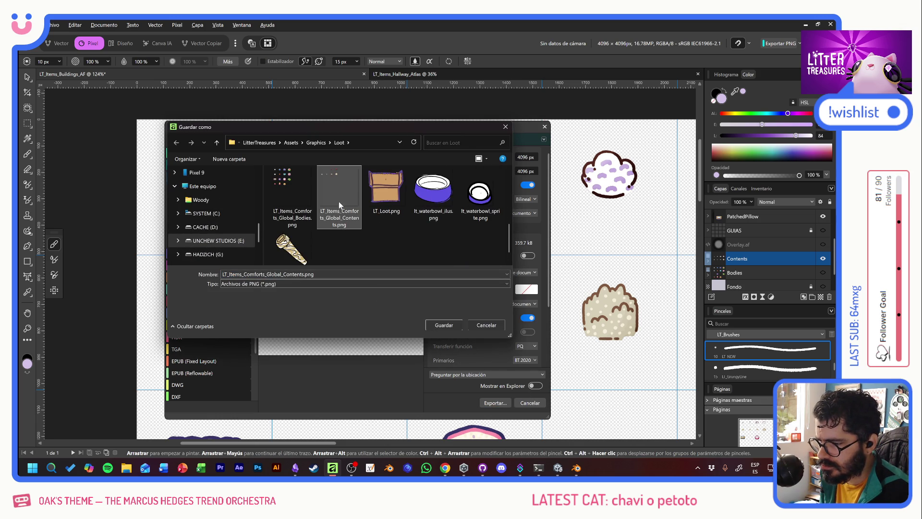
click(444, 325)
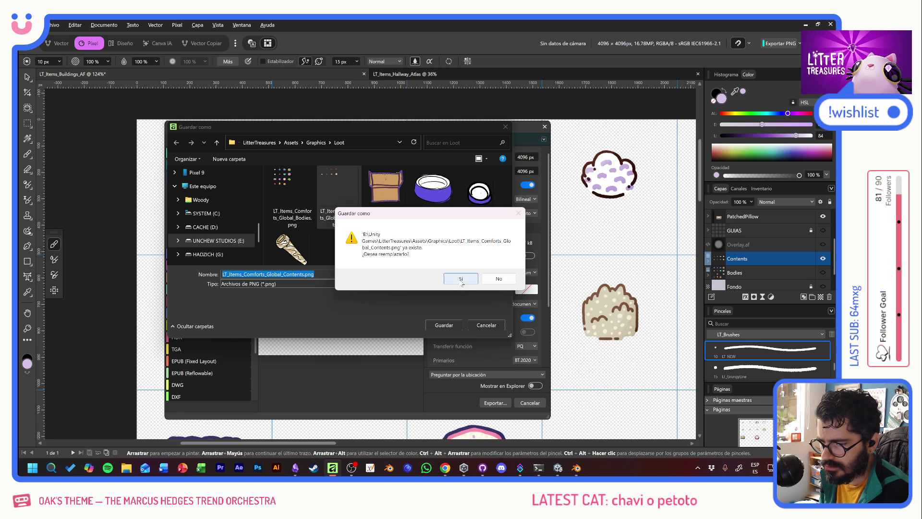
click(458, 278)
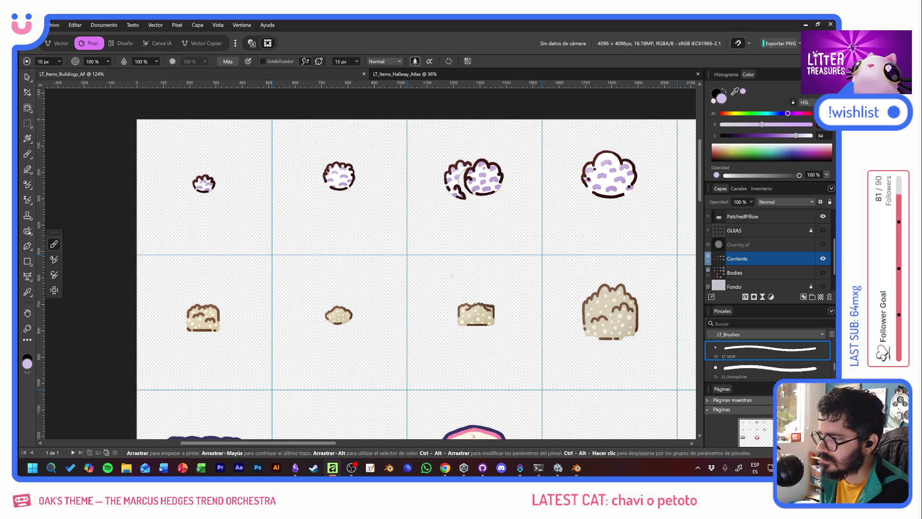
click(822, 272)
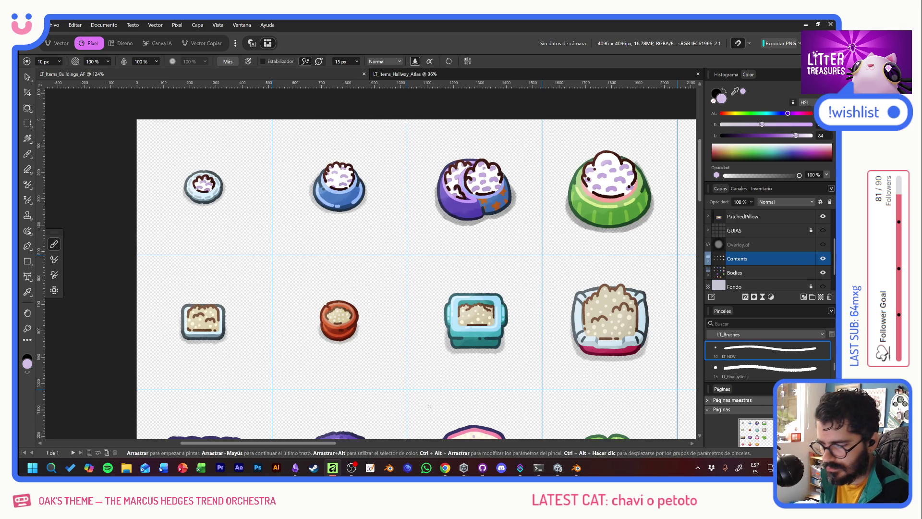
In Unity, leave the DecoPF prefab and deactivate the INSPECTCATUI panel in the Hierarchy.
click(555, 471)
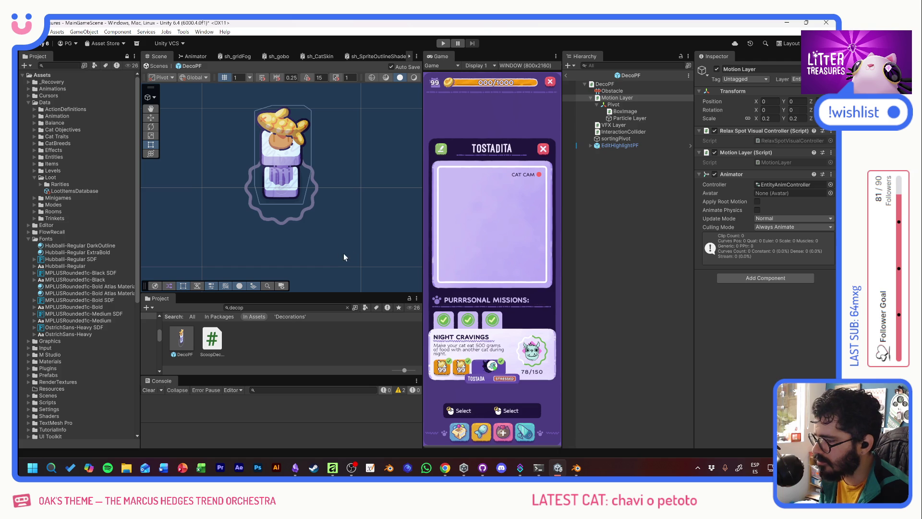
click(565, 75)
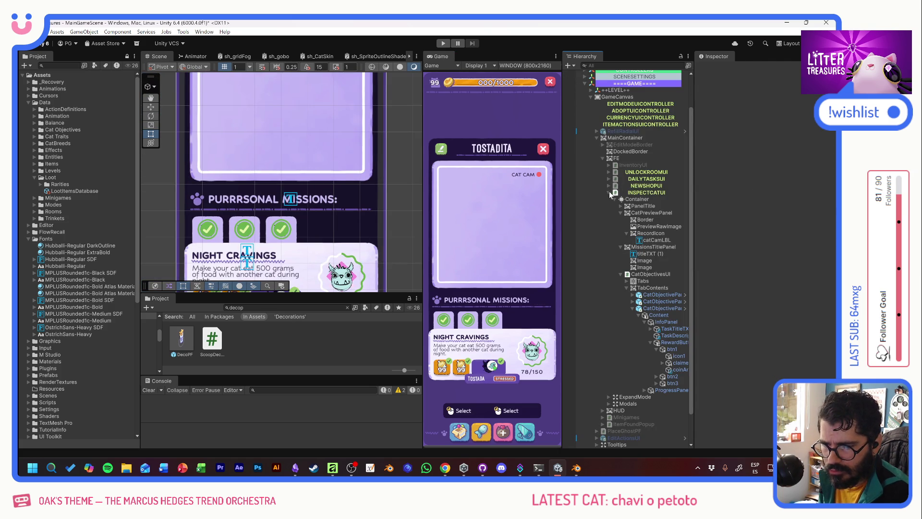
click(609, 193)
click(646, 230)
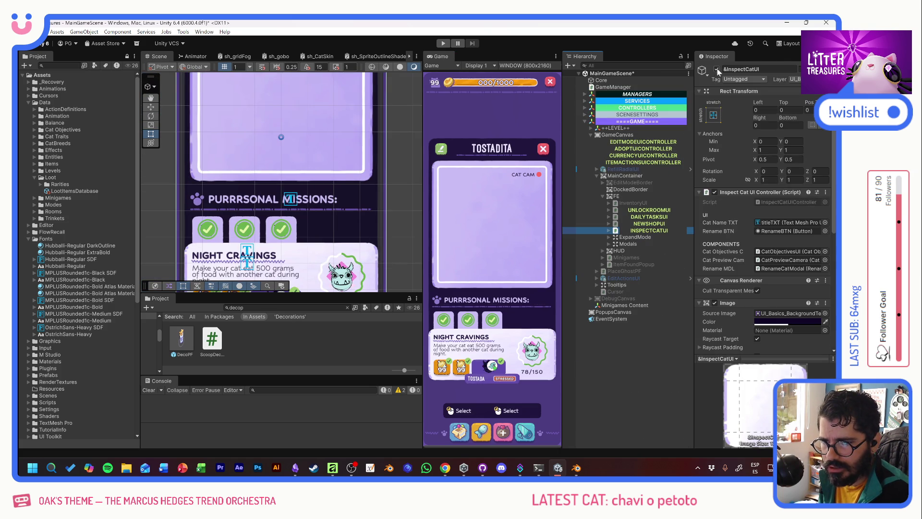
click(717, 69)
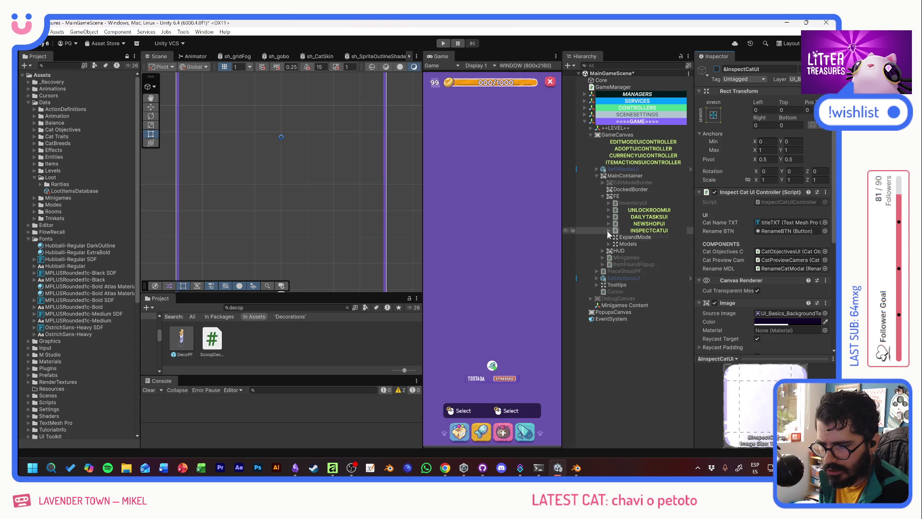
Deactivate CatTooltip under Tooltips and start the game in Play mode.
click(594, 284)
click(598, 286)
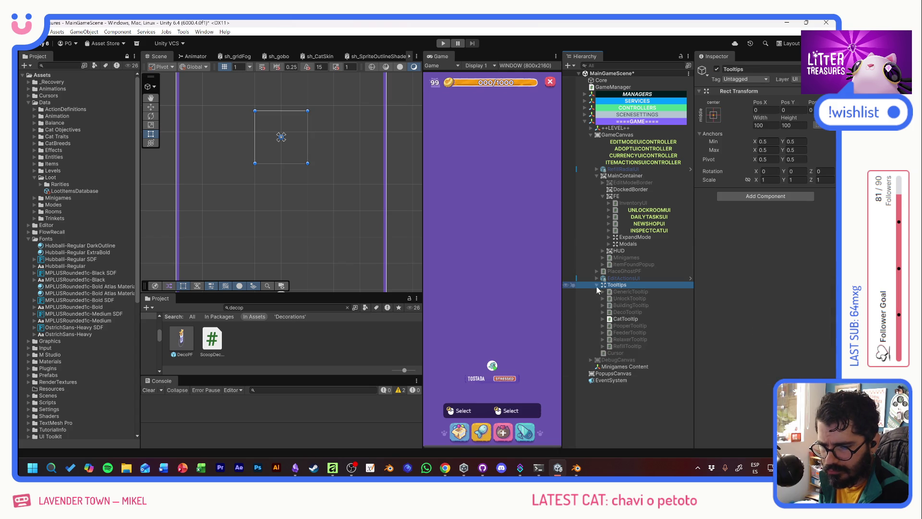
click(624, 319)
click(717, 69)
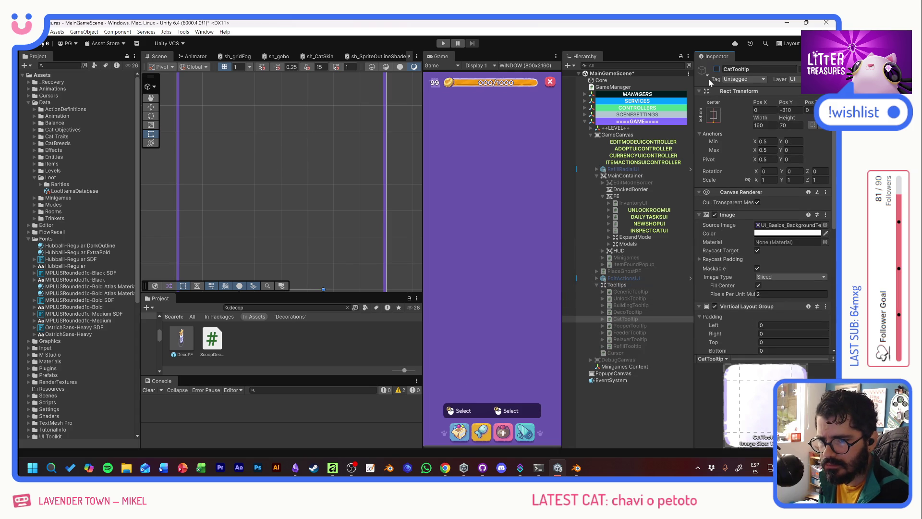
click(443, 43)
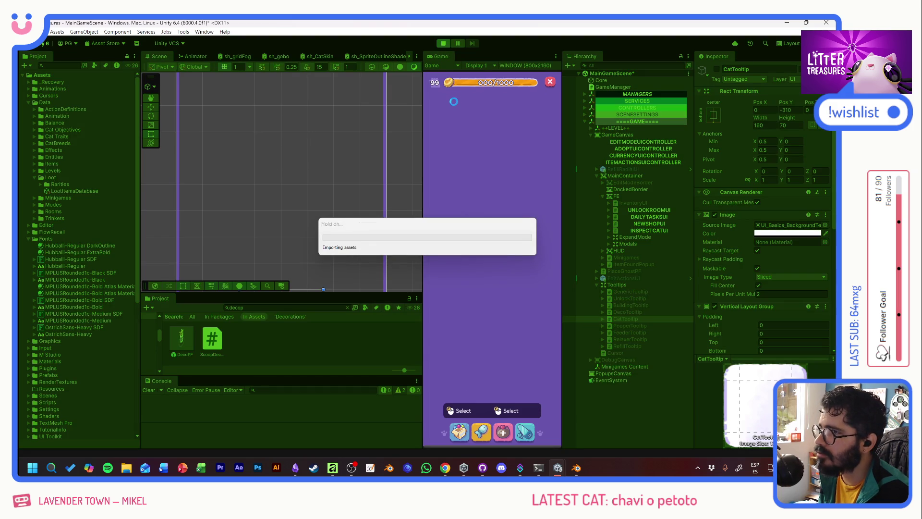
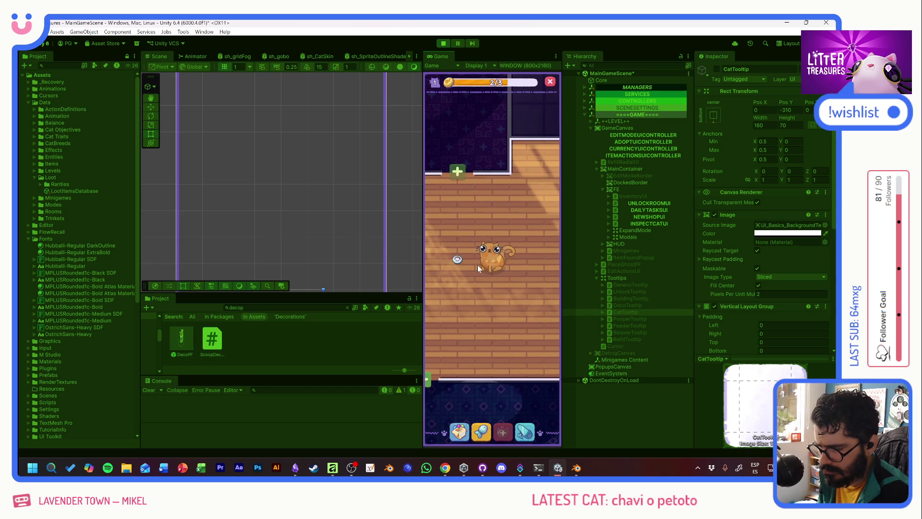
Show the cat's info card reading PURRRFECT 5/5 in the running game.
mouse_move(482, 281)
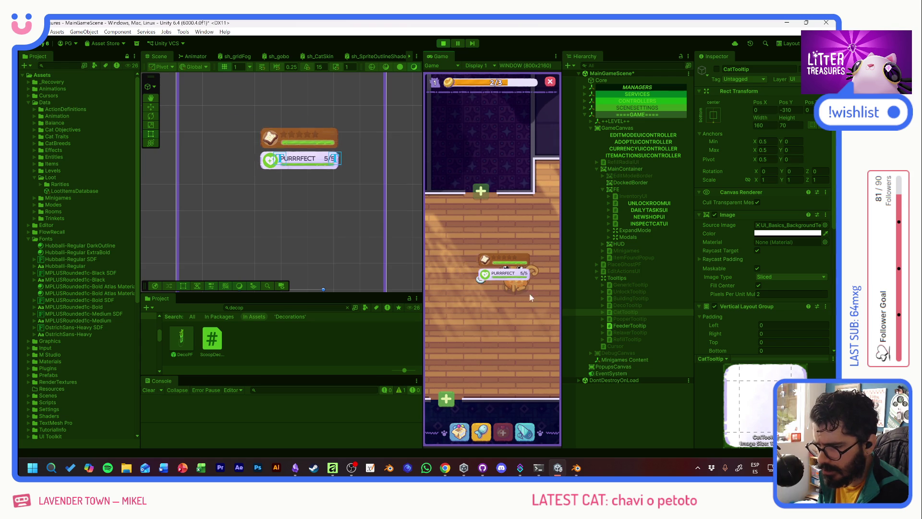
Stop play mode and open the 0_OldBread item in Data/Items/Supplies/Foods.
click(443, 43)
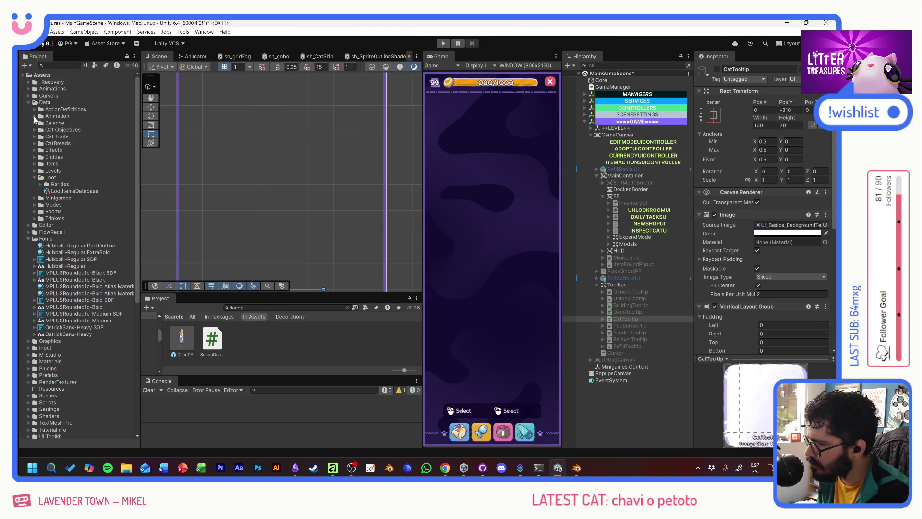
click(34, 163)
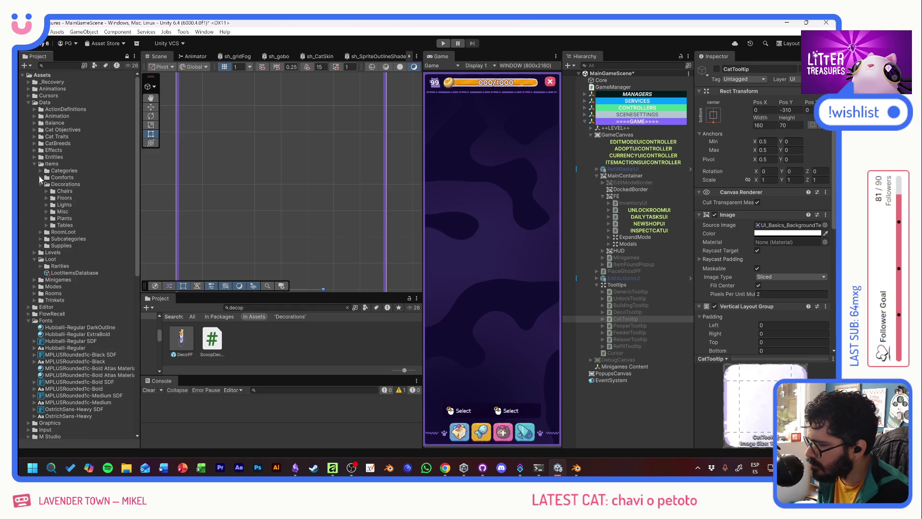
click(40, 184)
click(40, 204)
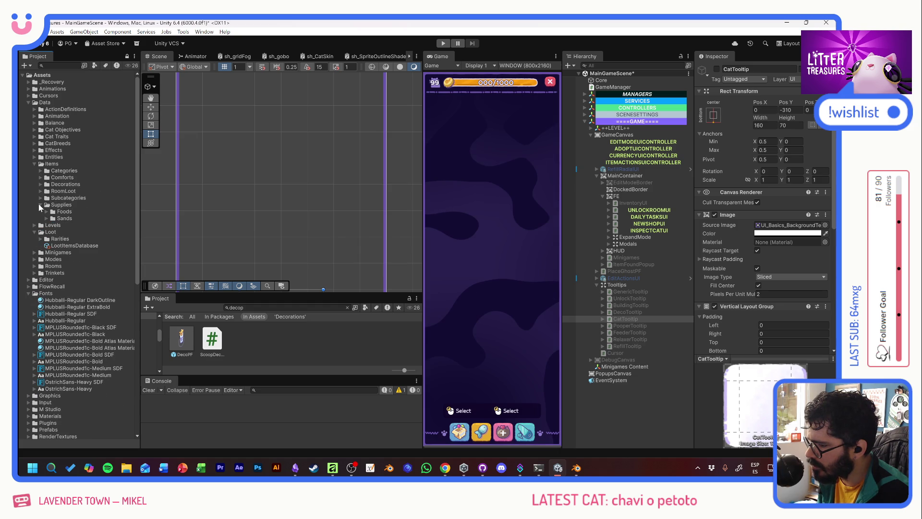
click(45, 210)
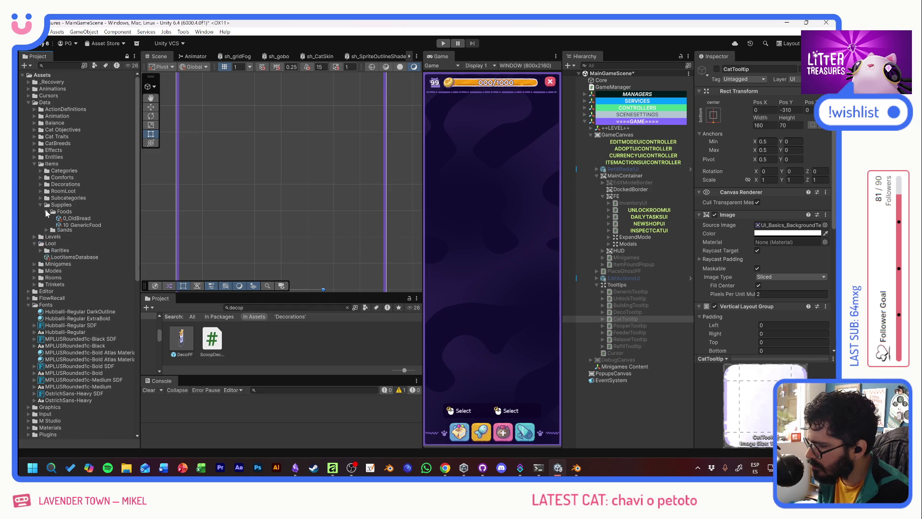
click(91, 219)
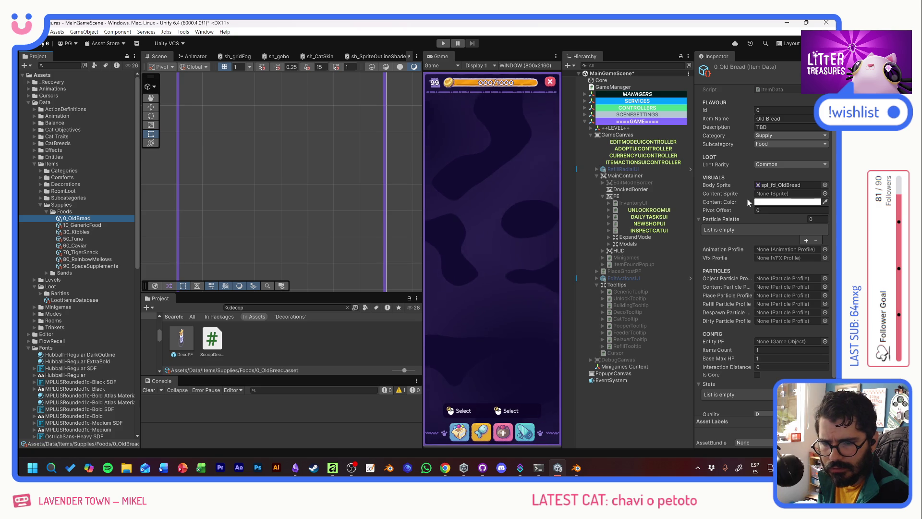
Set Old Bread's Content Color to cream sampled from its bread sprite.
click(766, 200)
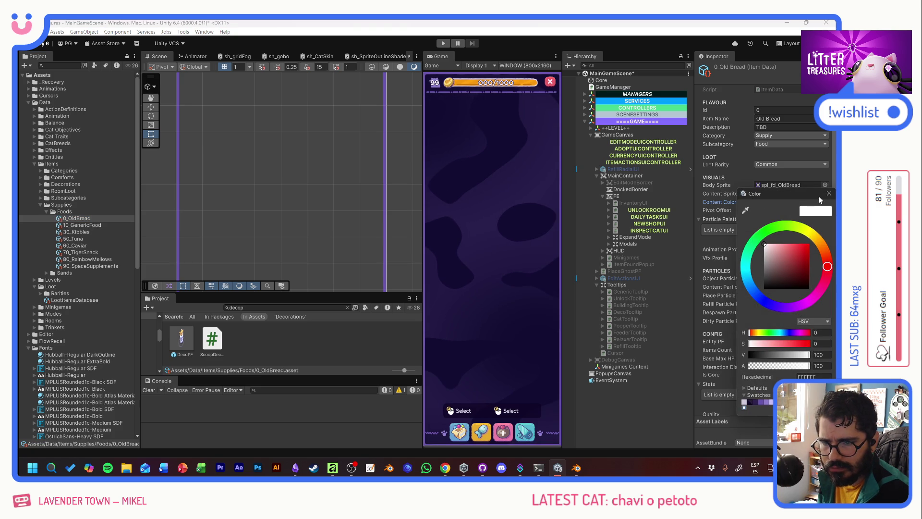
drag(799, 194, 625, 191)
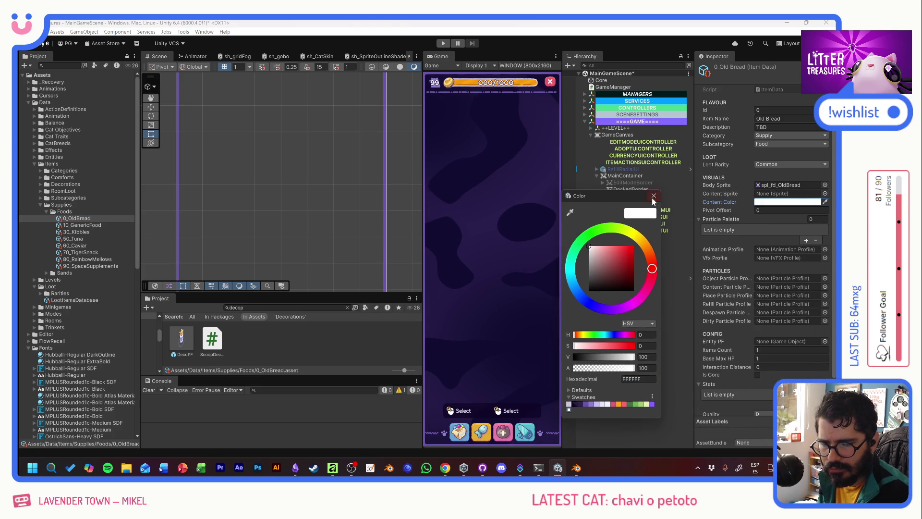
click(755, 201)
click(775, 185)
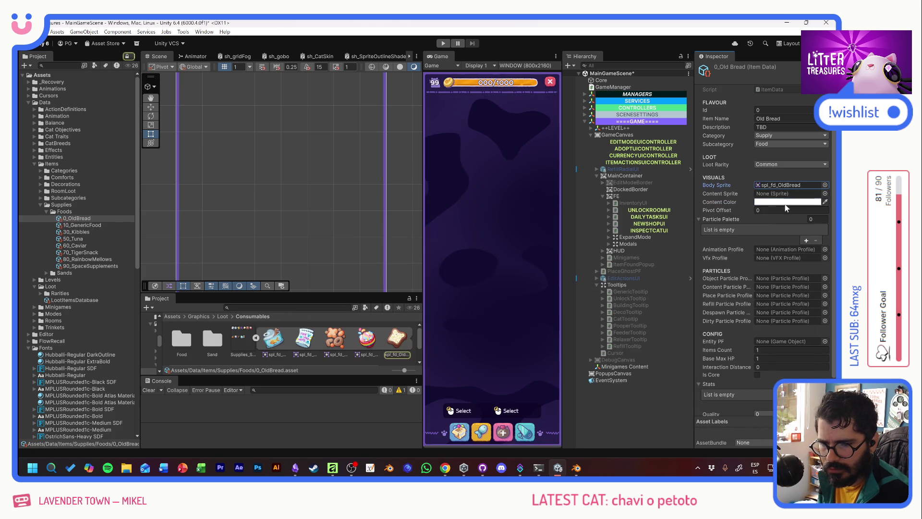
click(824, 202)
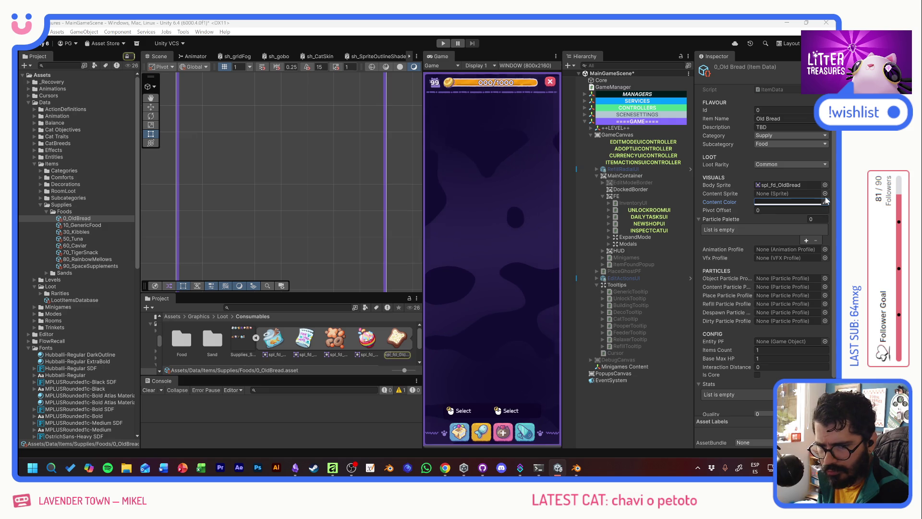
click(396, 343)
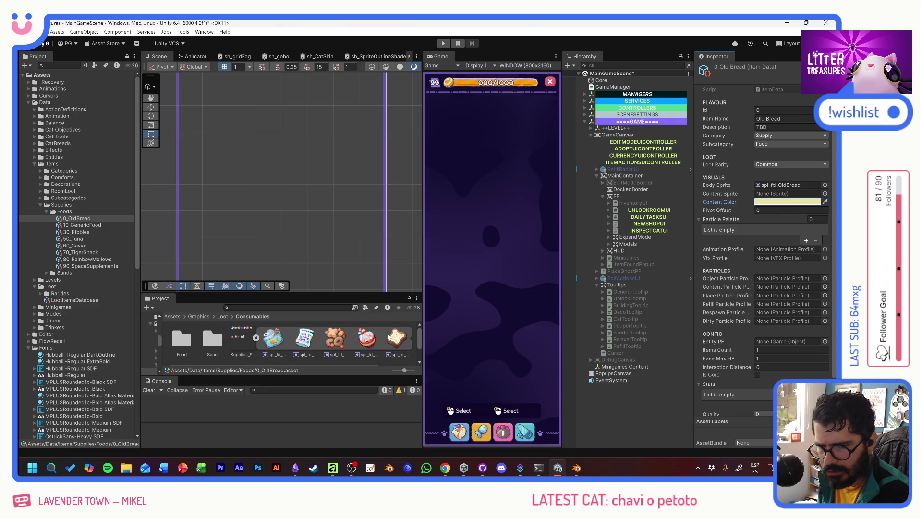
Give 10_GenericFood a greyish pink Content Color, hue shifted slightly toward orange.
click(85, 225)
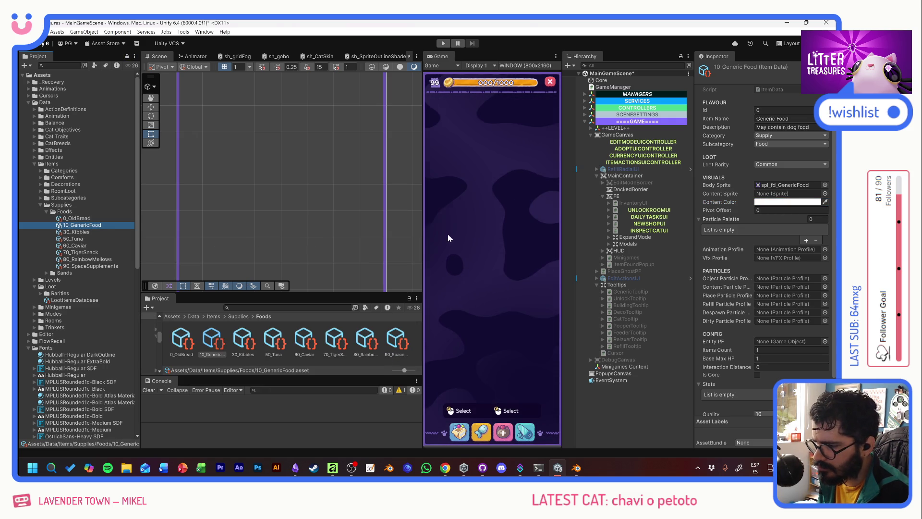
click(799, 186)
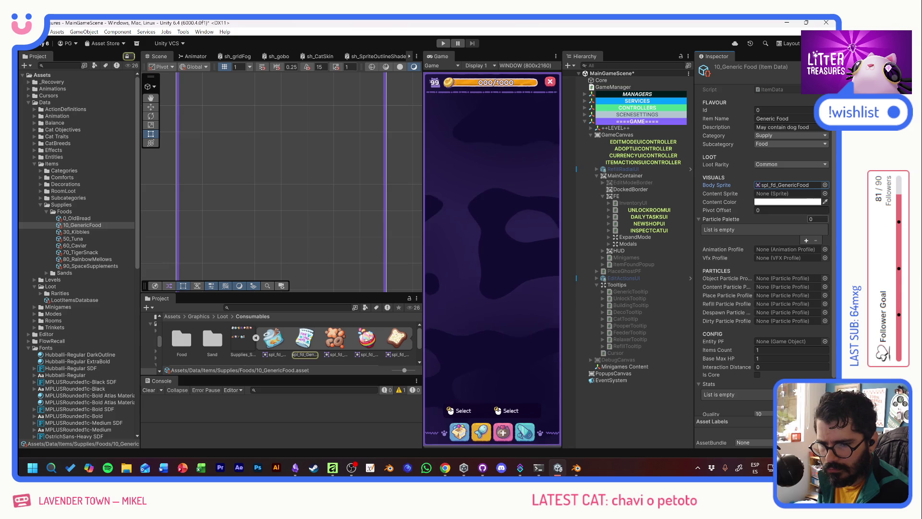
click(811, 203)
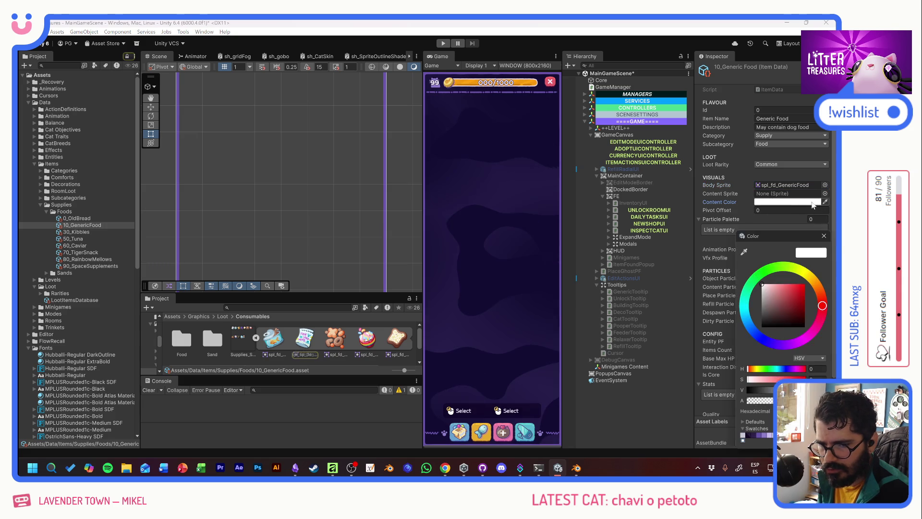
click(773, 302)
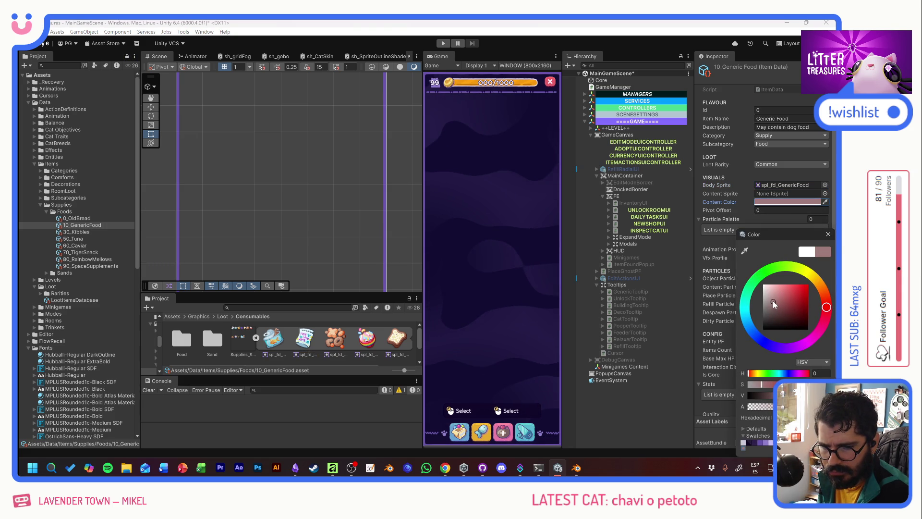
click(825, 299)
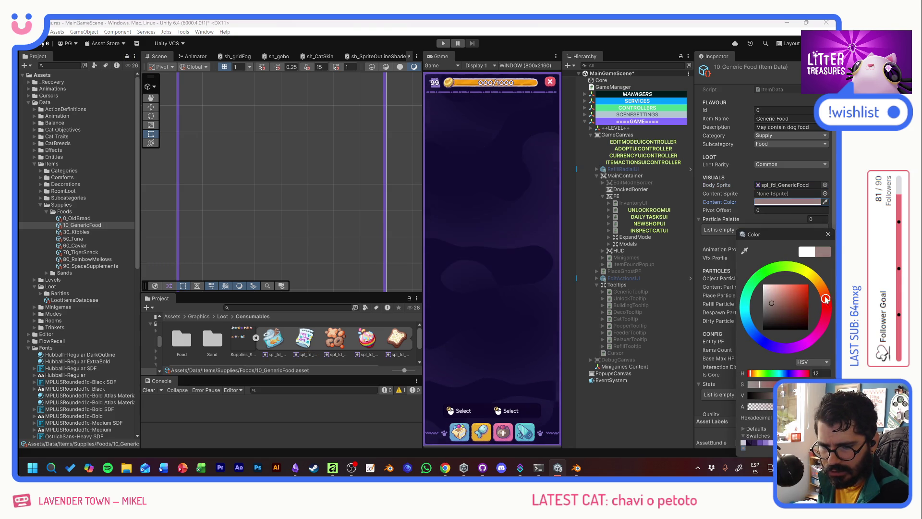
click(827, 234)
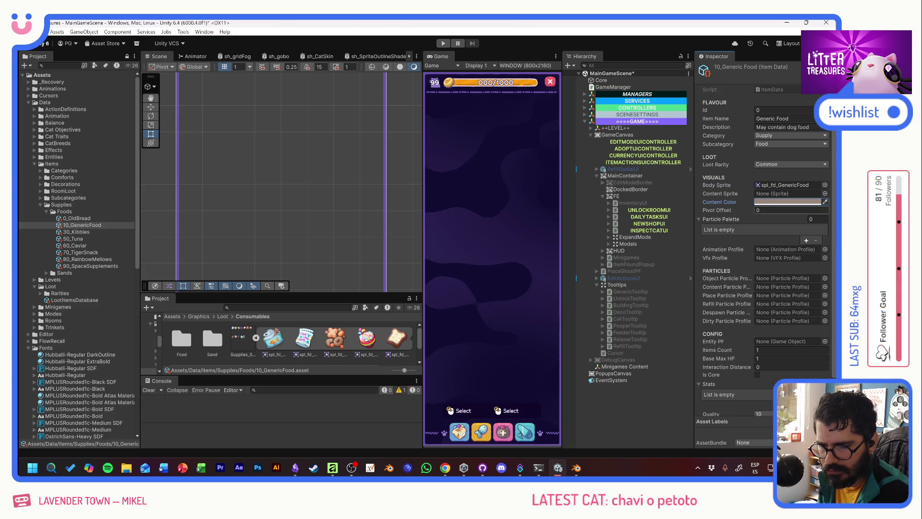
click(787, 201)
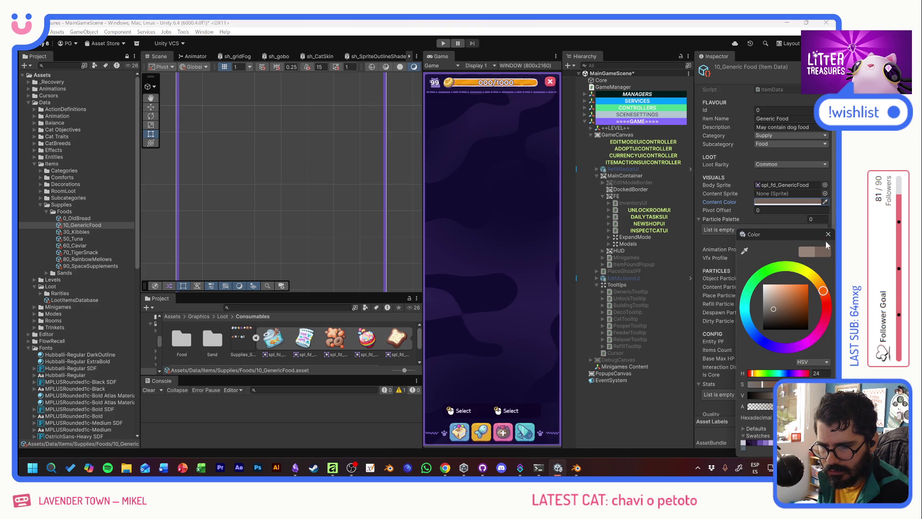
click(828, 234)
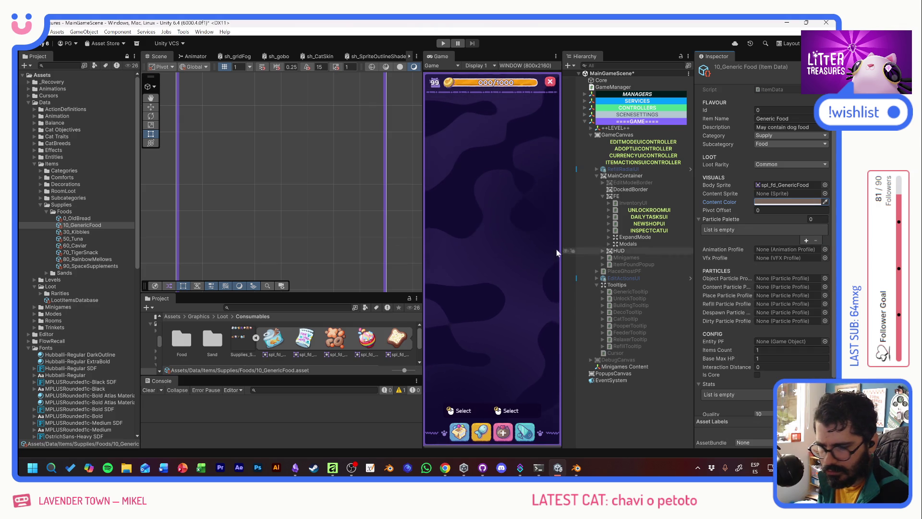
Give Kitty Kibbles an orange Content Color (HSV 25/60/75) sampled from its sprite.
click(78, 232)
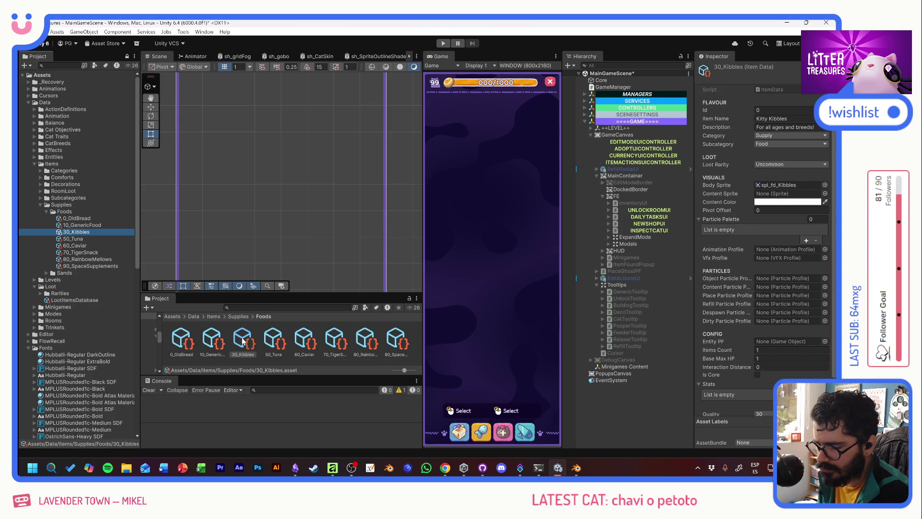
click(787, 184)
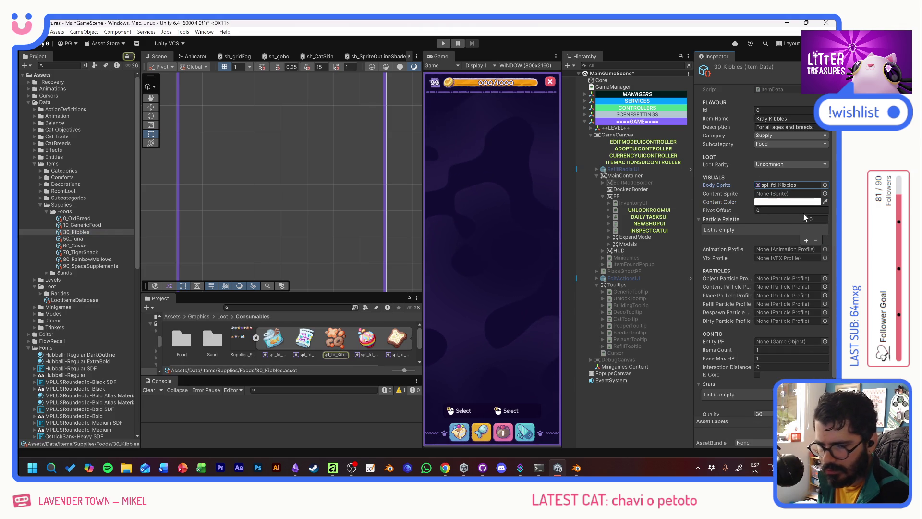
click(825, 201)
click(336, 340)
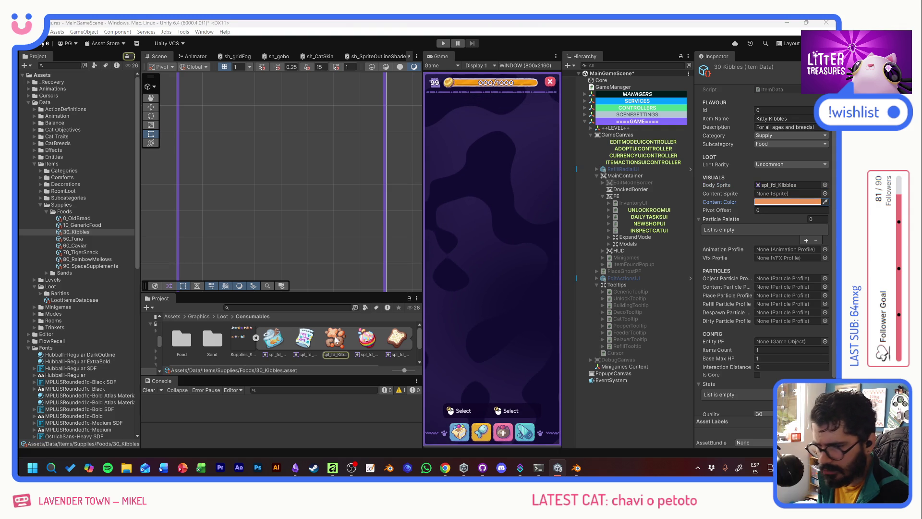
click(787, 202)
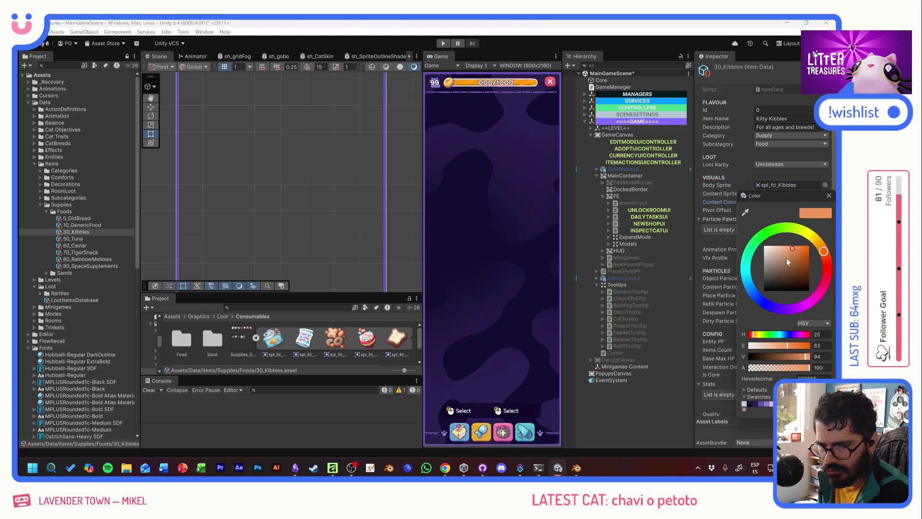
click(790, 258)
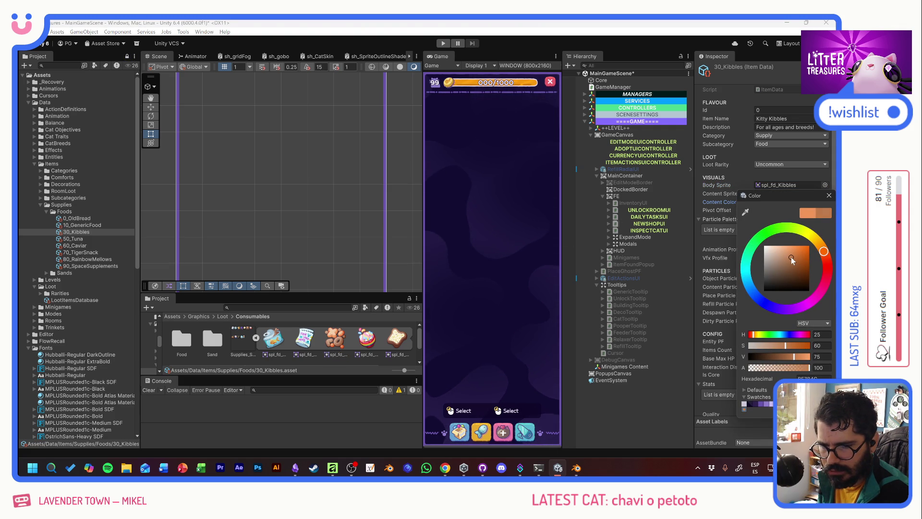
click(829, 195)
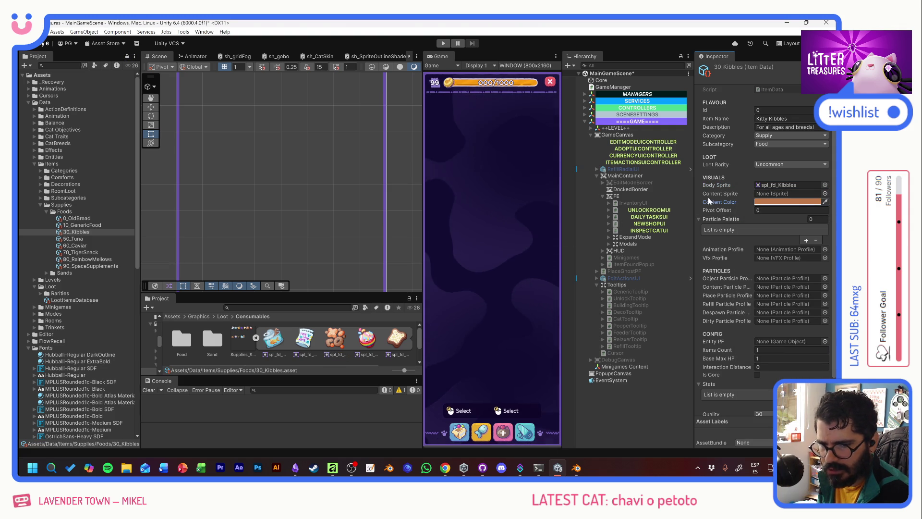
Sample an orange Content Color for 50_Tuna from its body sprite.
click(93, 239)
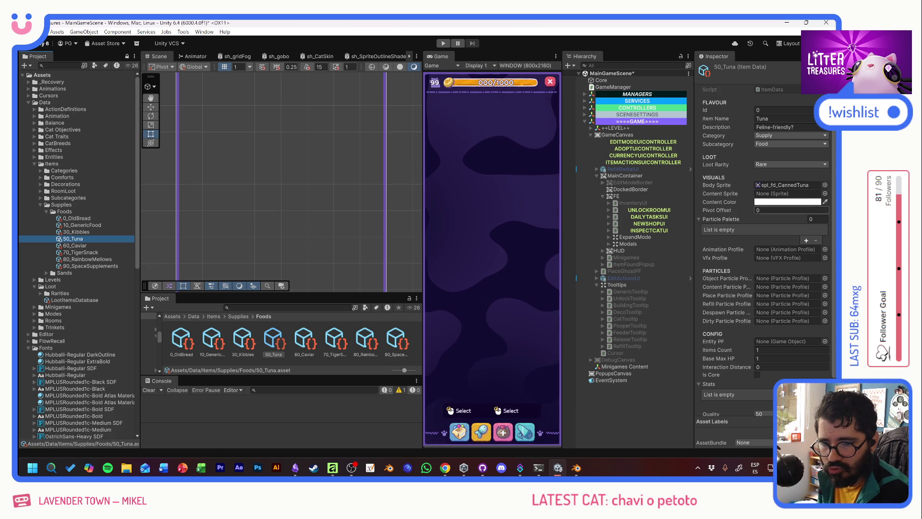
click(824, 185)
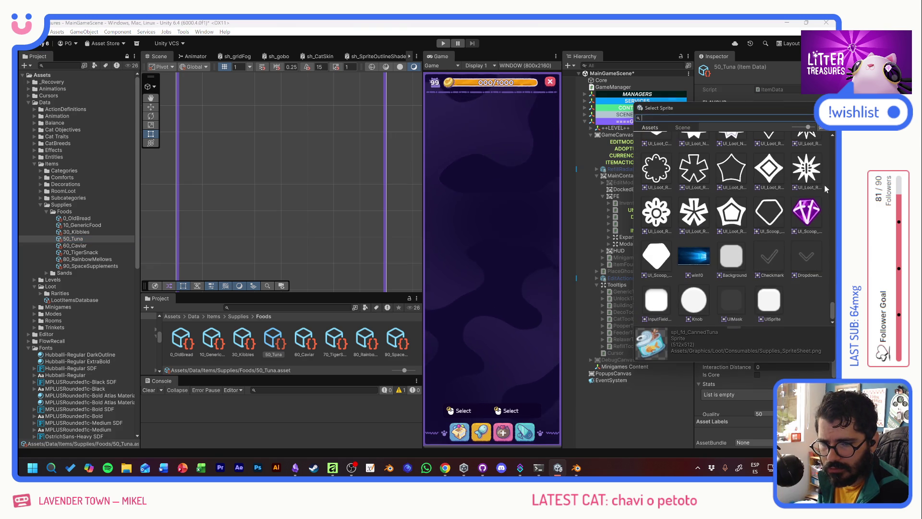
scroll(741, 271, up, 10)
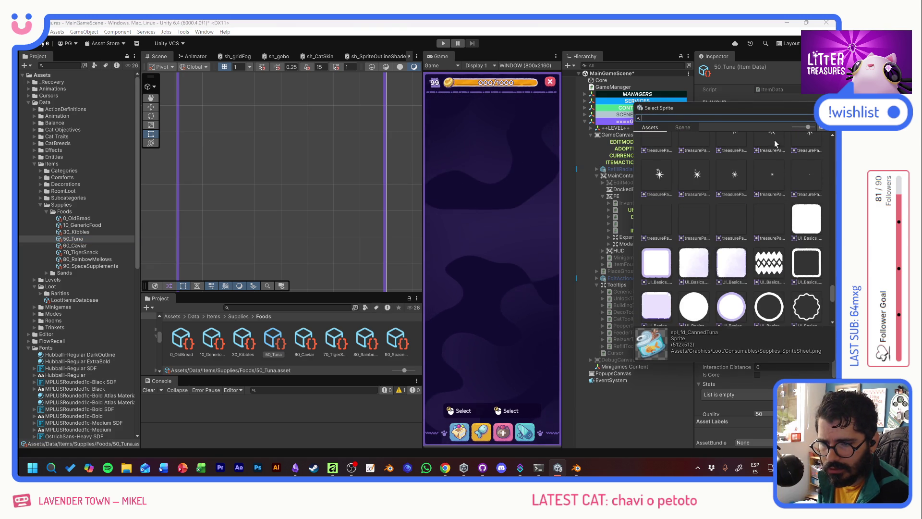
key(Escape)
click(786, 185)
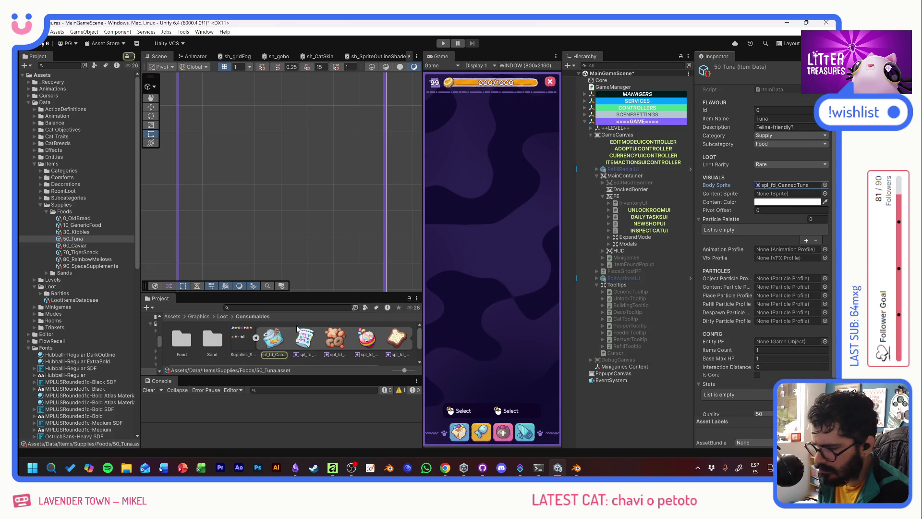
click(825, 202)
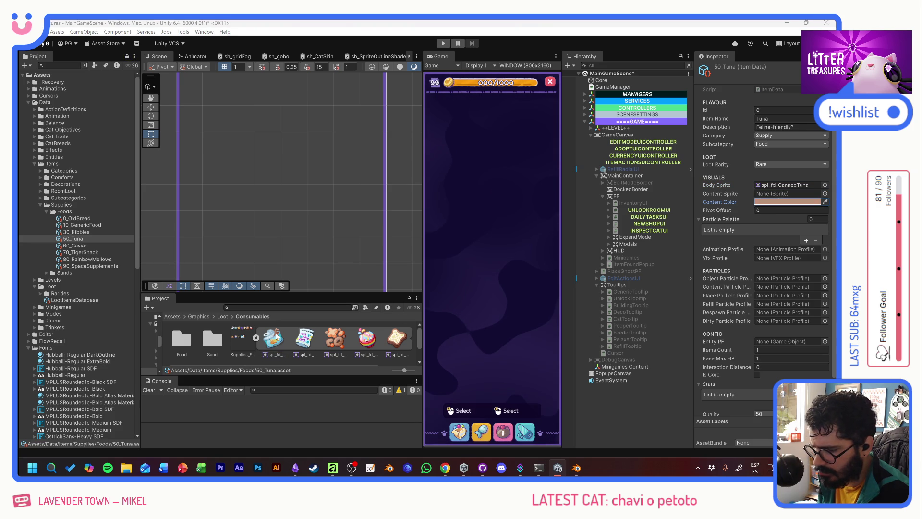
Give Caviar a softened orange Content Color.
click(87, 245)
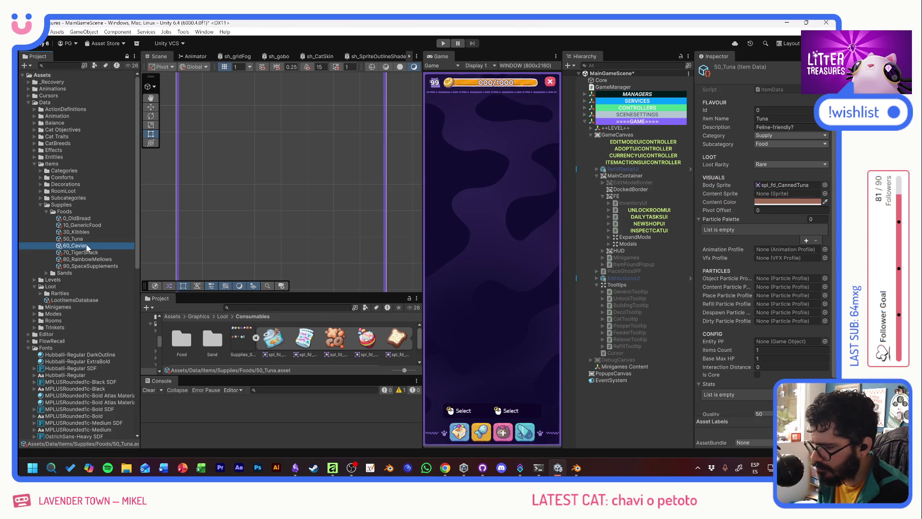
click(784, 202)
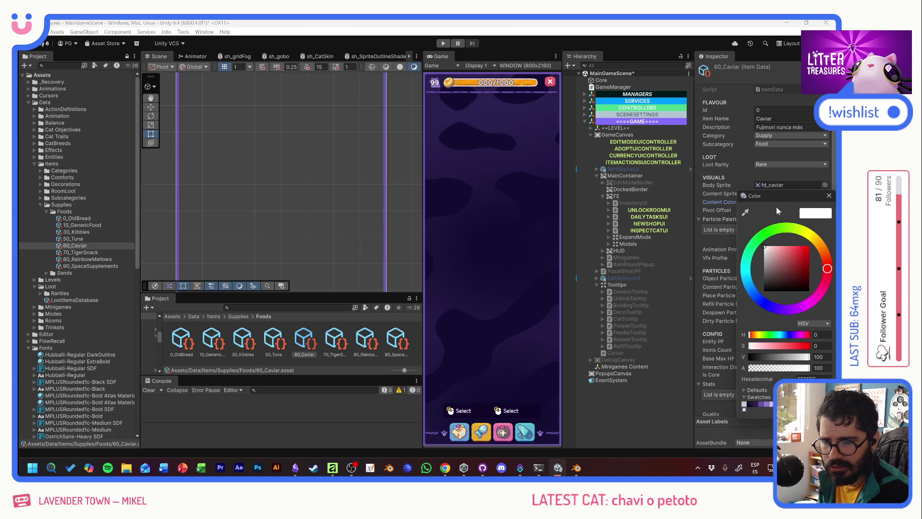
click(822, 249)
click(806, 251)
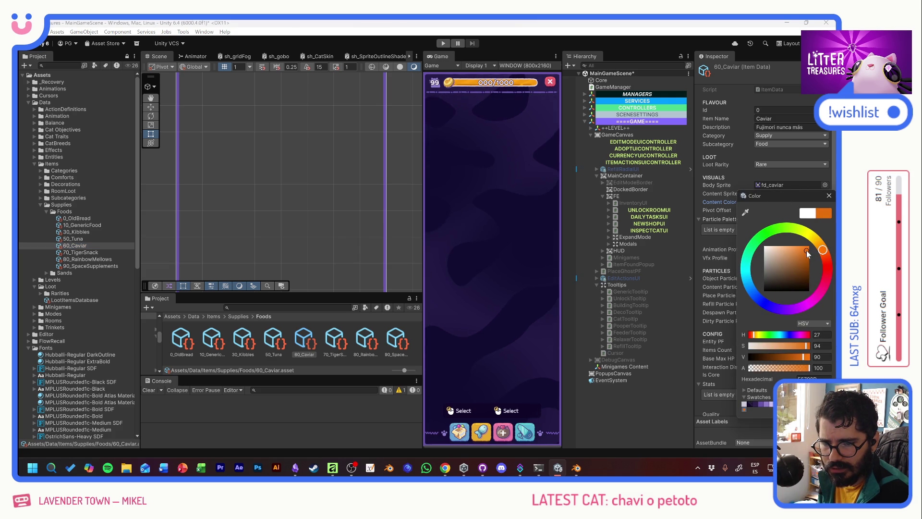
drag(823, 250, 819, 244)
click(795, 252)
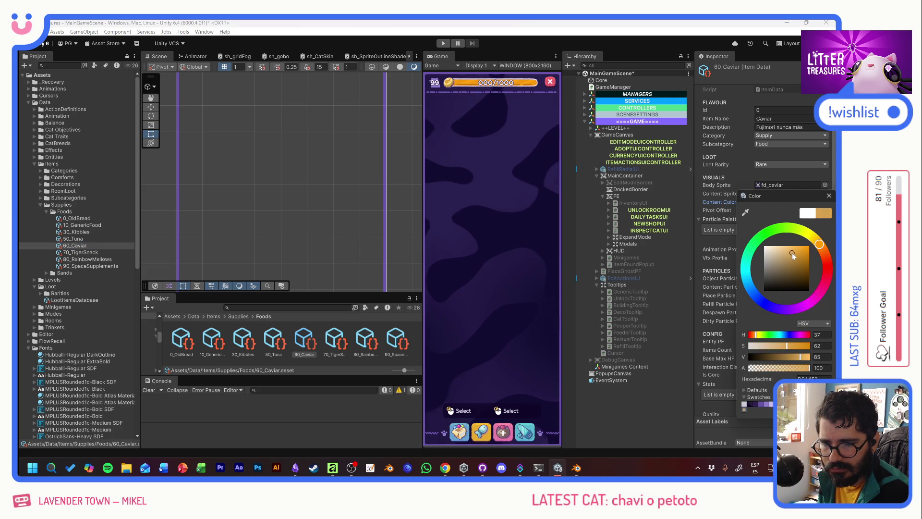
click(823, 248)
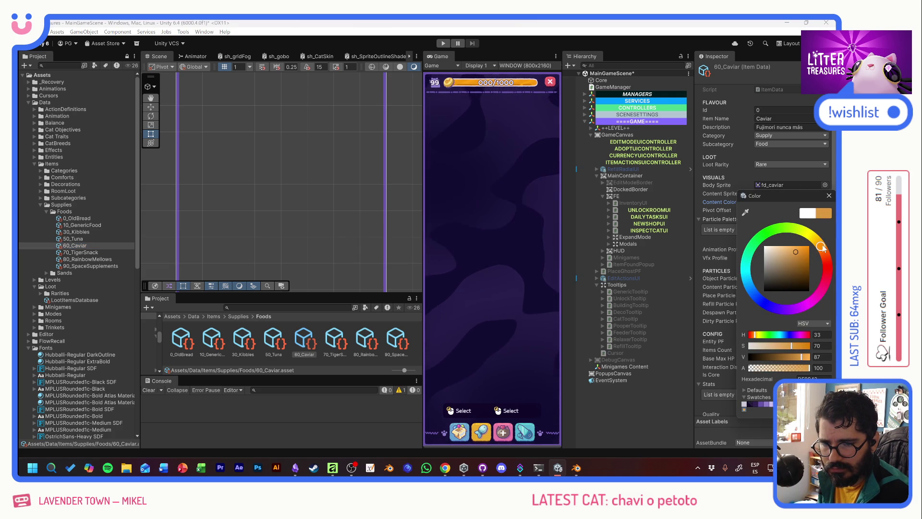
click(829, 196)
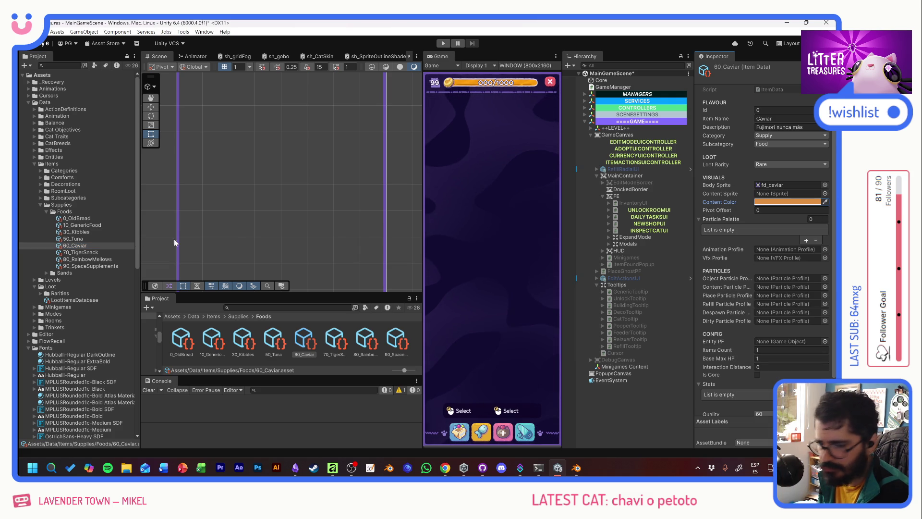
Give TigerSnack a dull dark red Content Color.
click(104, 253)
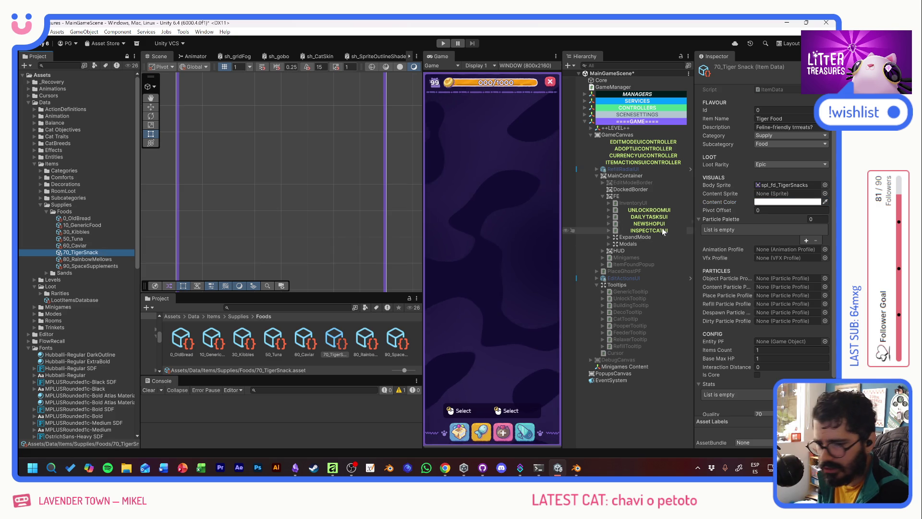
click(769, 202)
mouse_move(794, 260)
mouse_down()
mouse_move(786, 266)
mouse_move(827, 263)
mouse_move(781, 271)
mouse_up()
click(777, 271)
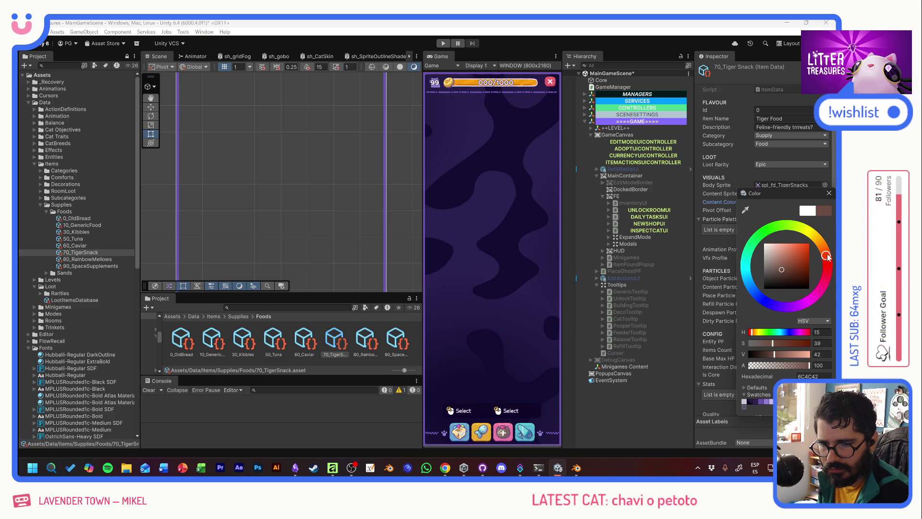
click(829, 192)
Give RainbowMellows a bright pink Content Color.
click(86, 259)
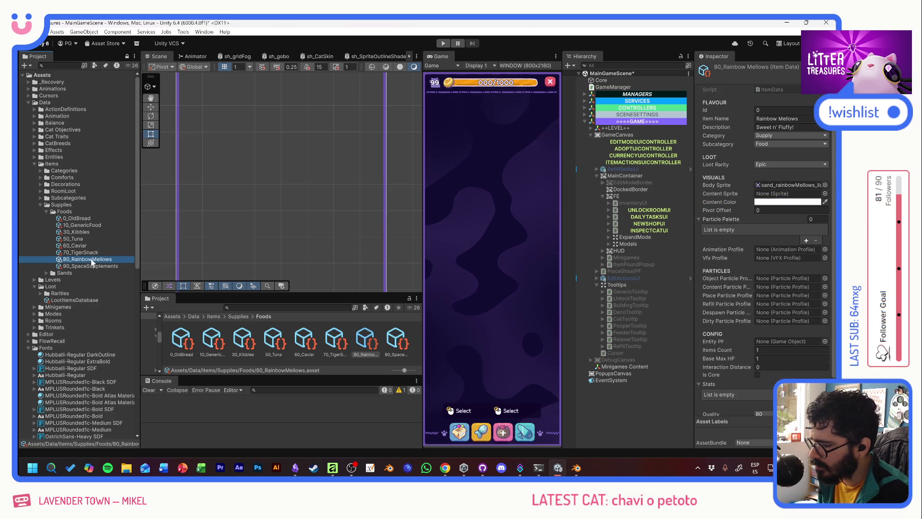
click(760, 202)
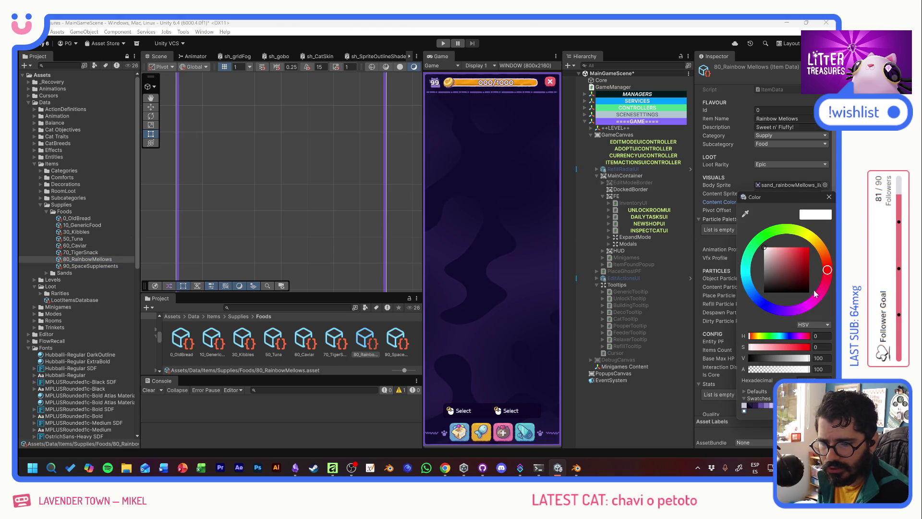
drag(815, 293, 811, 302)
drag(797, 268, 789, 259)
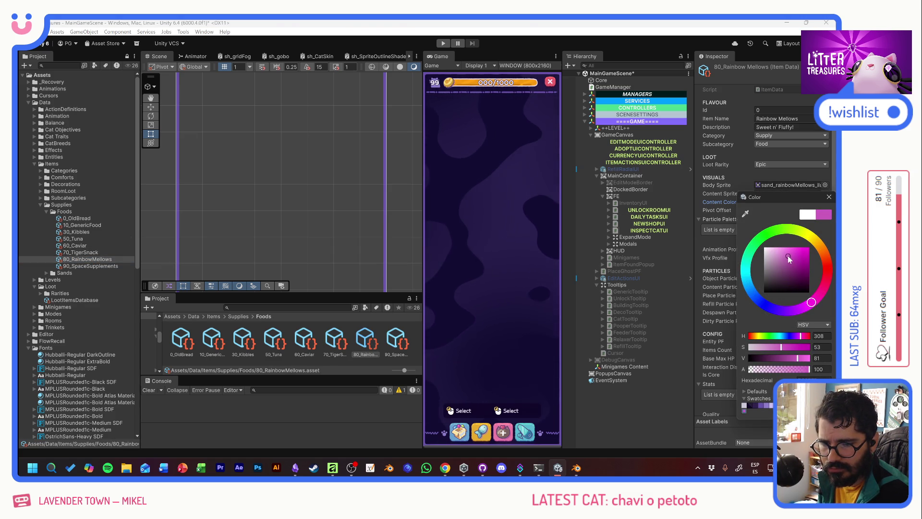
click(818, 296)
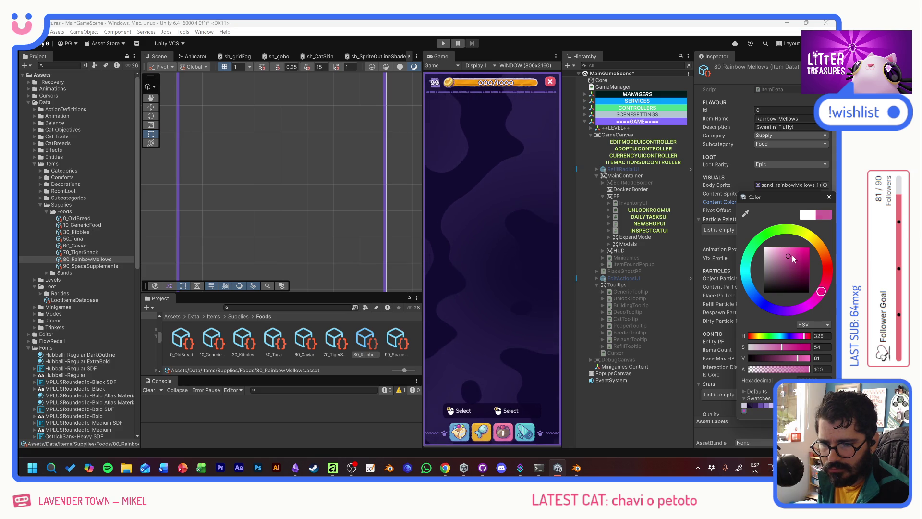
click(795, 252)
click(828, 197)
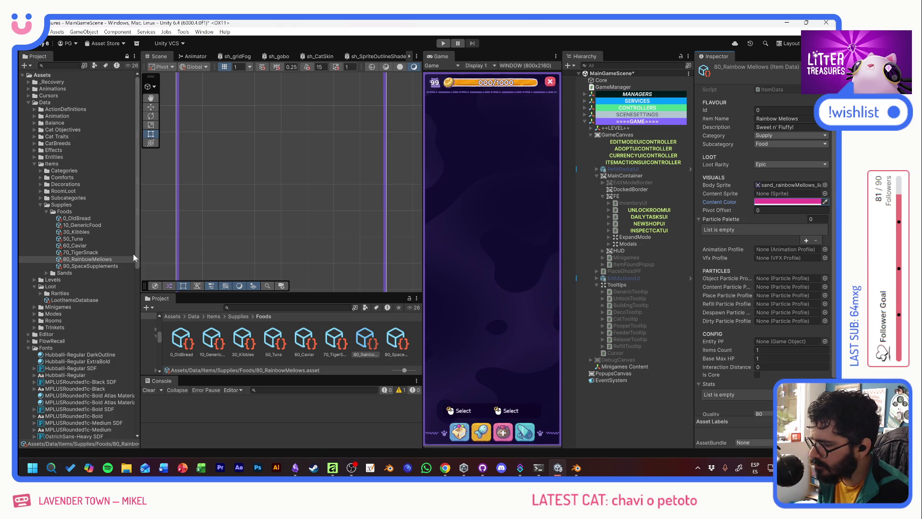
Give SpaceSupplements a purple Content Color.
click(91, 266)
click(787, 202)
click(777, 285)
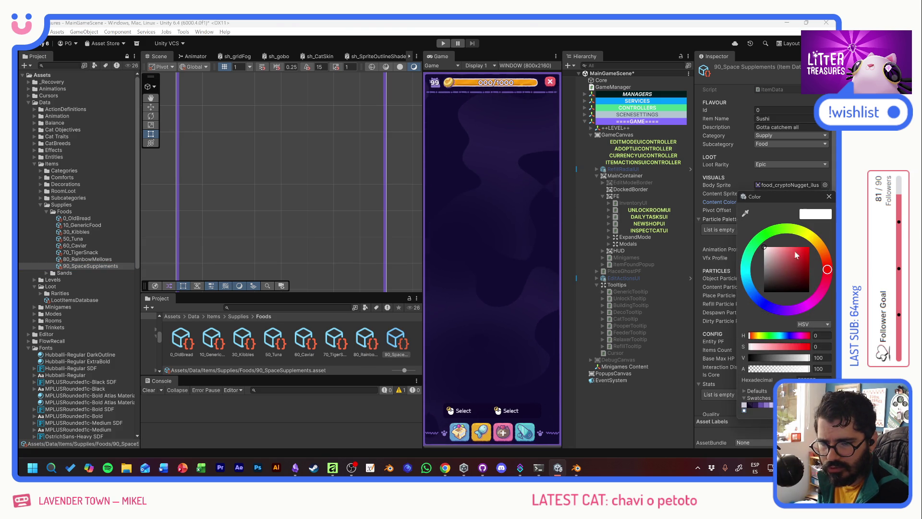
click(790, 309)
click(789, 266)
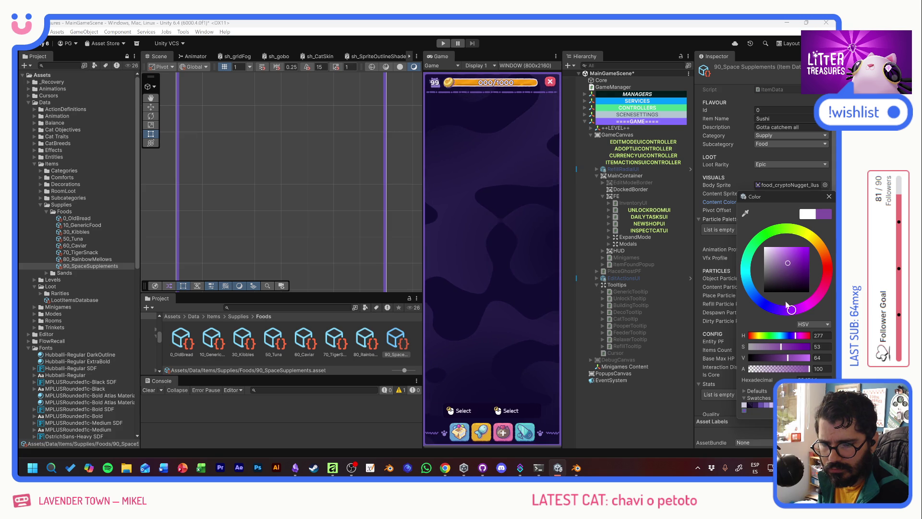
click(786, 312)
click(787, 310)
click(792, 261)
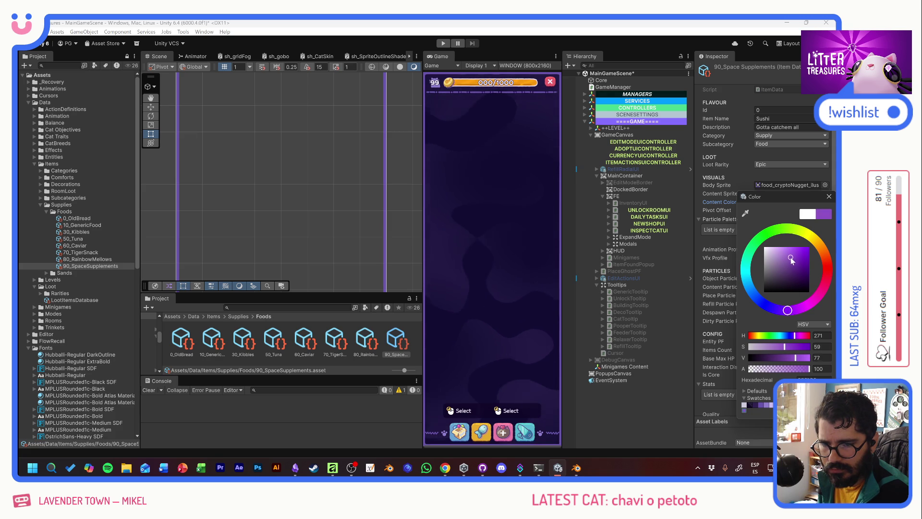
click(829, 196)
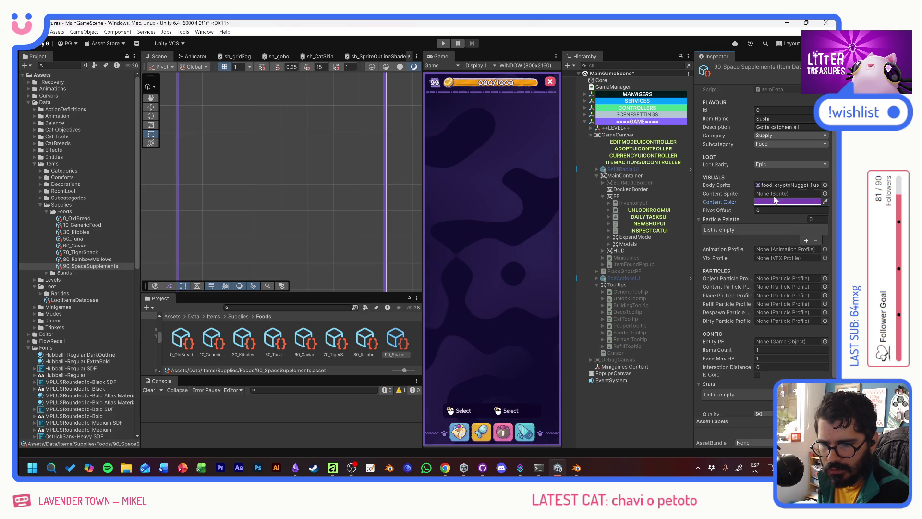
click(788, 184)
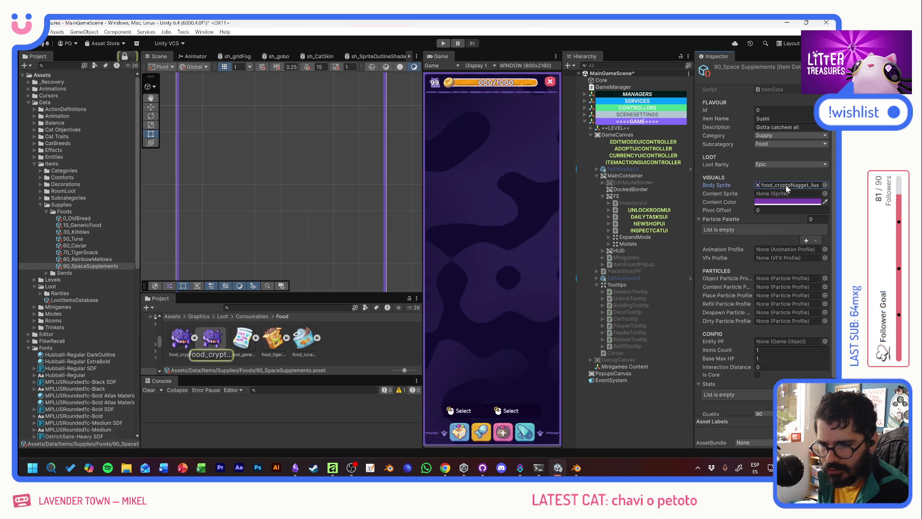
click(826, 202)
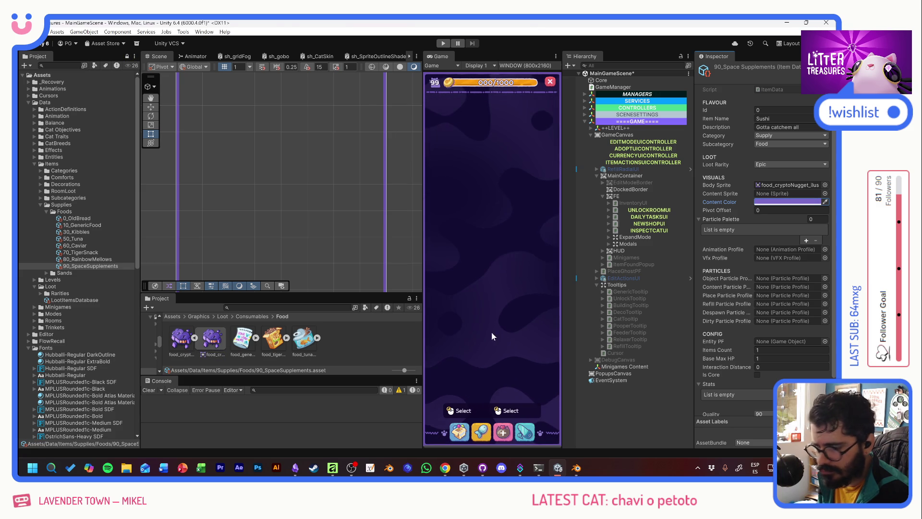
Resample RainbowMellows' pink from its sprite and make it more saturated (hue 333).
click(100, 260)
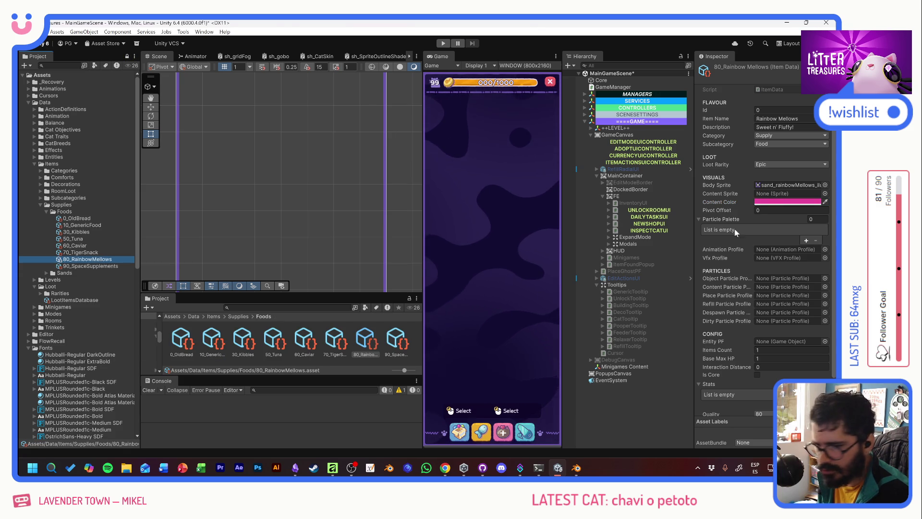
click(780, 186)
click(825, 201)
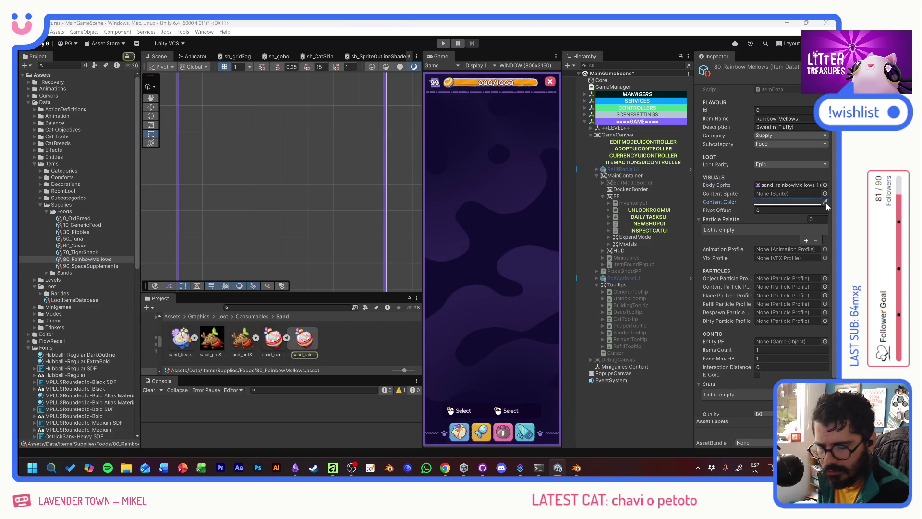
click(304, 347)
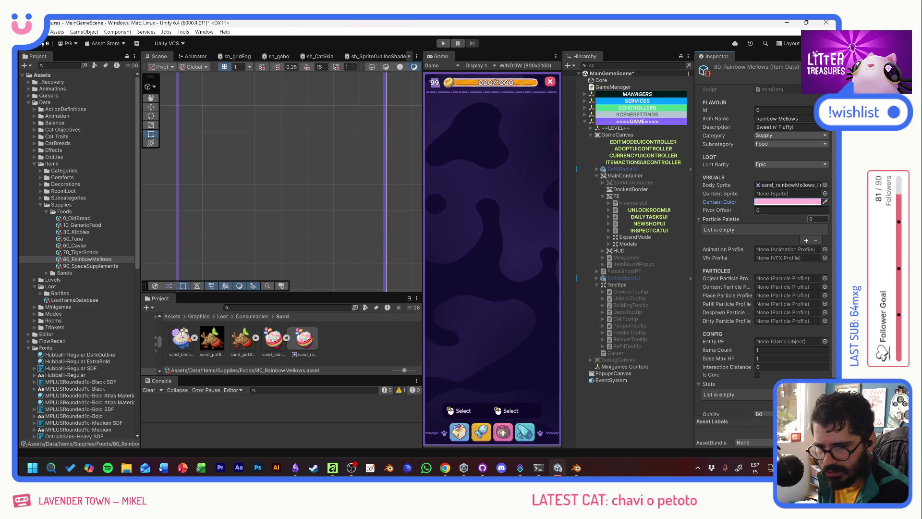
click(787, 202)
click(781, 290)
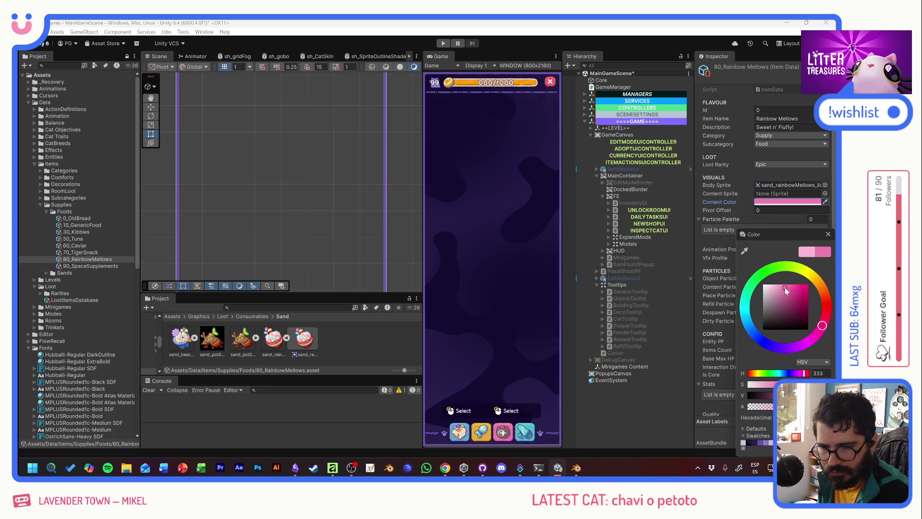
click(828, 234)
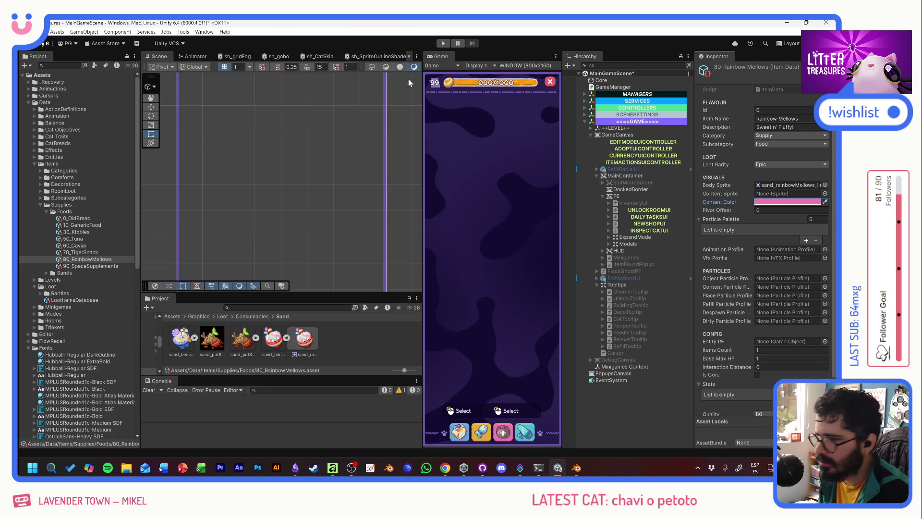
Test-run the game to check the food bowl's fill status, then stop it.
key(ctrl+p)
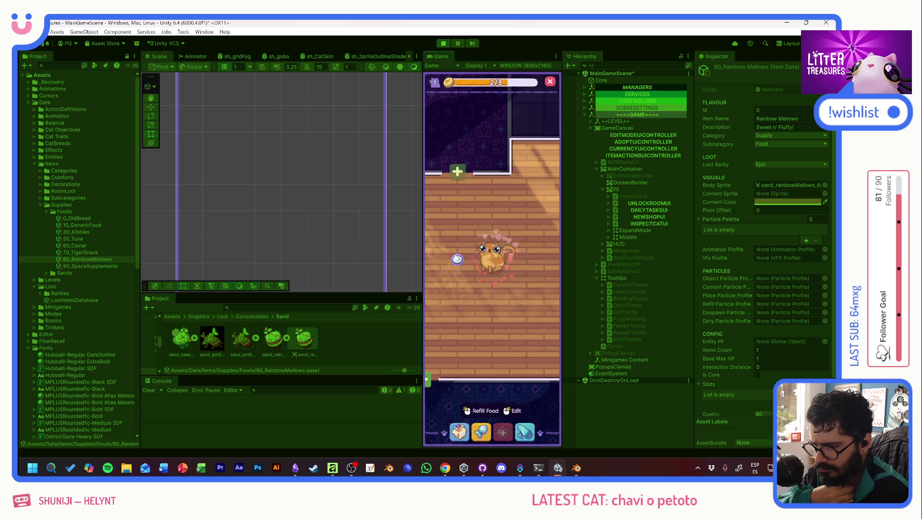
click(459, 262)
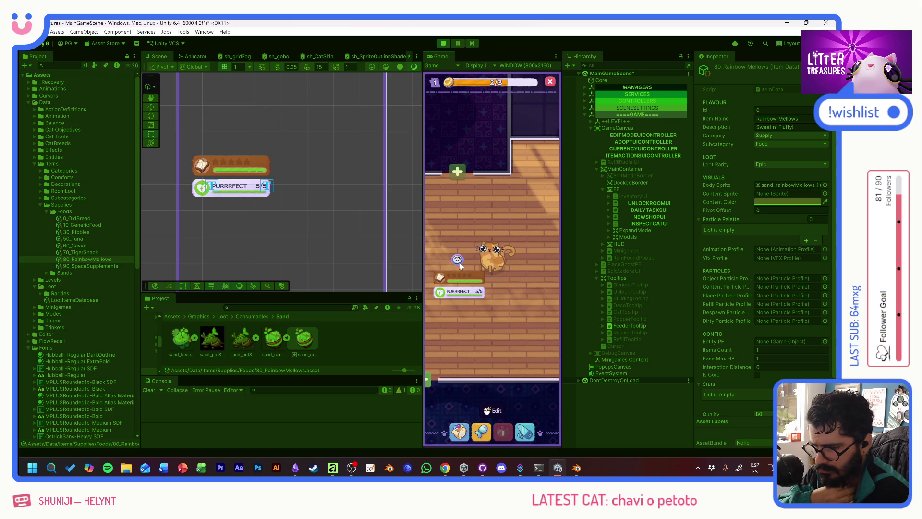
click(443, 44)
Run the game again, open and close the debug item panel, then stop play mode.
click(444, 43)
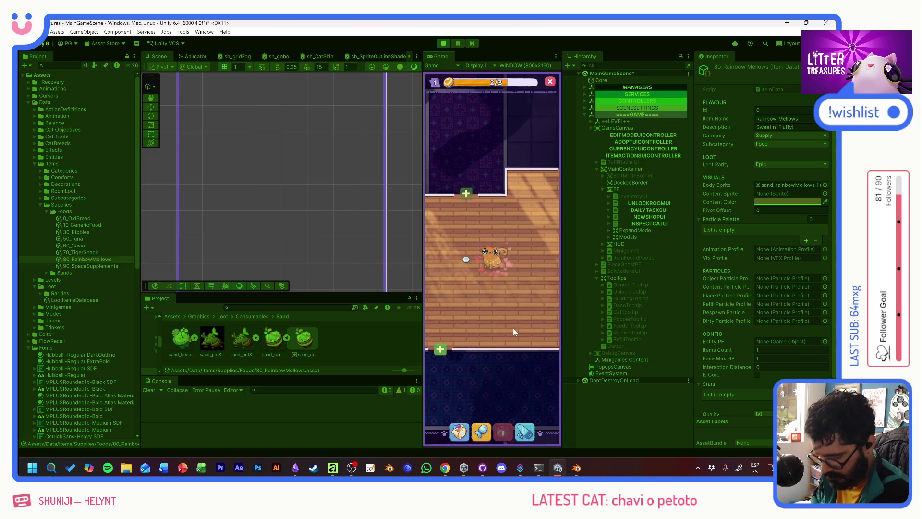
key(grave)
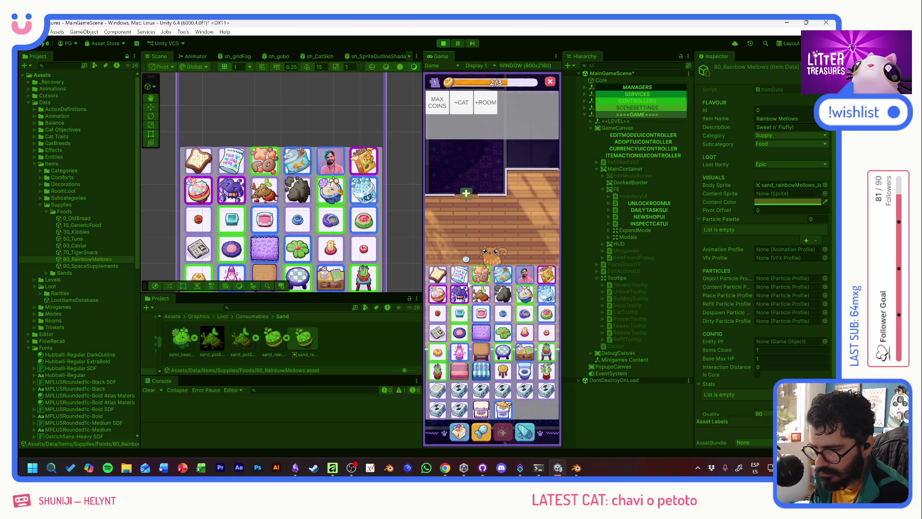
click(511, 273)
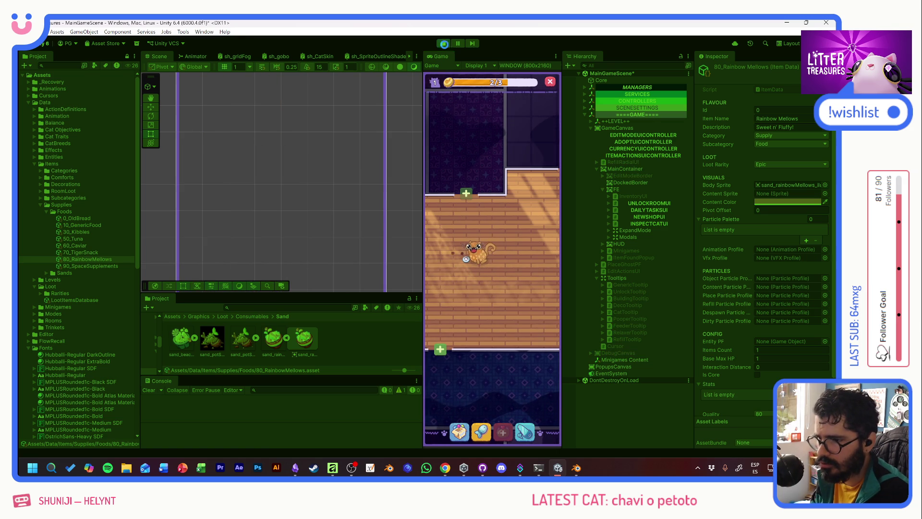
click(443, 43)
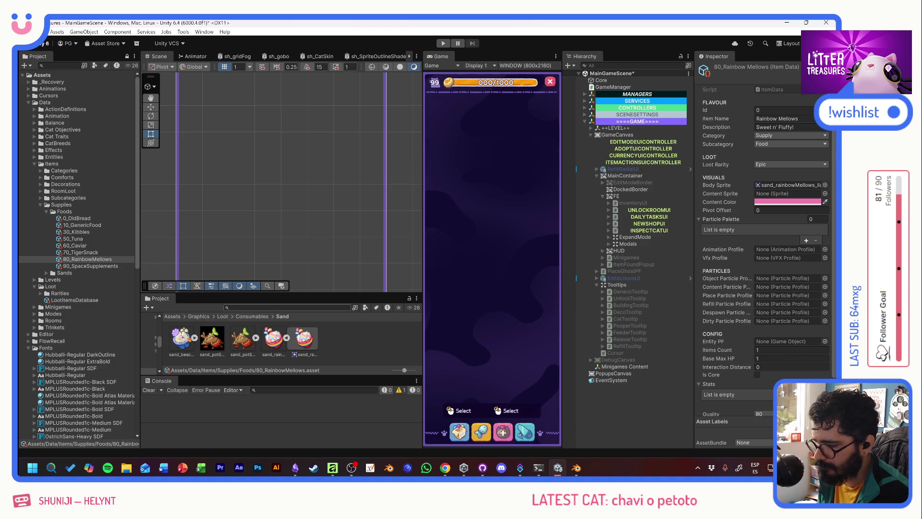
Expand the Item Body and Item Content visual components and open the ItemContentVisualComponent script.
click(762, 202)
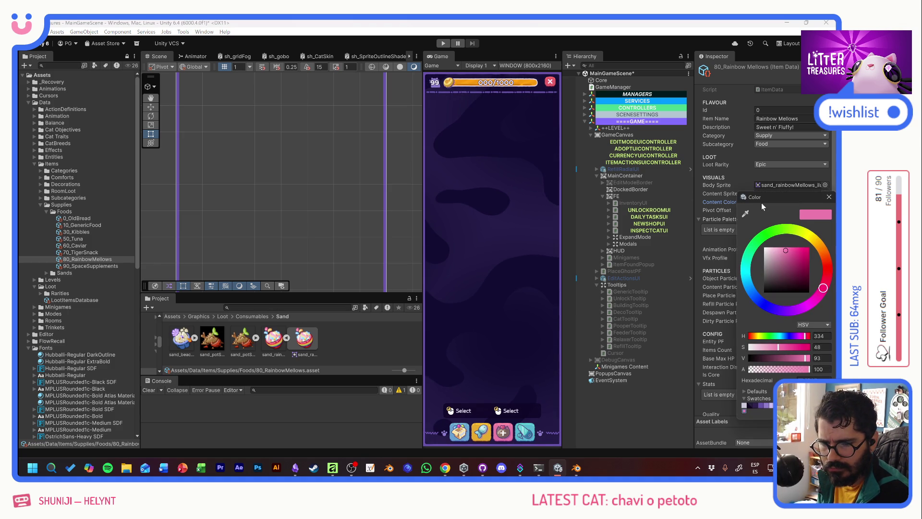
click(829, 197)
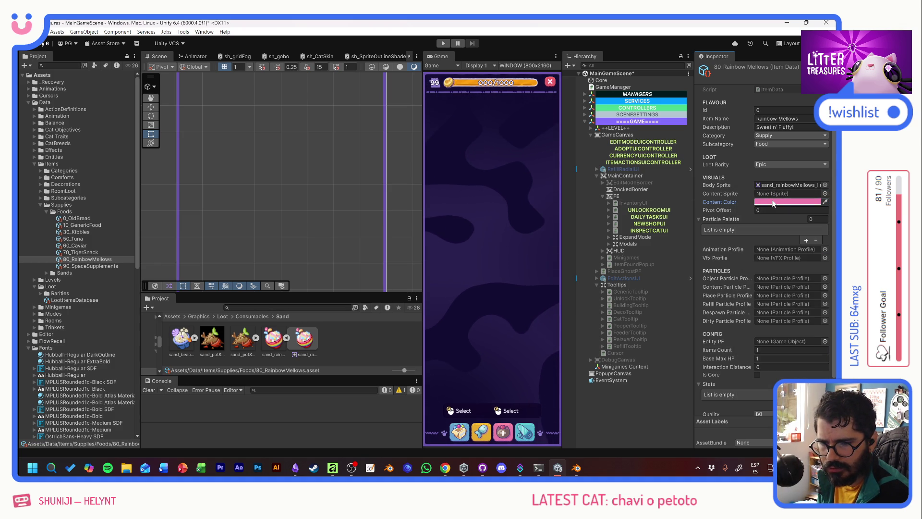
mouse_move(773, 203)
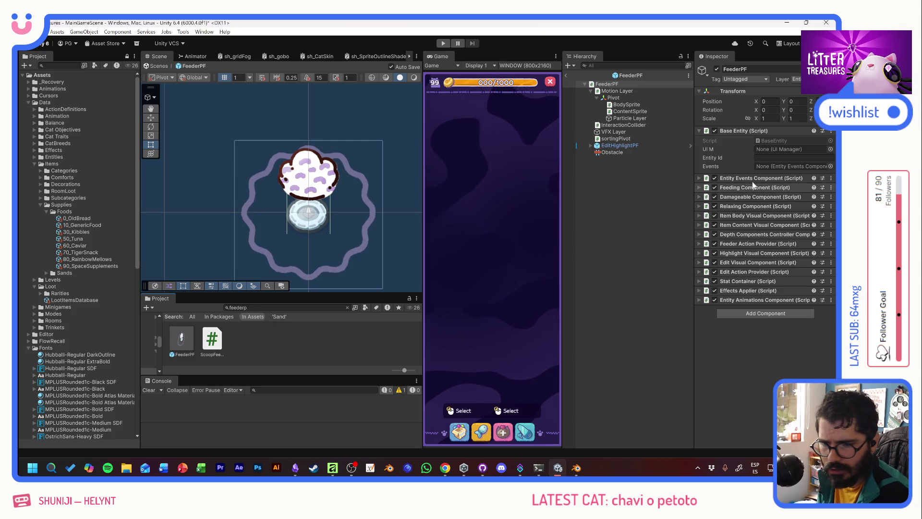
click(747, 225)
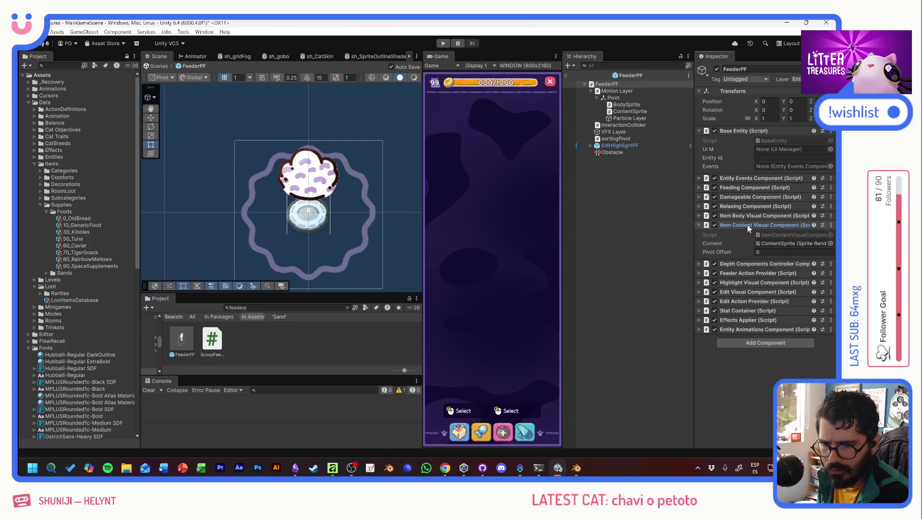
click(749, 215)
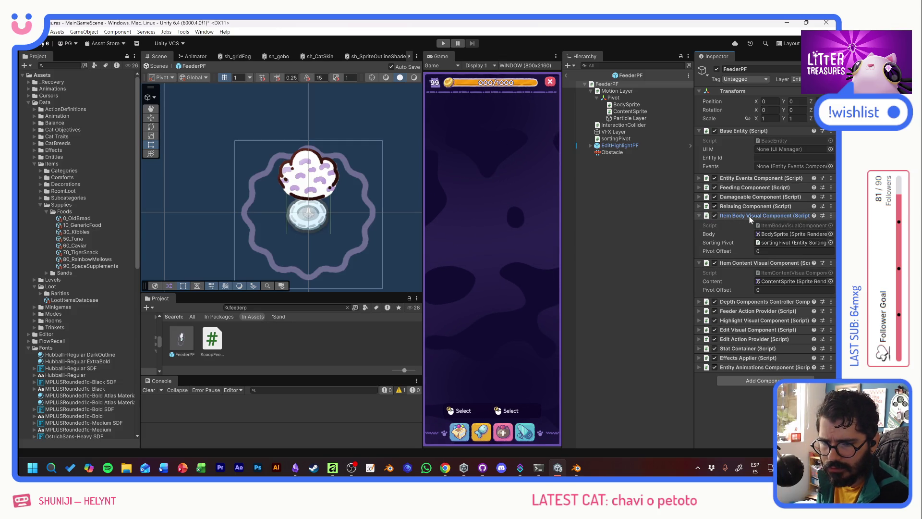
double_click(780, 272)
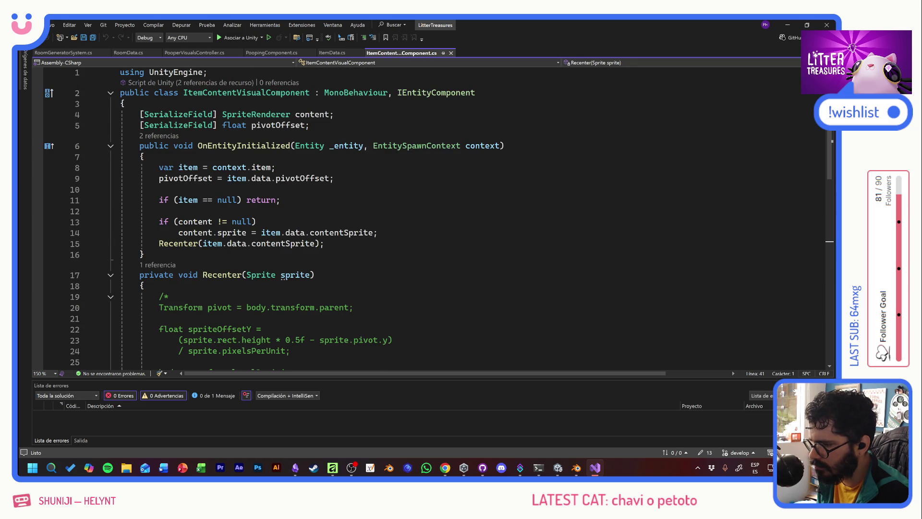
key(alt+Tab)
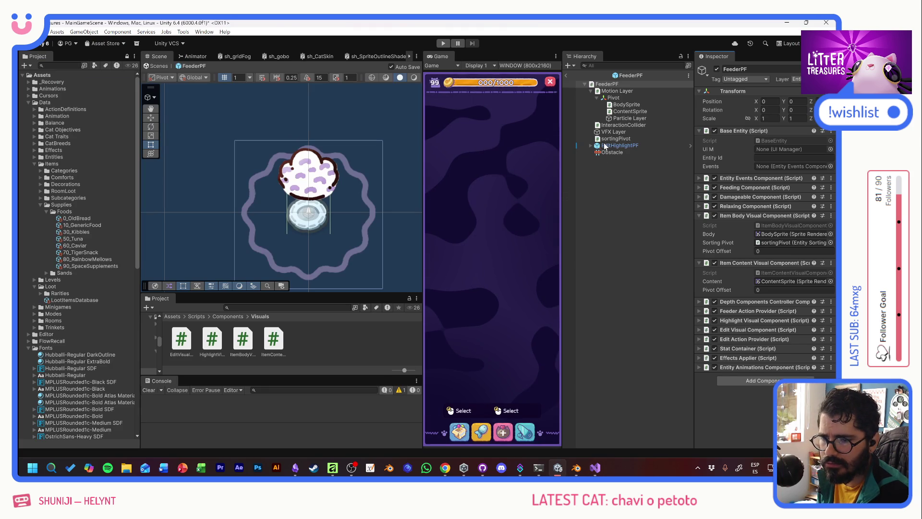
Select the feeder's Motion Layer and open FeederVisualController in Visual Studio.
click(622, 109)
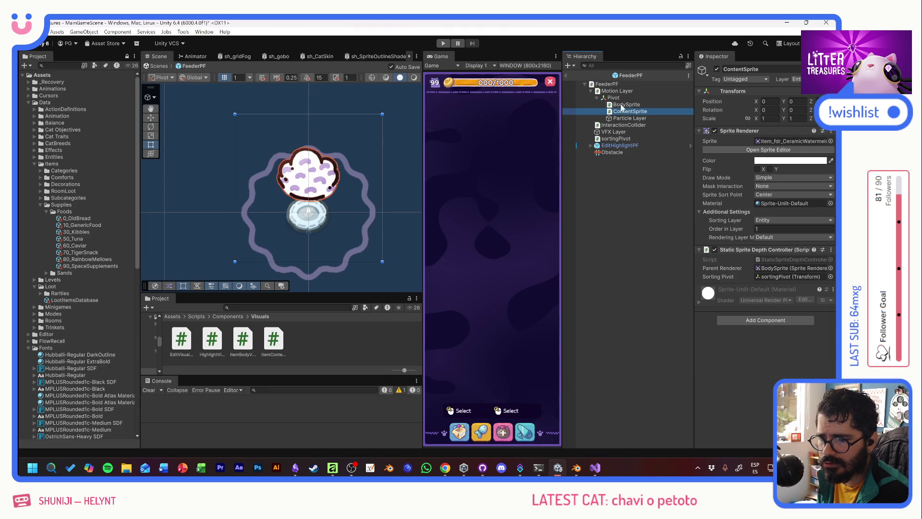
click(620, 91)
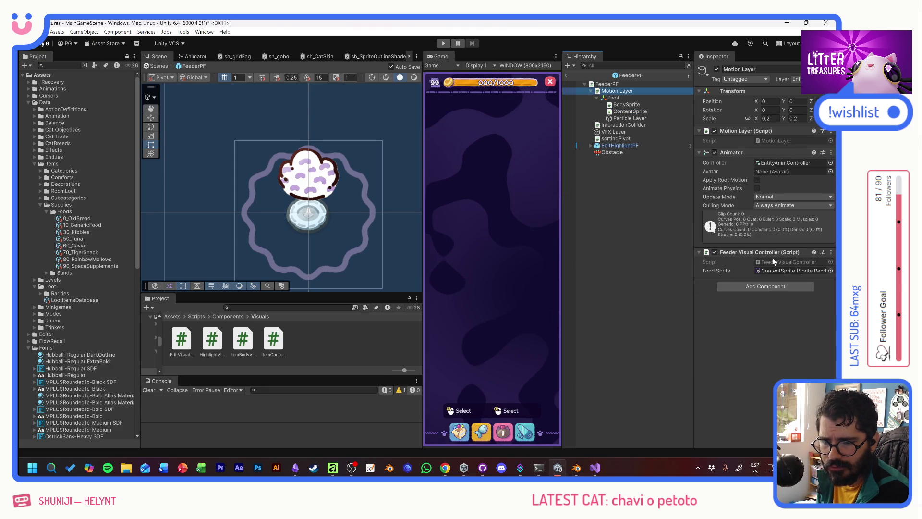
double_click(771, 263)
click(139, 201)
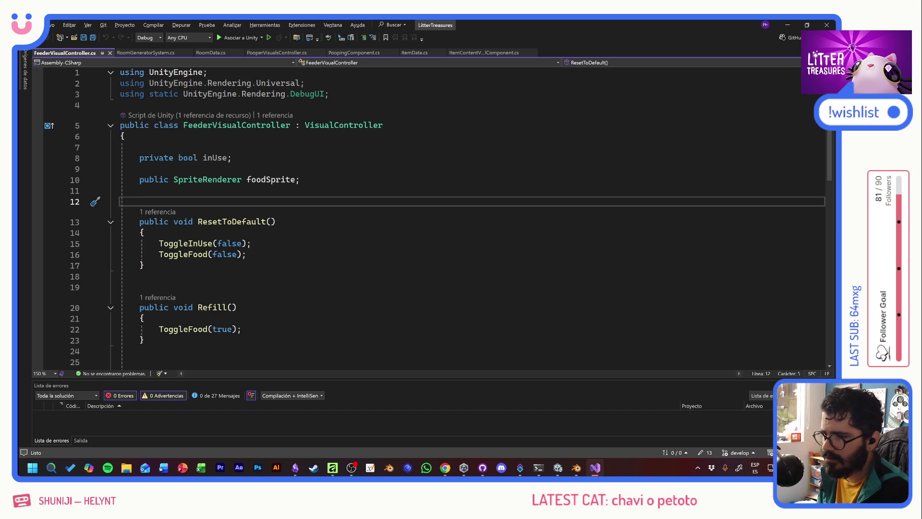
Copy ChangeColor from PooperVisualsController into FeederVisualController, using foodSprite instead of sandSprite, and save.
click(265, 52)
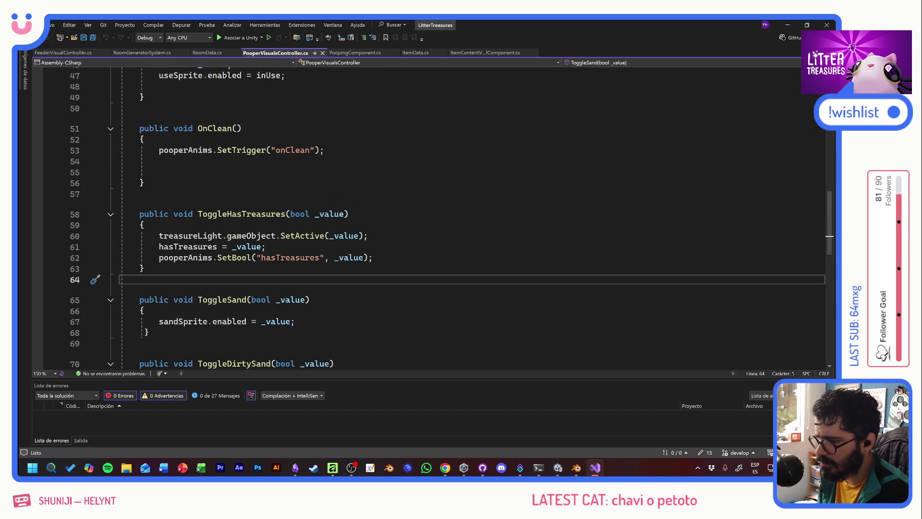
scroll(432, 216, up, 7)
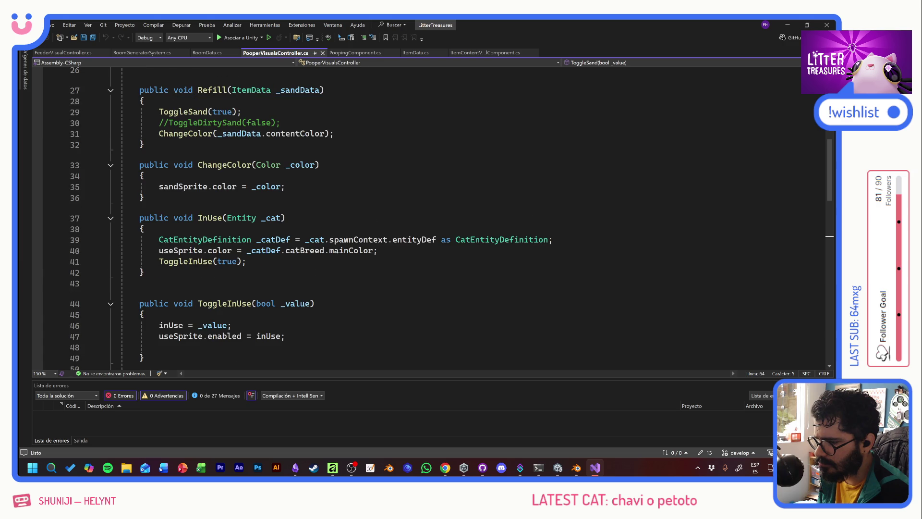
drag(144, 198, 120, 165)
key(ctrl+c)
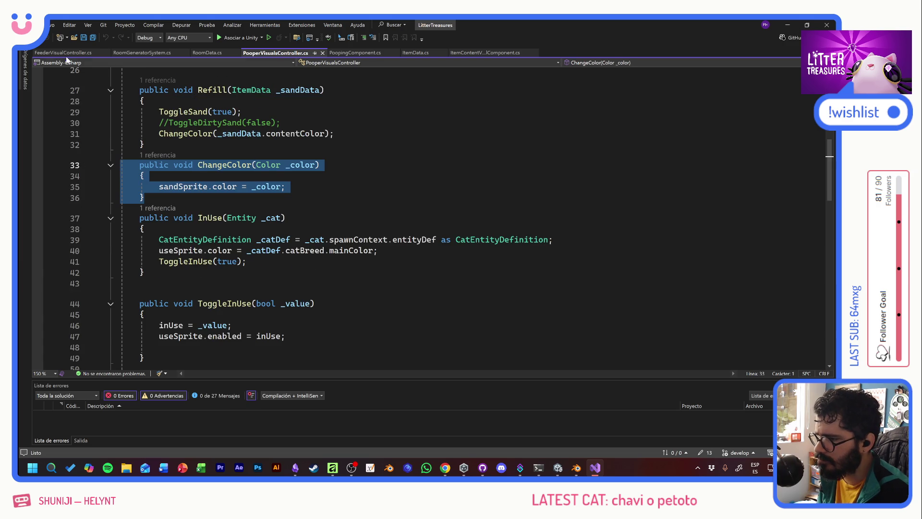
click(64, 53)
click(139, 276)
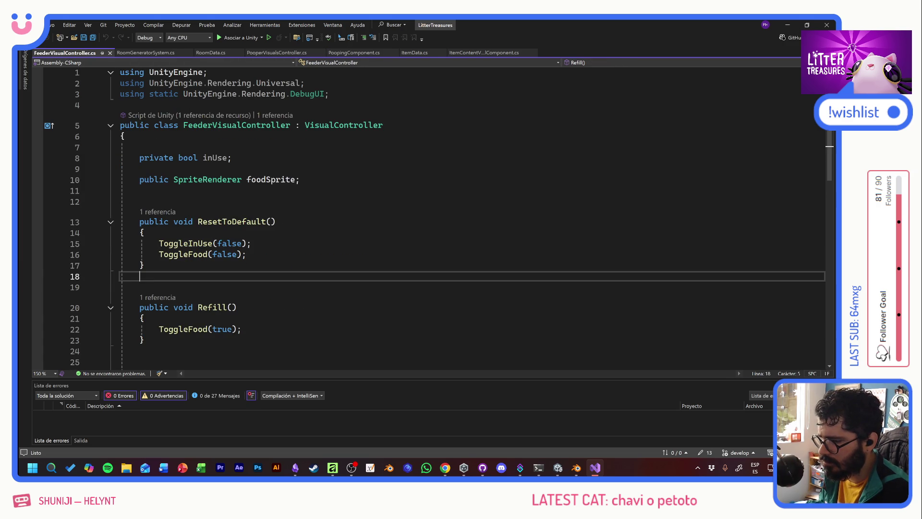
key(ctrl+v)
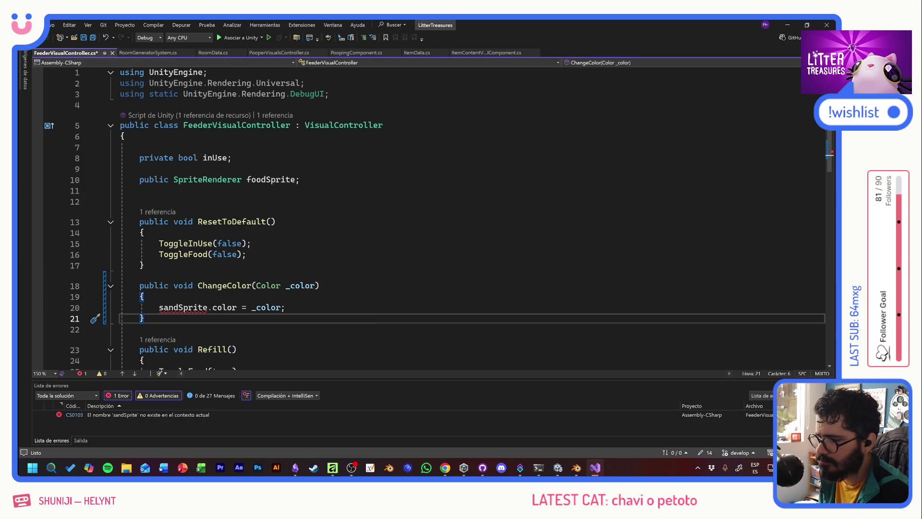
double_click(272, 180)
key(ctrl+c)
double_click(183, 307)
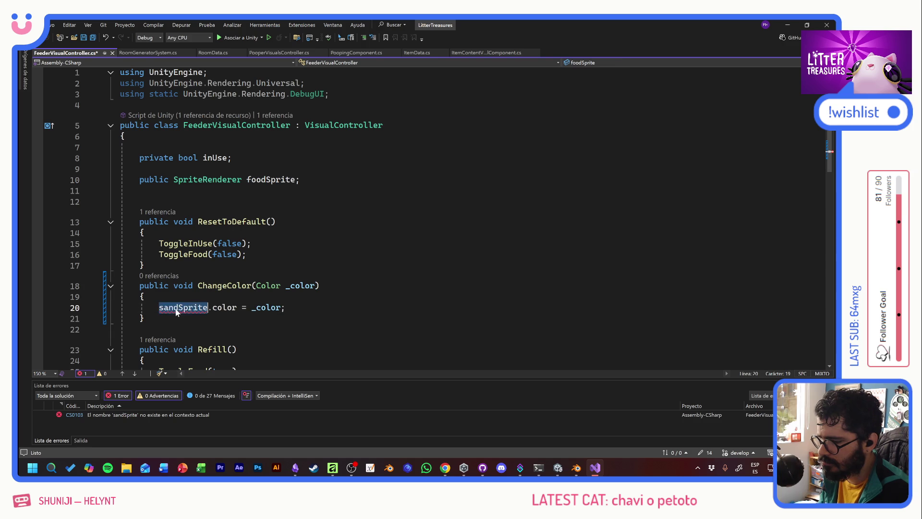
key(ctrl+v)
key(ctrl+s)
Add a ChangeColor call after ToggleFood(true) in FeederVisualController's Refill method.
click(255, 244)
scroll(255, 243, down, 5)
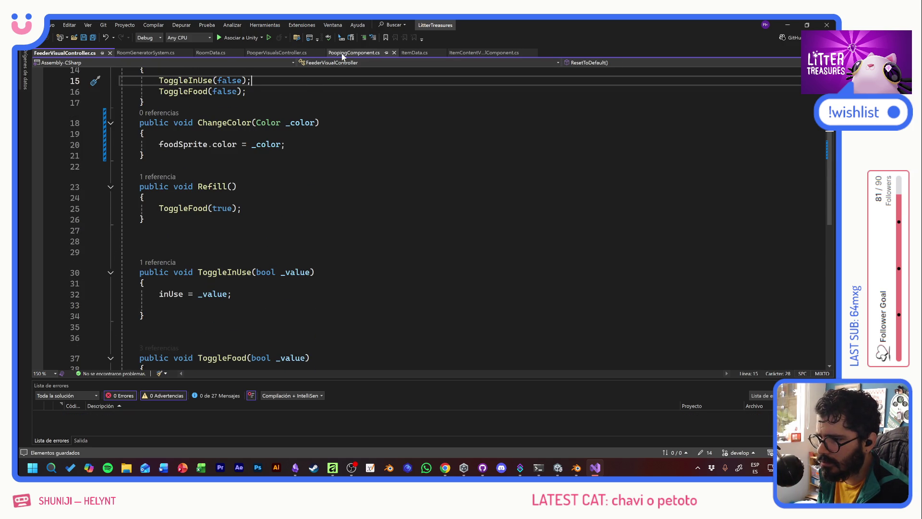
click(288, 52)
scroll(432, 216, up, 3)
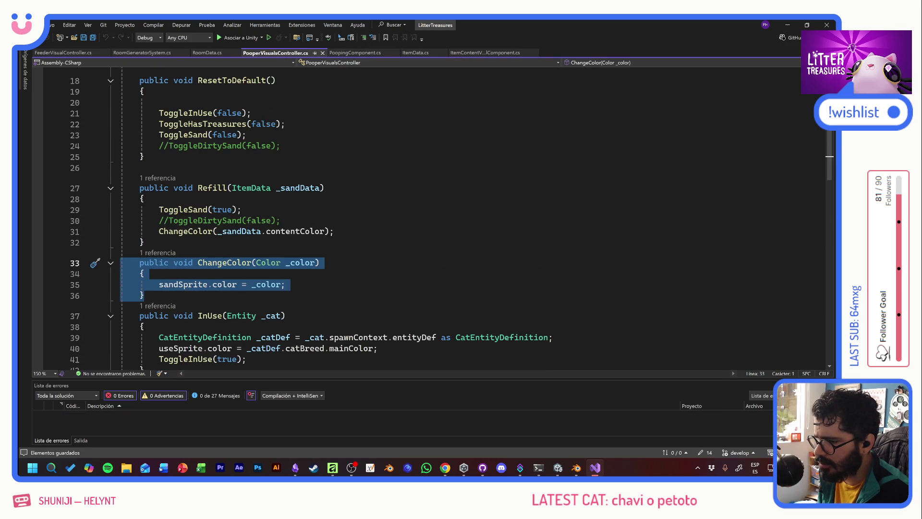
drag(334, 231, 119, 230)
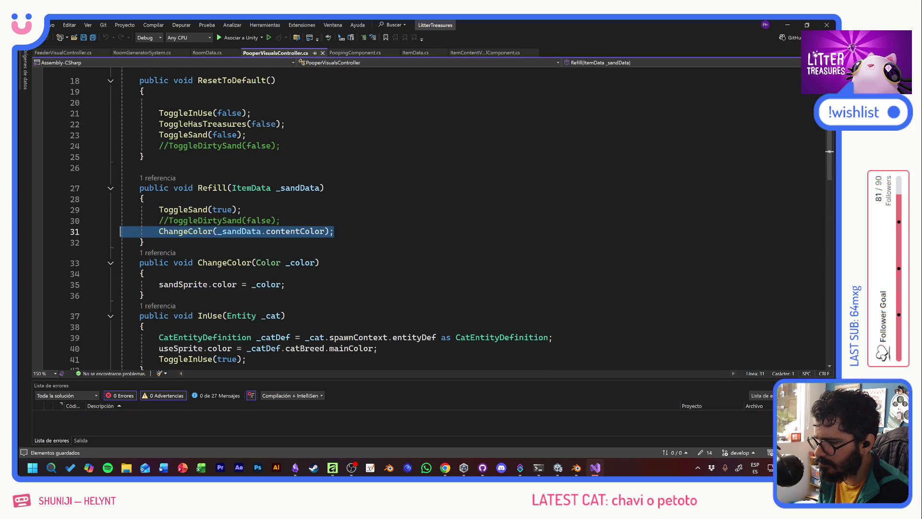
click(67, 52)
click(243, 208)
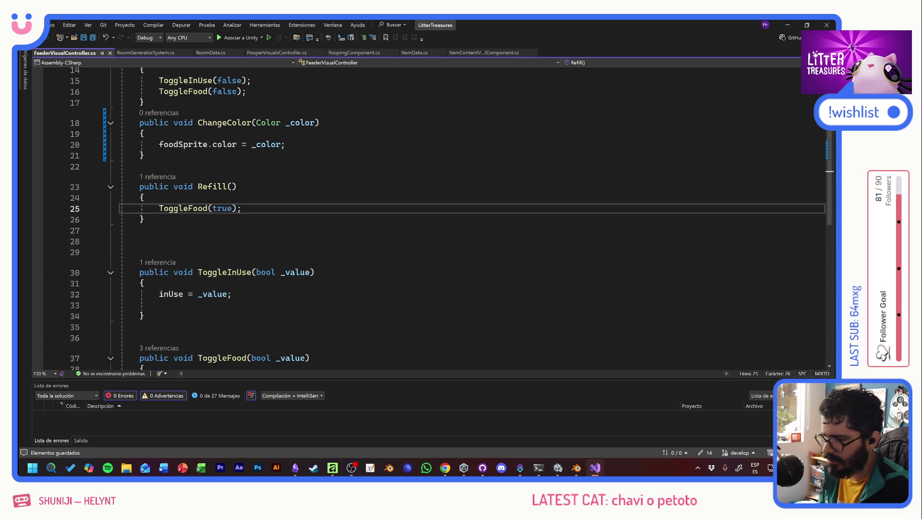
key(Return)
key(ctrl+v)
Give Refill an ItemData _foodData parameter and use it in place of _sandData.
click(231, 186)
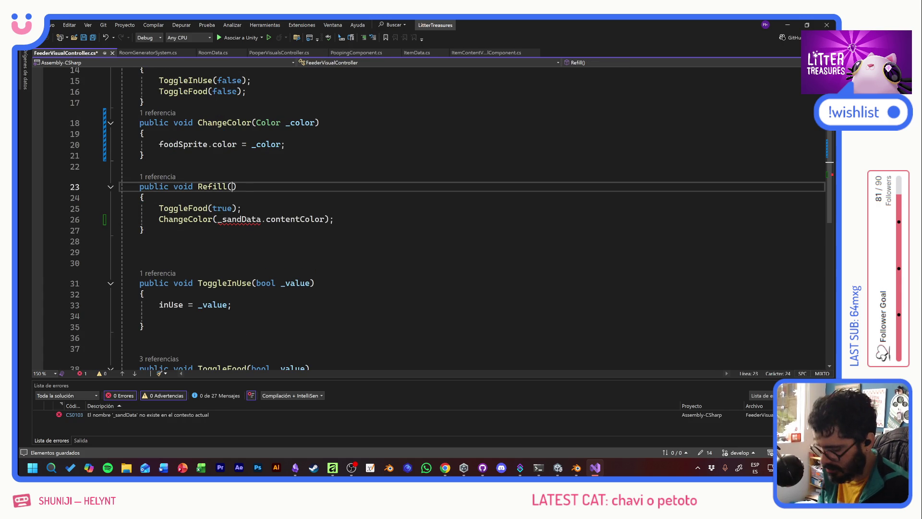
text(ItemDt)
key(BackSpace)
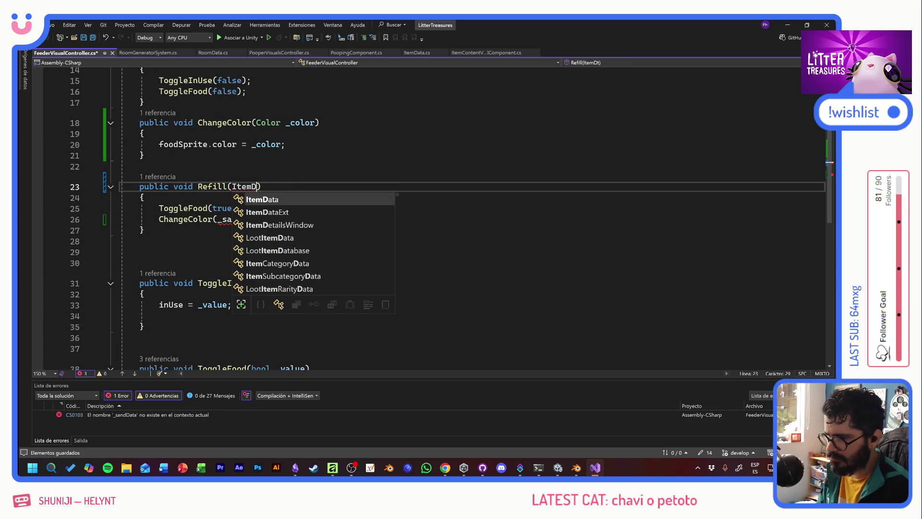
text(ata ?f)
text(oodData)
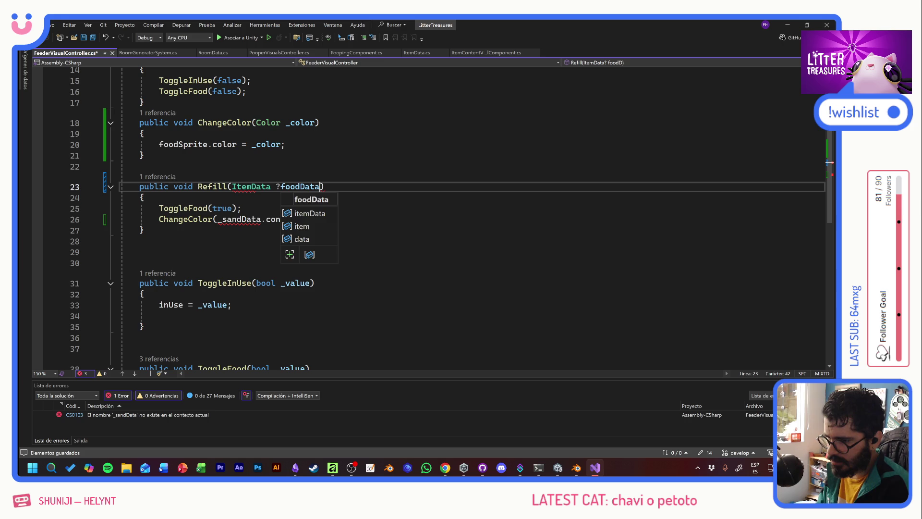
key(ctrl+s)
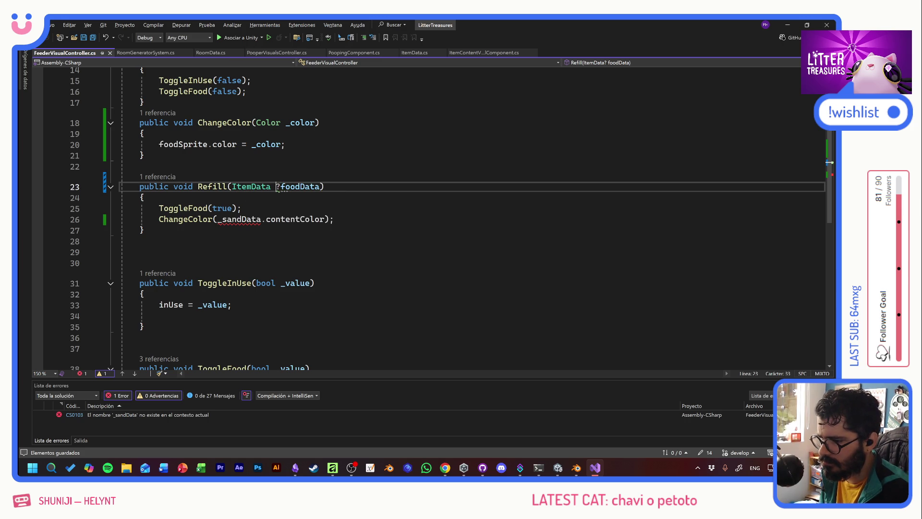
key(ctrl+Left)
key(BackSpace)
text(_)
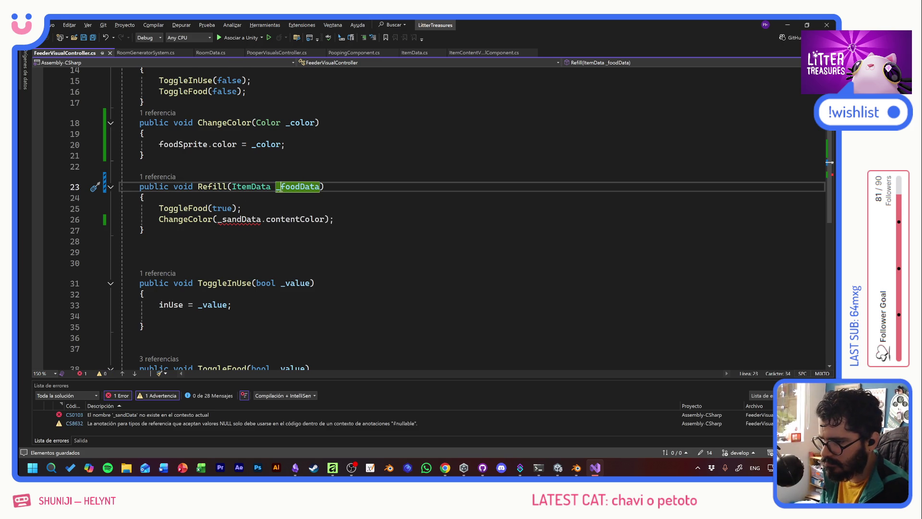
double_click(241, 219)
text(_foodData)
click(144, 197)
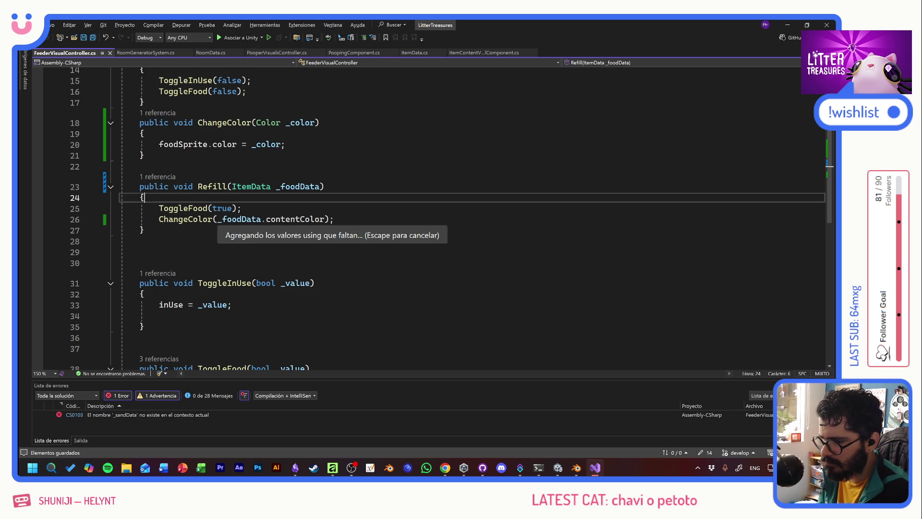
Pass _item into visual.Refill in FeedingComponent, then return to Unity.
click(170, 176)
double_click(211, 154)
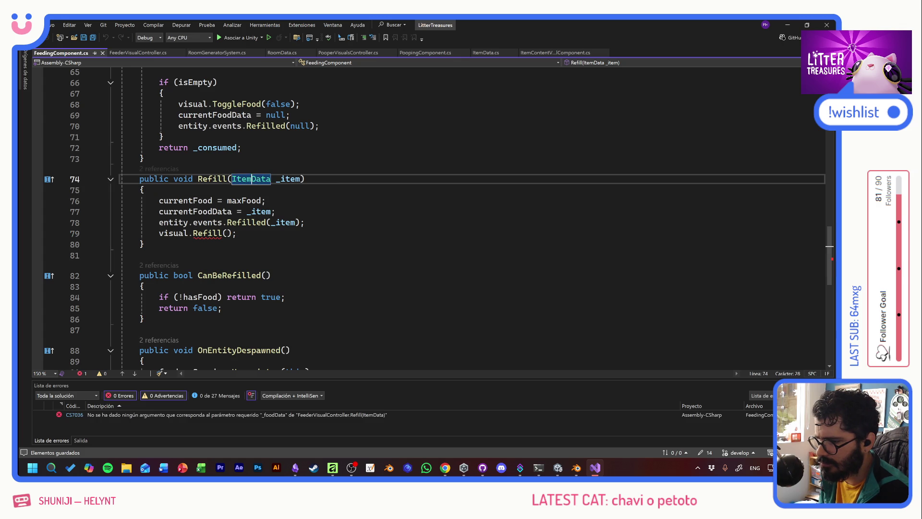
click(280, 178)
click(227, 233)
text(_item)
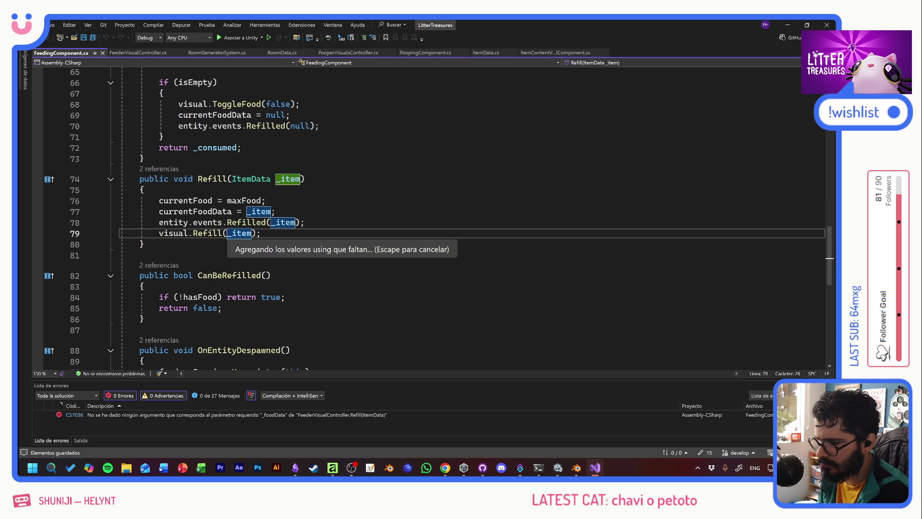
key(Tab)
key(alt+Tab)
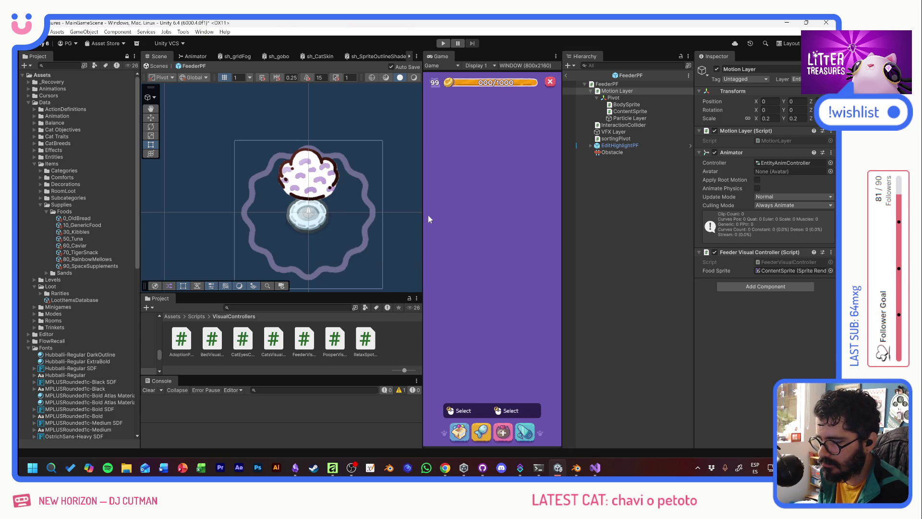
Enter Play mode past the prefab warning and add another cat from the debug panel.
click(444, 44)
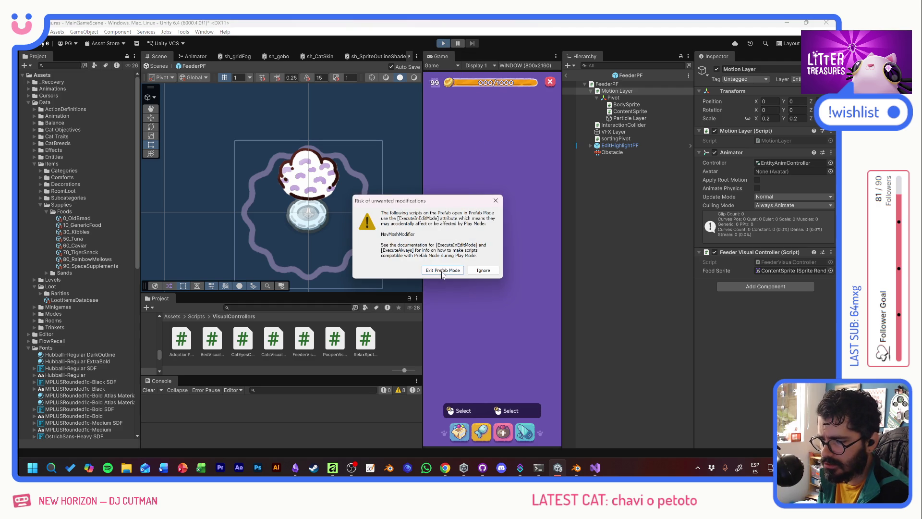
click(442, 270)
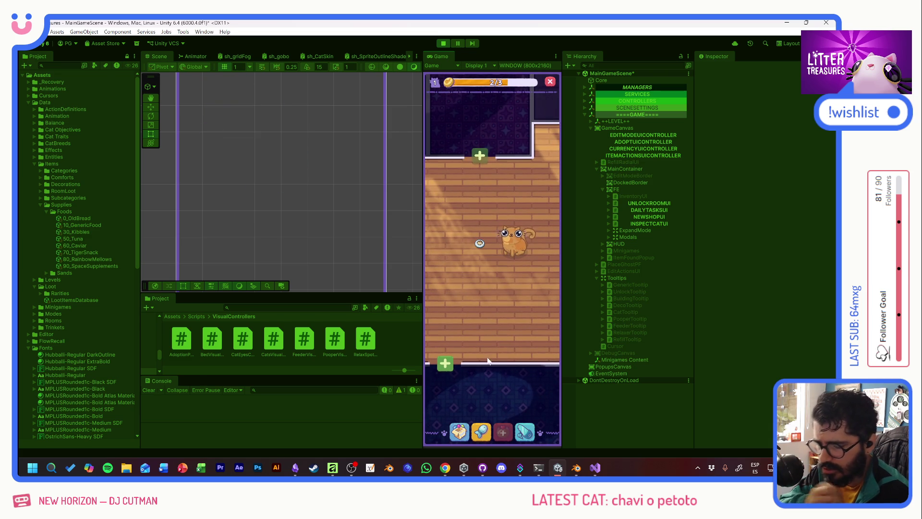
click(460, 428)
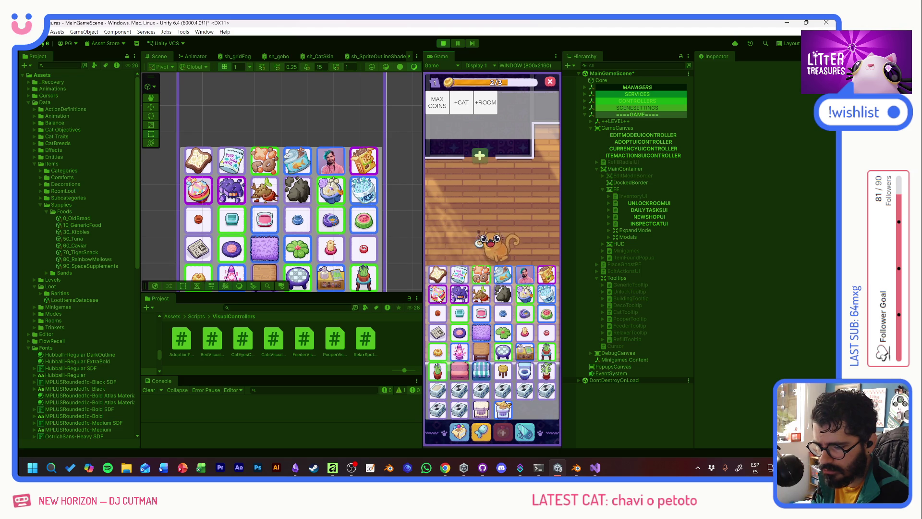
click(477, 417)
click(459, 434)
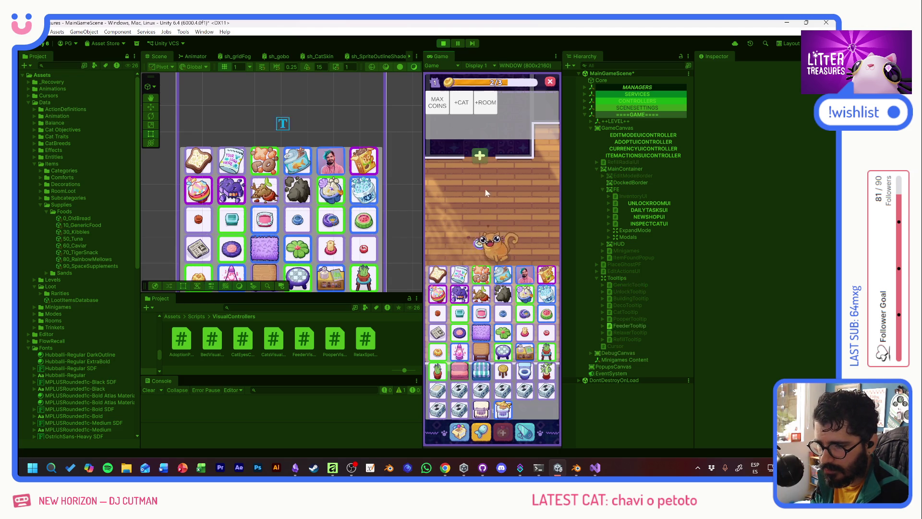
click(437, 103)
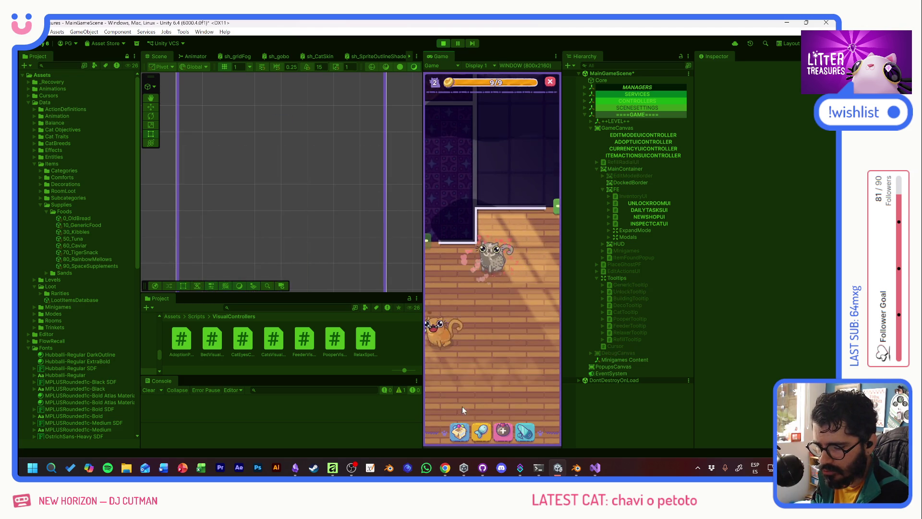
Place the watermelon feeder, check its rating card, and set a Moon Bowl on the floor.
mouse_move(474, 232)
mouse_down()
mouse_move(457, 226)
mouse_move(490, 329)
mouse_up()
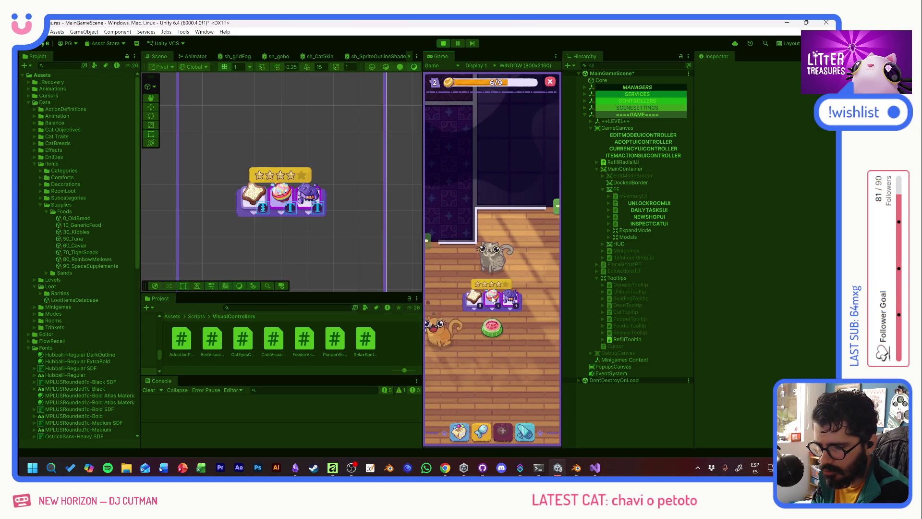
click(497, 327)
click(498, 328)
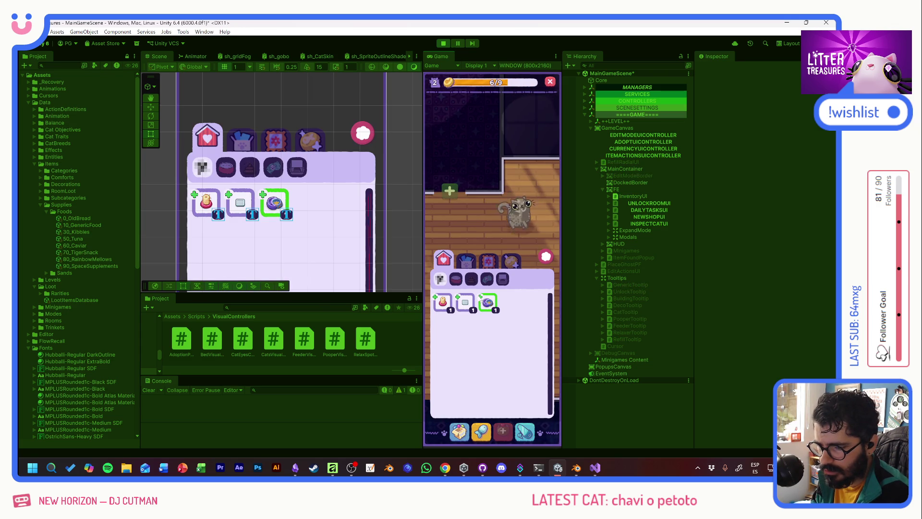
click(487, 302)
click(453, 214)
click(470, 335)
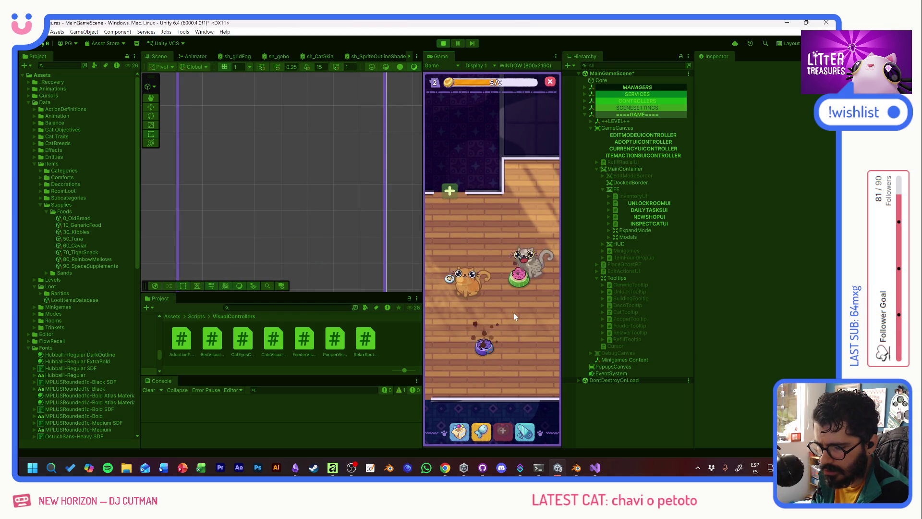
Check the PURRRFECT rating cards of the room's bowls and feeders, then exit Play mode.
scroll(521, 297, down, 1)
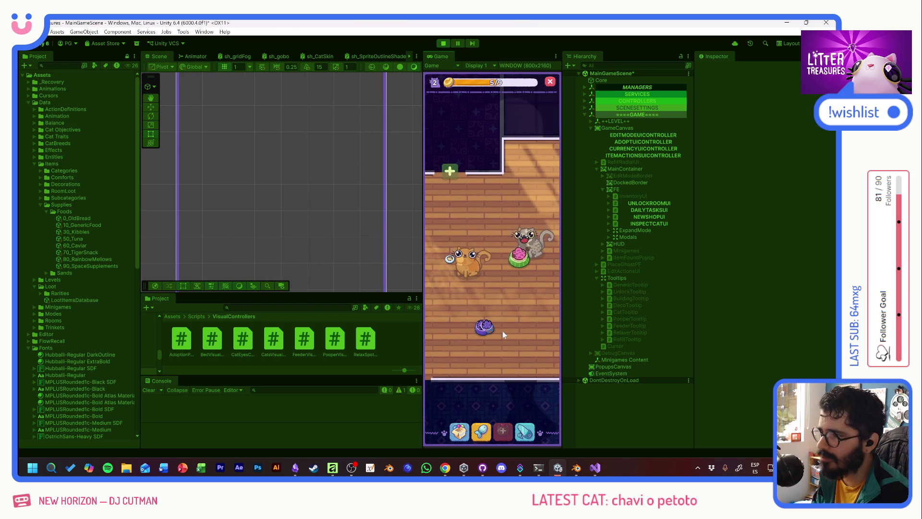
mouse_move(451, 276)
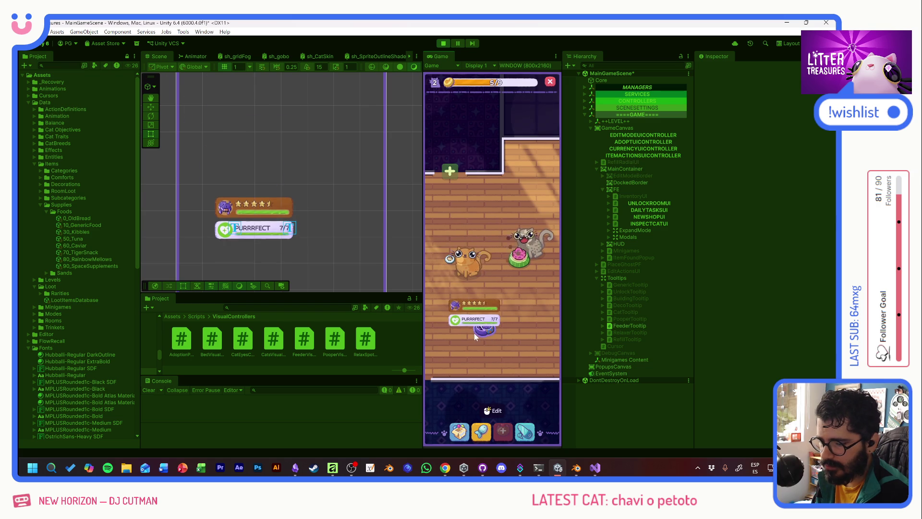
mouse_move(525, 258)
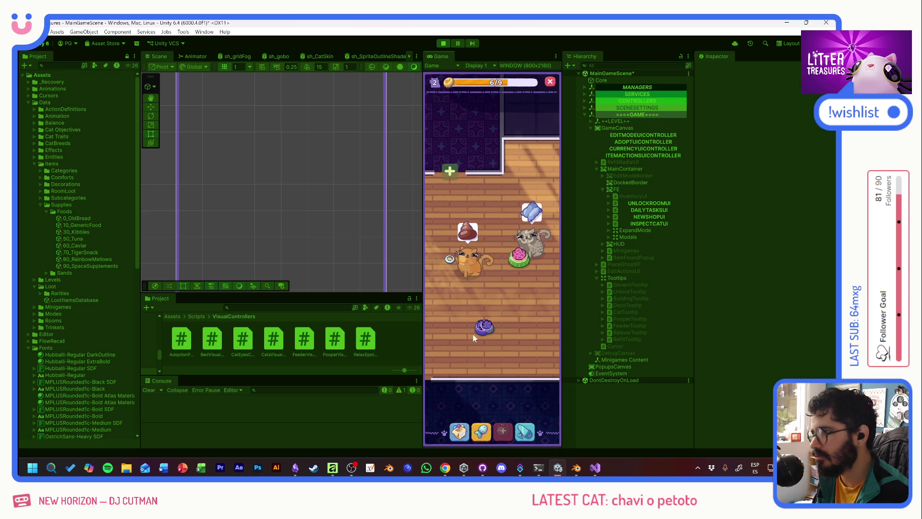
mouse_move(521, 330)
mouse_down()
mouse_move(546, 337)
mouse_move(502, 326)
mouse_move(584, 316)
mouse_move(534, 327)
mouse_up()
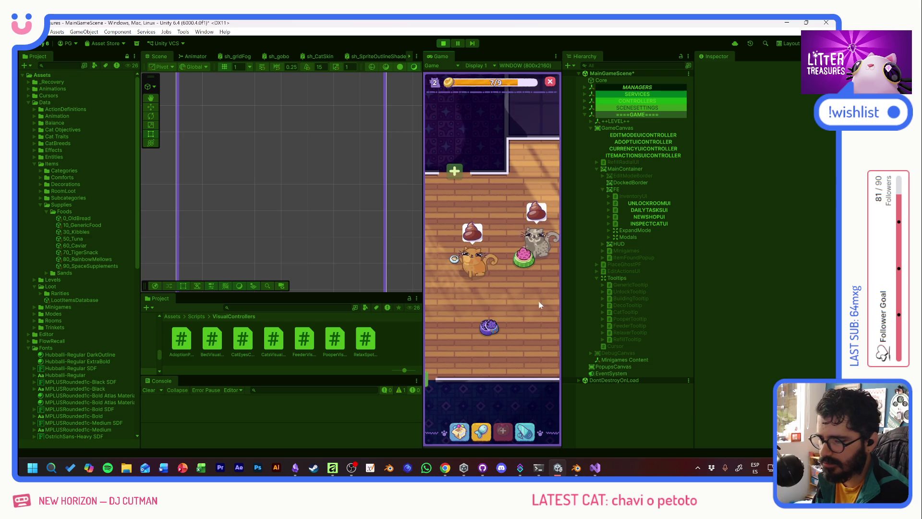
click(488, 328)
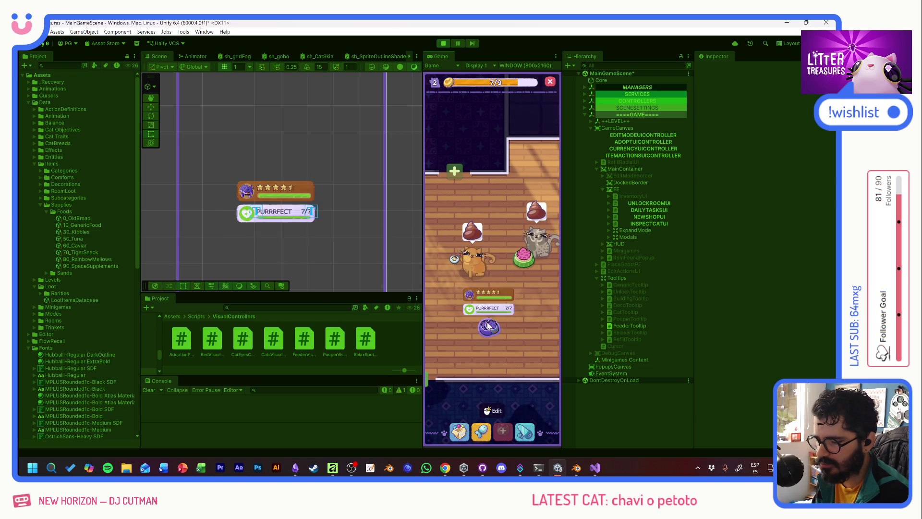
click(493, 296)
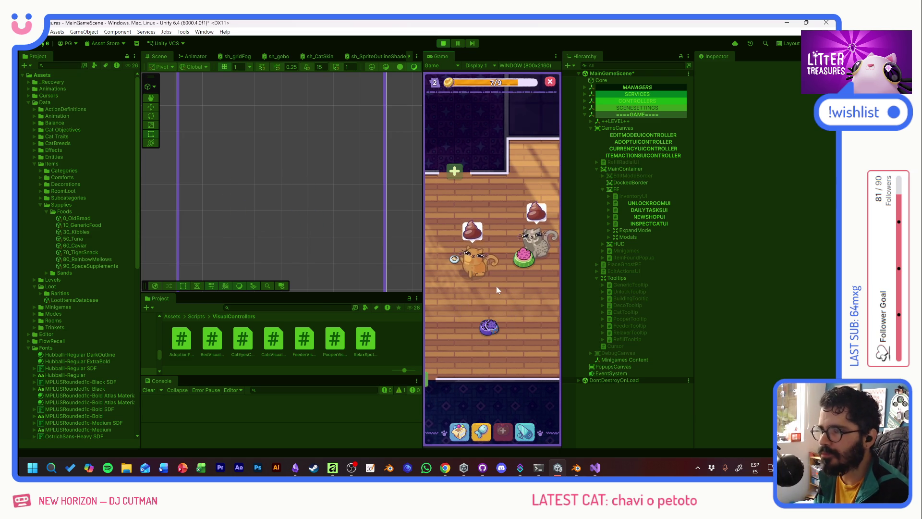
click(452, 266)
click(451, 266)
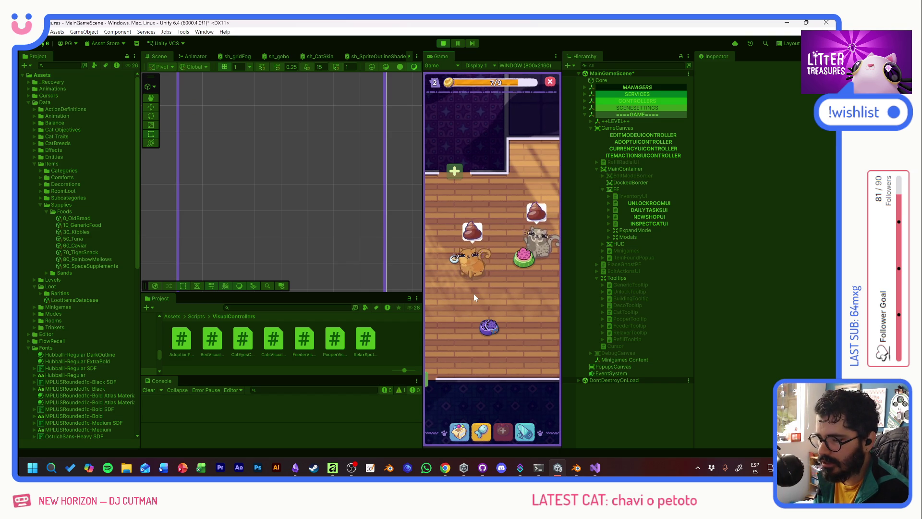
click(524, 258)
click(529, 300)
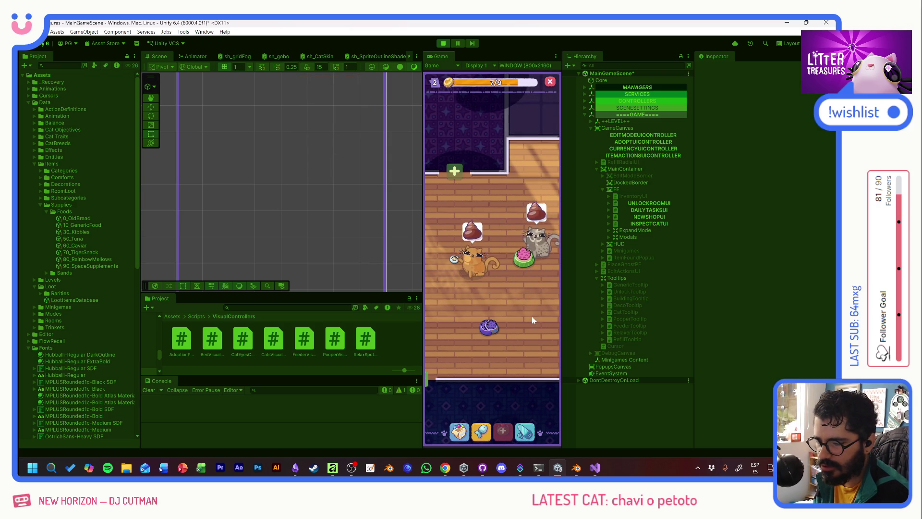
click(442, 43)
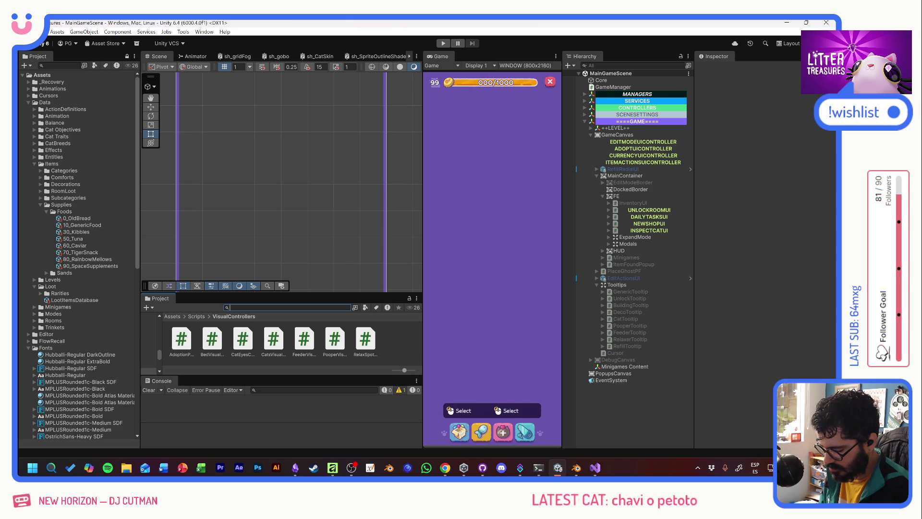
Open the comforts sprite sheet in the Sprite Editor and inspect its existing slices.
text(comf)
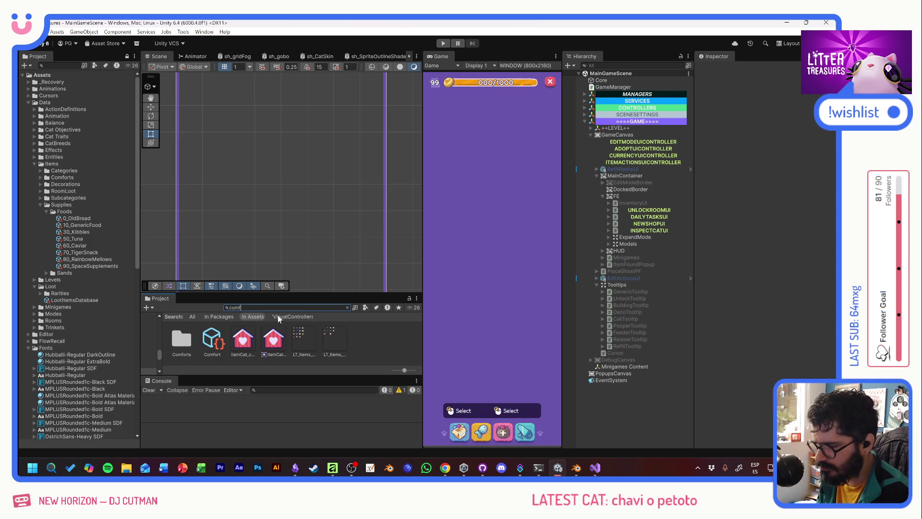
click(300, 339)
click(769, 158)
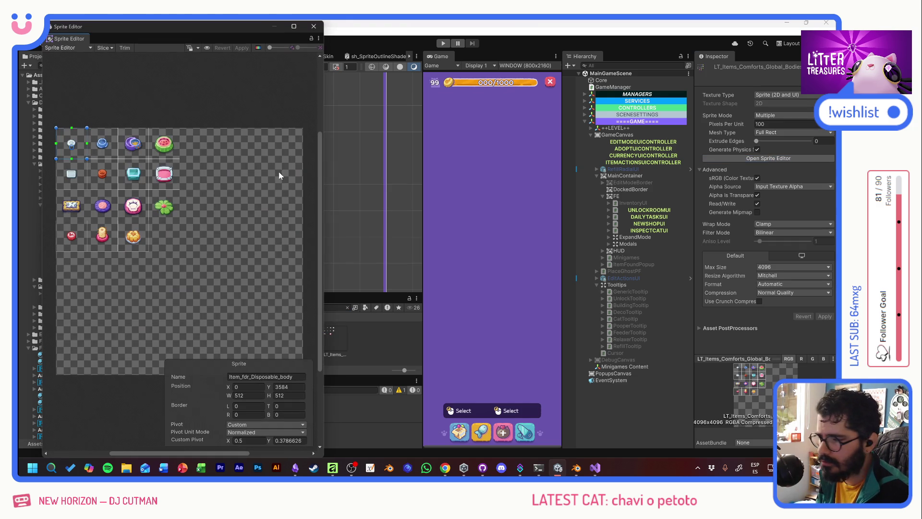
scroll(186, 222, up, 5)
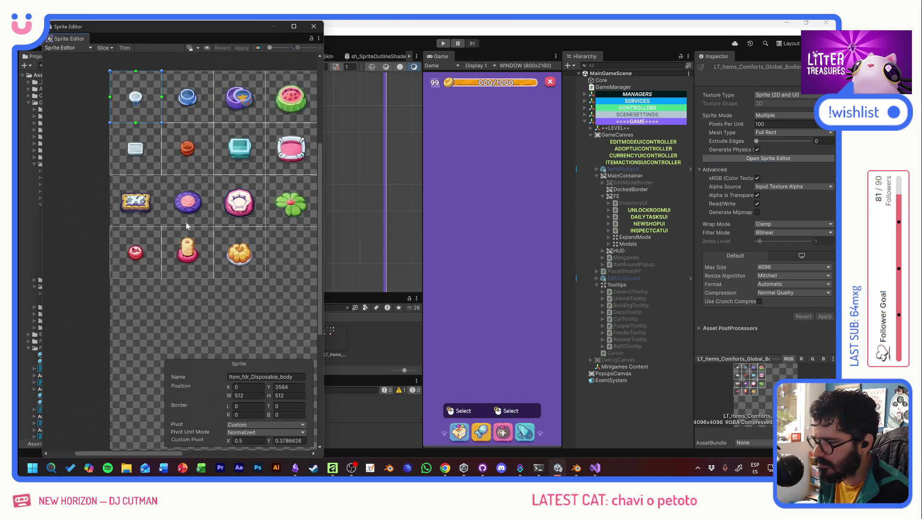
scroll(221, 177, right, 2)
click(217, 169)
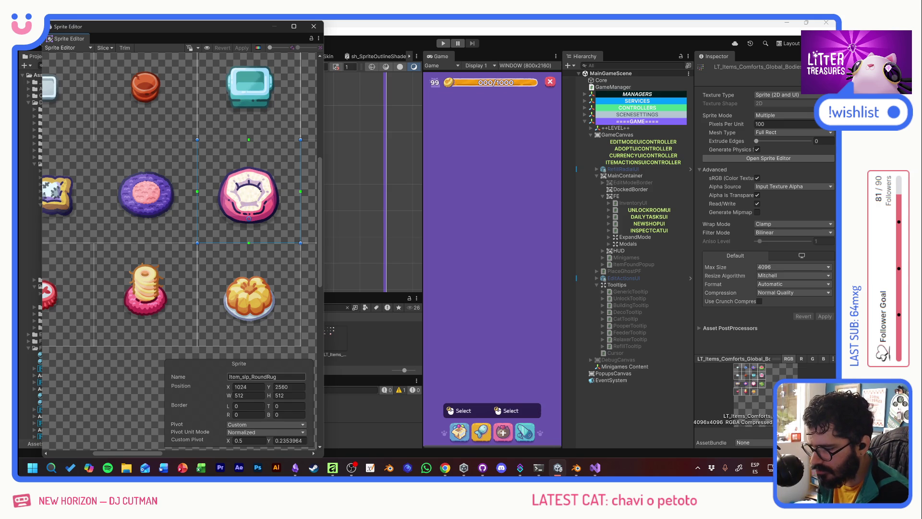
click(266, 376)
key(Escape)
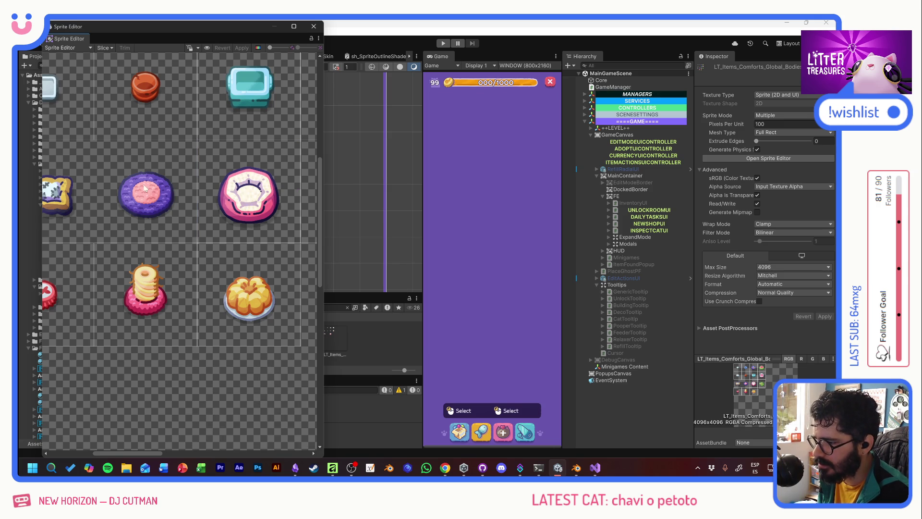
click(108, 159)
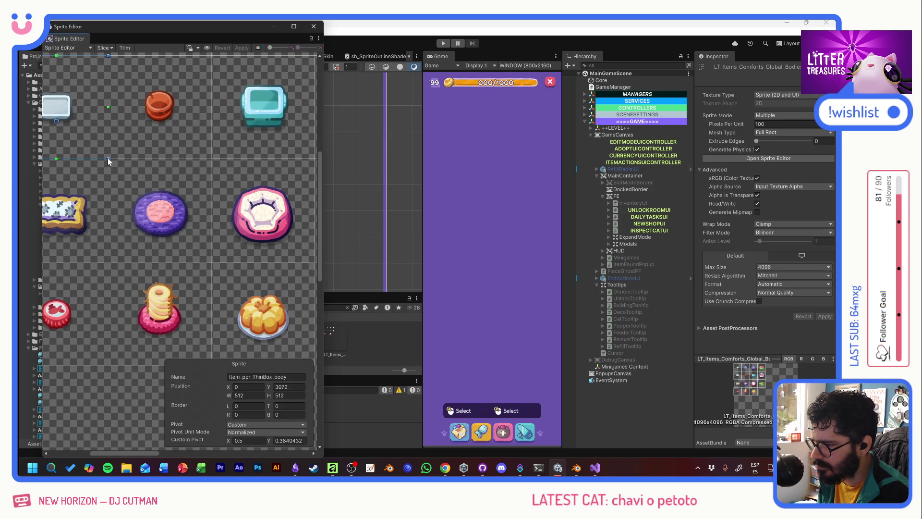
Draw two new 512×512 slices and move one onto the patchwork cushion cell.
drag(208, 258, 105, 165)
click(246, 395)
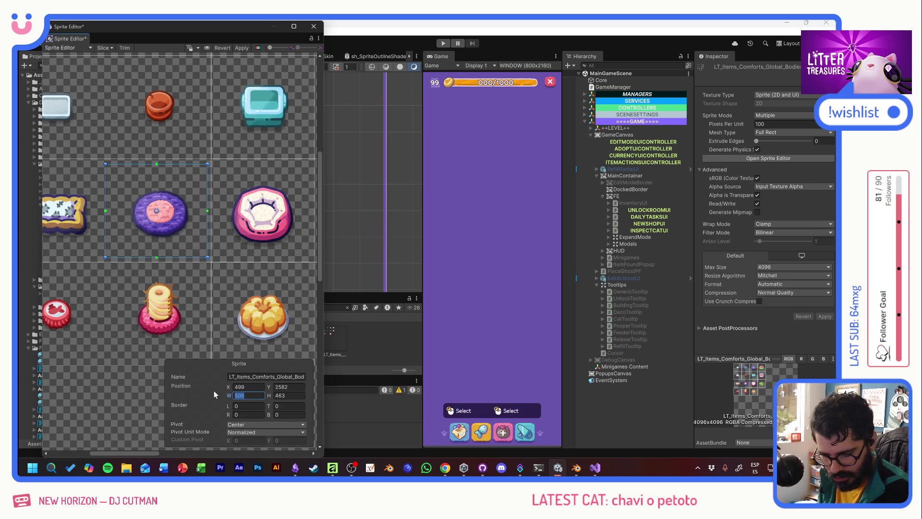
text(512)
key(Tab)
text(512)
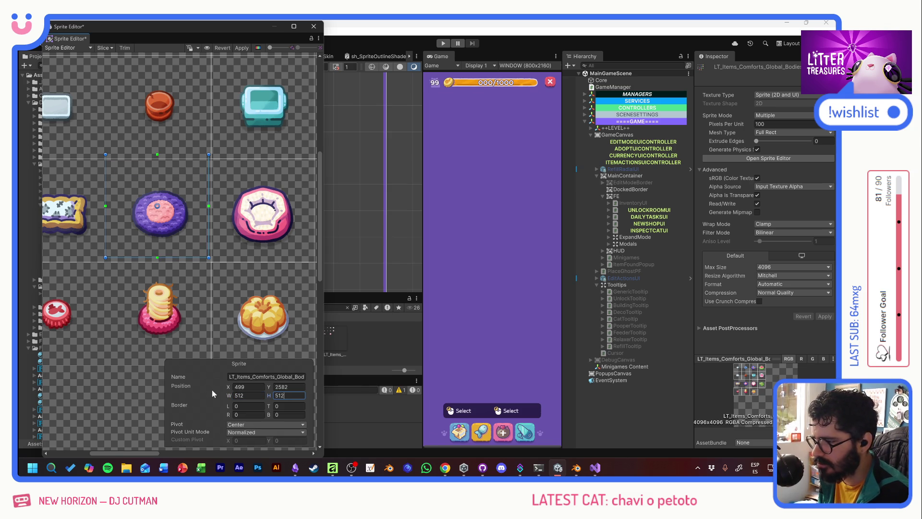
drag(72, 171, 121, 230)
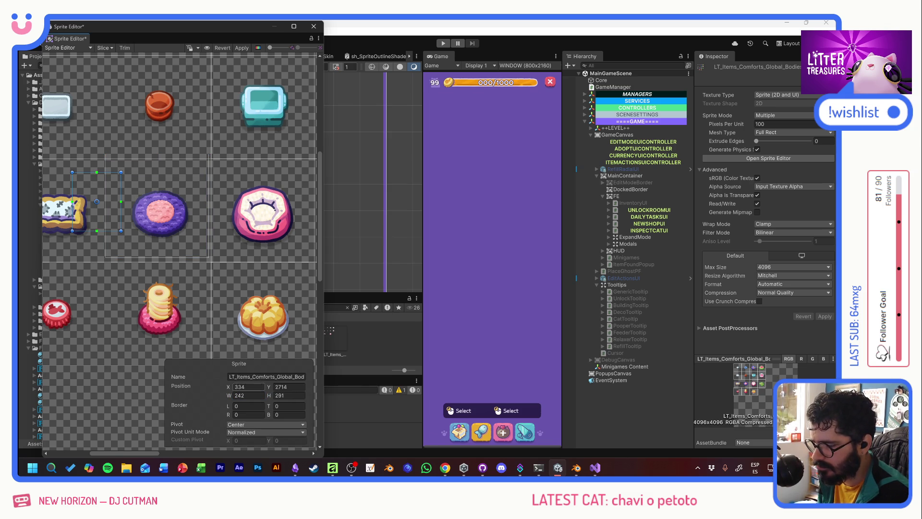
text(512)
key(Tab)
text(512)
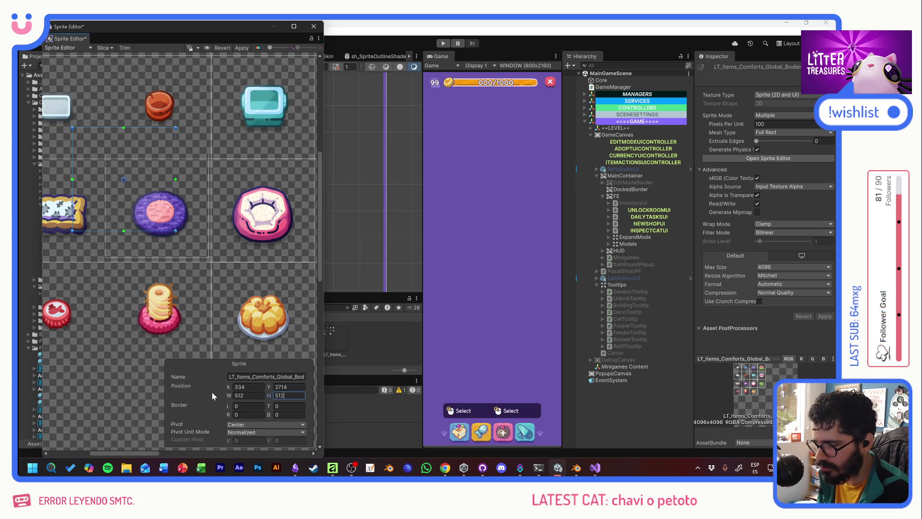
key(Tab)
drag(221, 229, 121, 257)
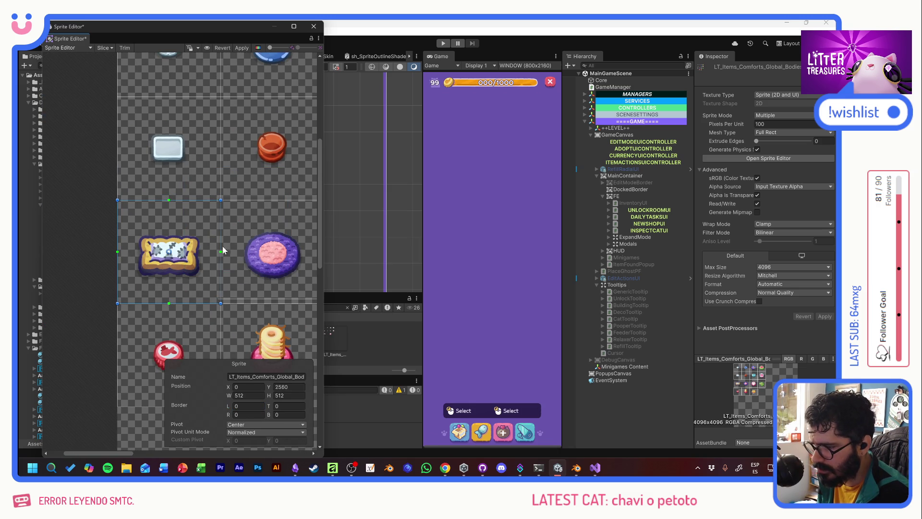
Align the purple rug slice exactly at X 512, then select the round rug slice's name prefix.
click(234, 224)
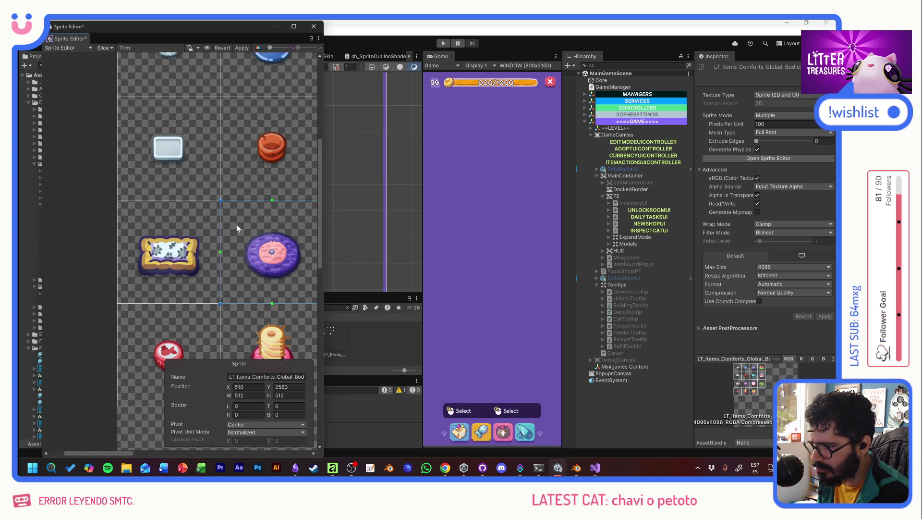
scroll(236, 224, up, 5)
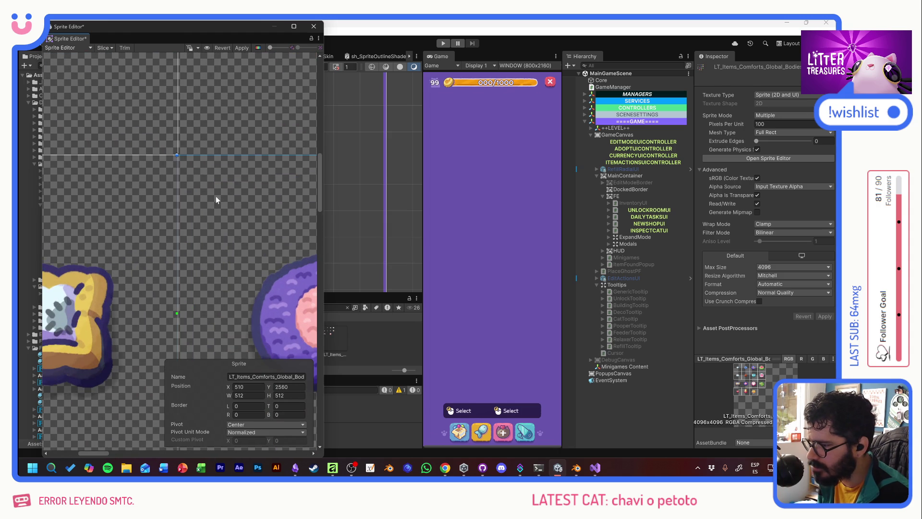
drag(216, 197, 217, 195)
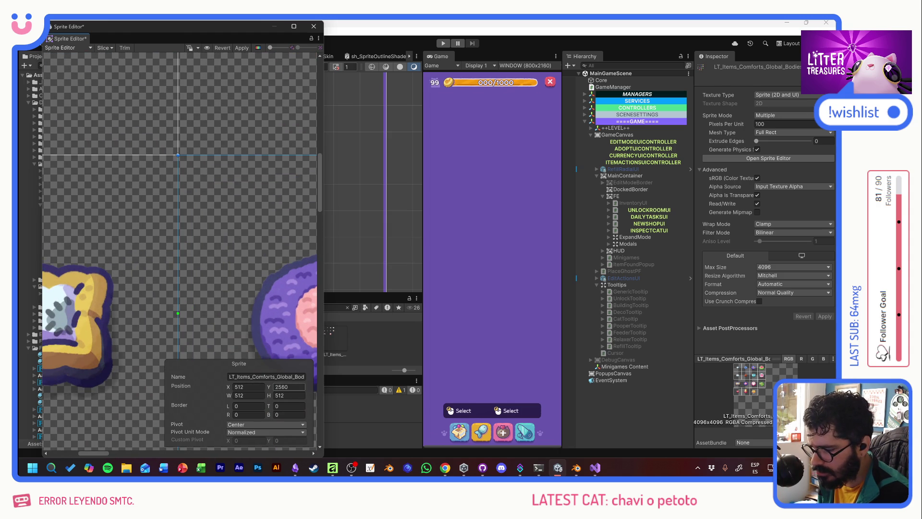
scroll(186, 298, down, 4)
scroll(185, 300, down, 2)
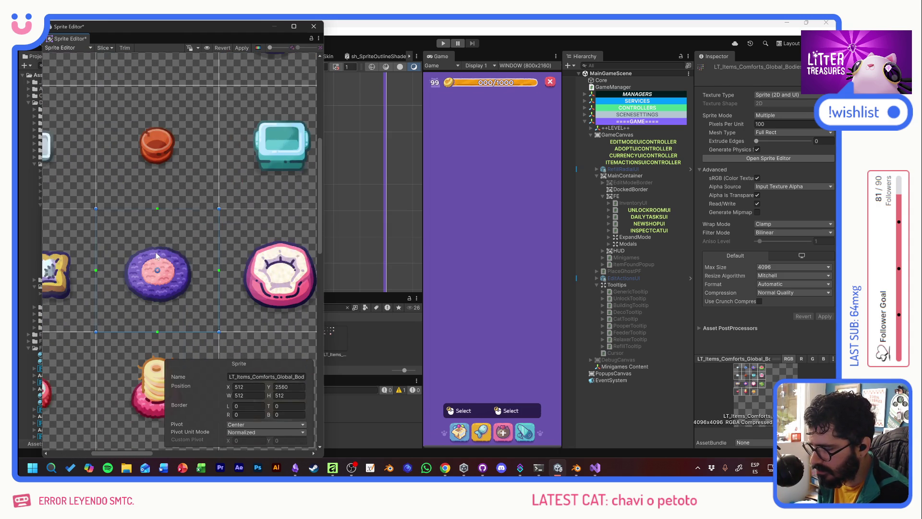
click(265, 259)
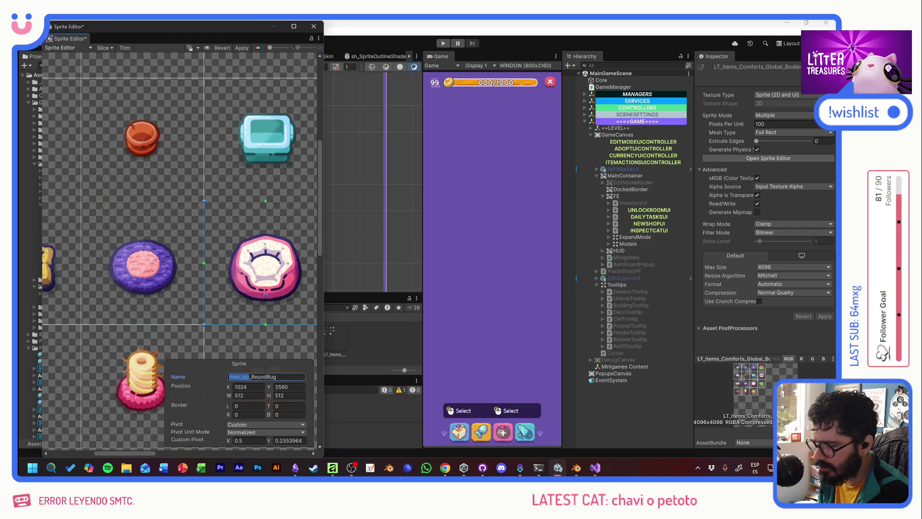
drag(252, 377, 207, 361)
key(ctrl+c)
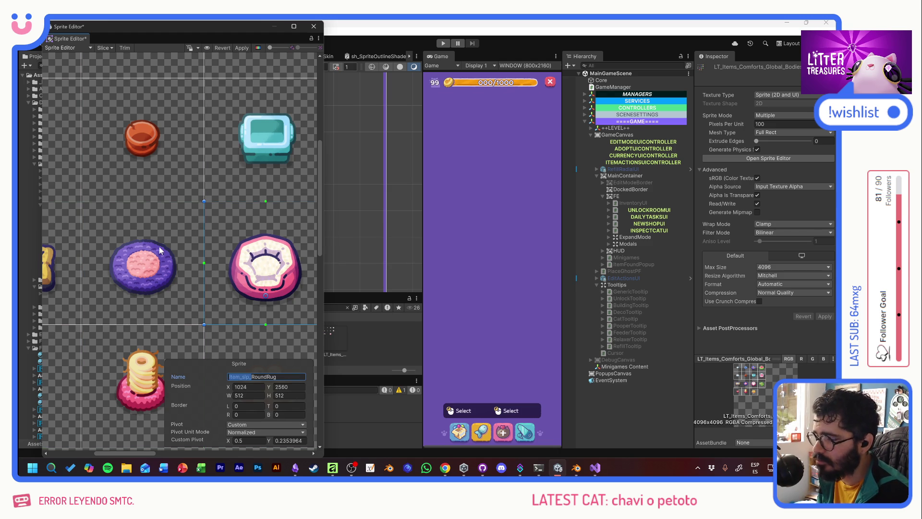
Rename the rug, round bed and cushion slices with the Item_slp_ prefix, including Item_slp_StandardBed.
click(161, 250)
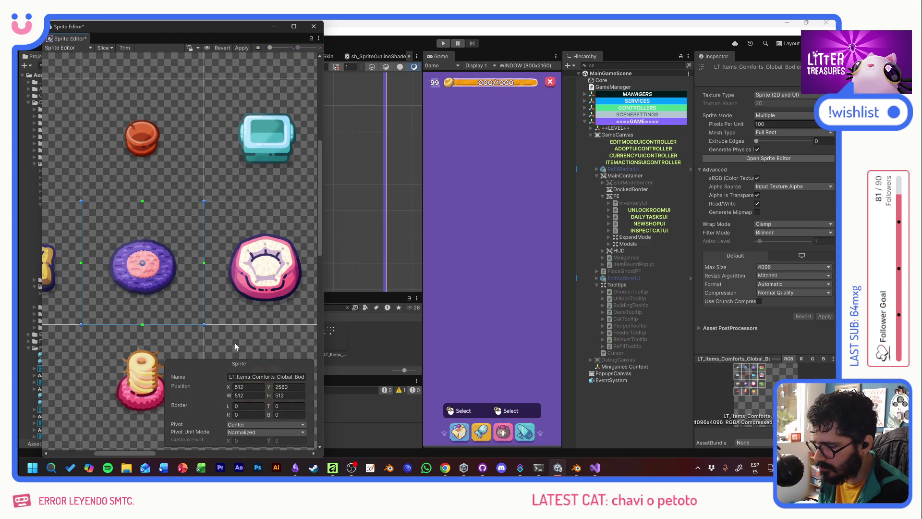
click(267, 375)
key(ctrl+v)
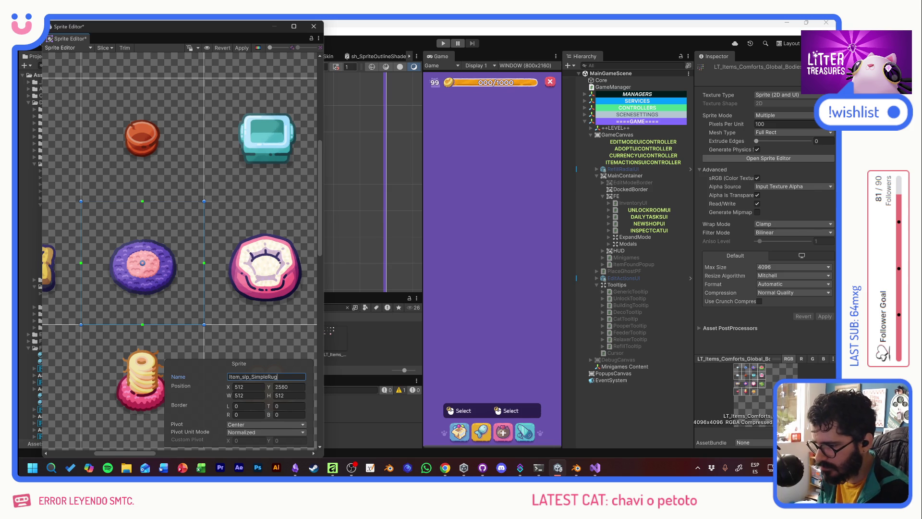
click(252, 258)
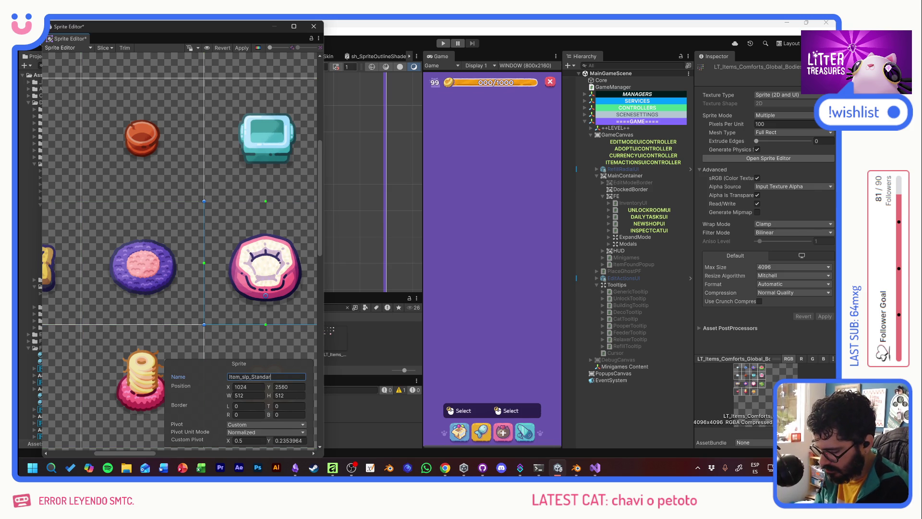
key(Return)
scroll(185, 272, left, 3)
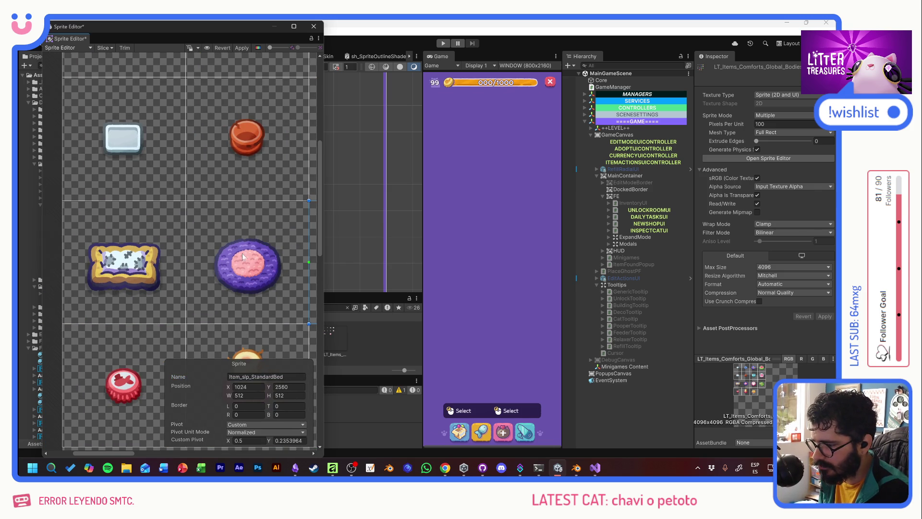
click(155, 231)
click(281, 376)
key(ctrl+v)
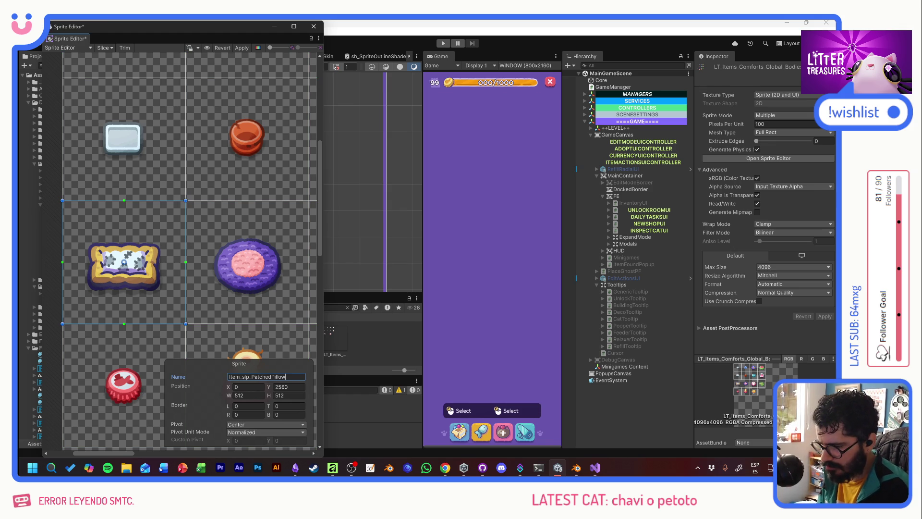
Move the cushion, rug and bed pivots to their bottom edges with pivot X 0.5.
drag(124, 262, 128, 292)
click(245, 440)
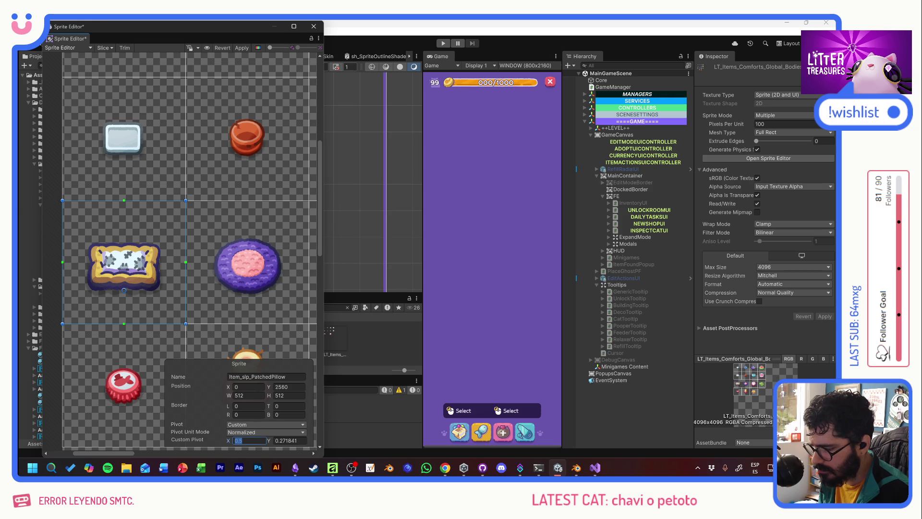
click(248, 274)
drag(248, 262, 247, 294)
click(247, 440)
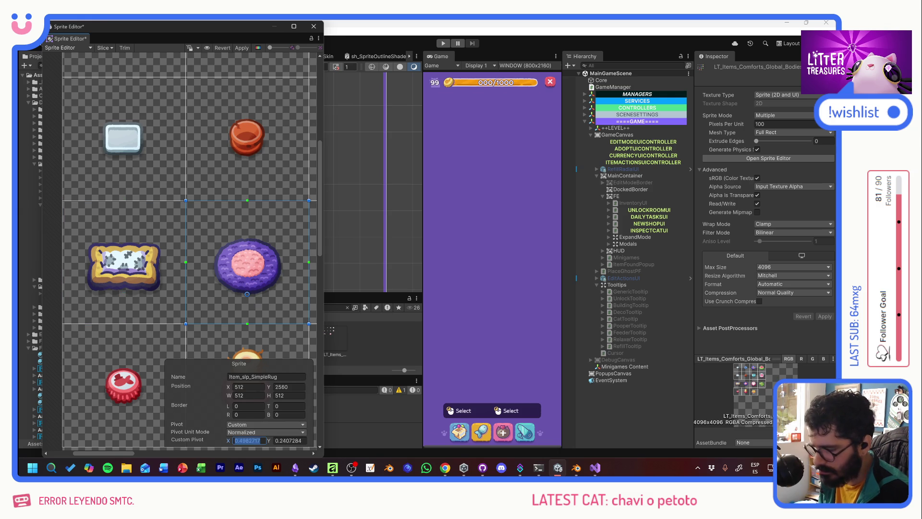
key(BackSpace)
key(Return)
key(Tab)
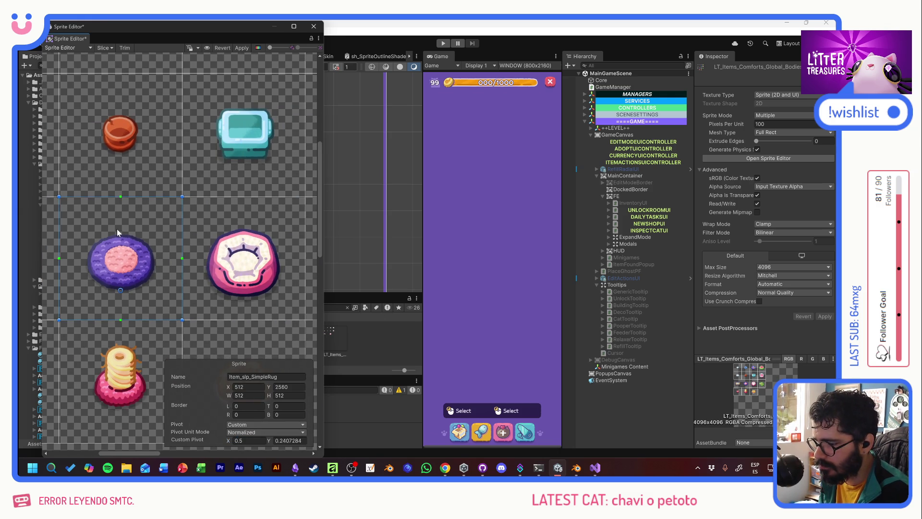
drag(244, 290, 245, 298)
click(247, 440)
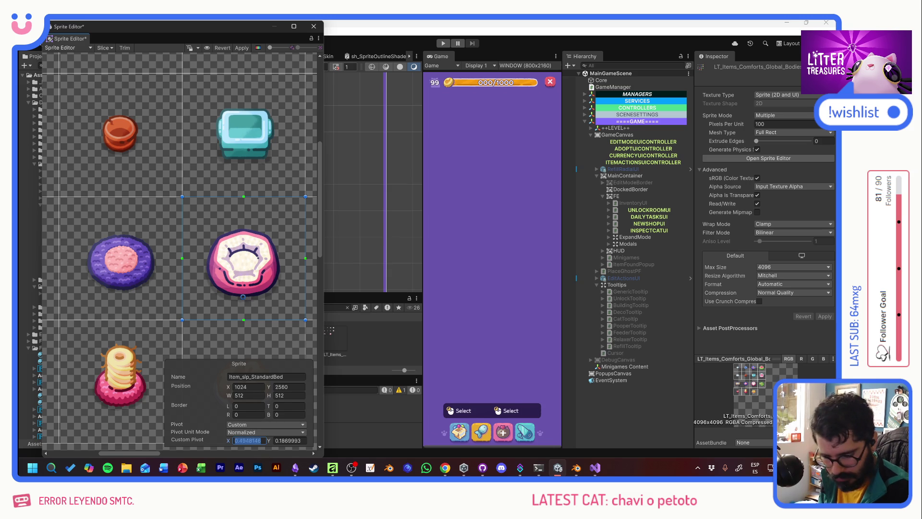
key(ctrl+a)
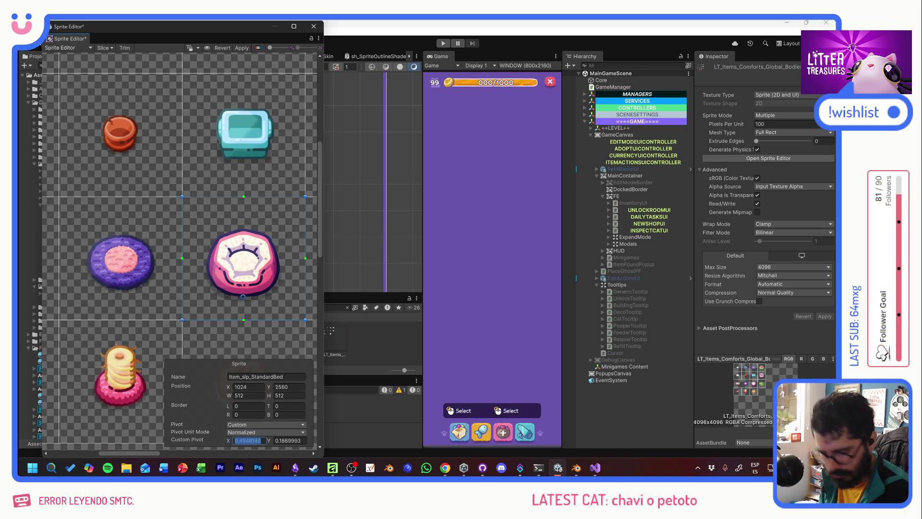
text(0.5)
key(Return)
Review the neighbouring slices, including the patched pillow, and apply the slice changes.
scroll(269, 341, right, 5)
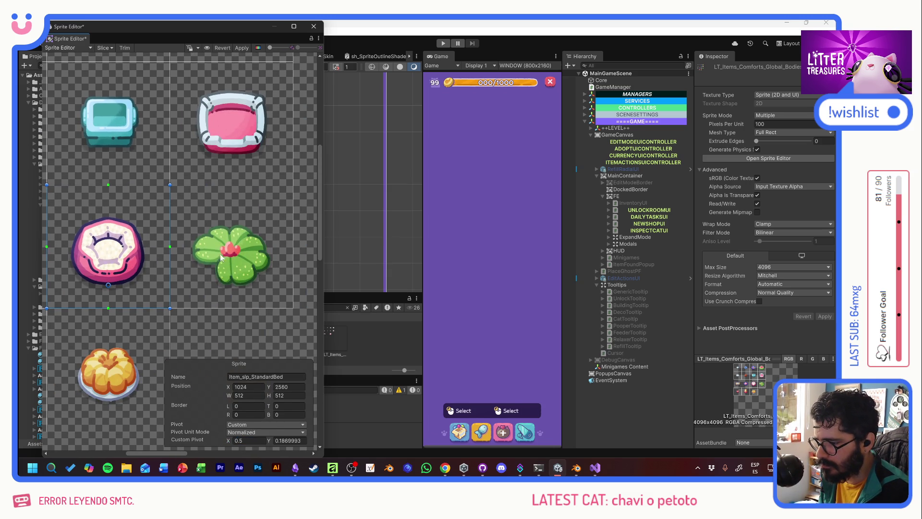
click(231, 254)
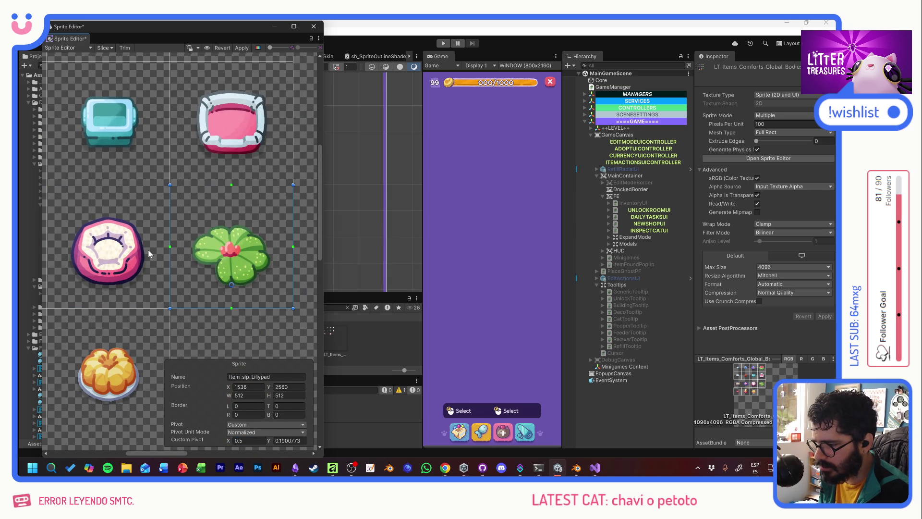
scroll(163, 254, left, 3)
click(178, 253)
scroll(153, 235, left, 3)
click(142, 225)
scroll(139, 226, left, 3)
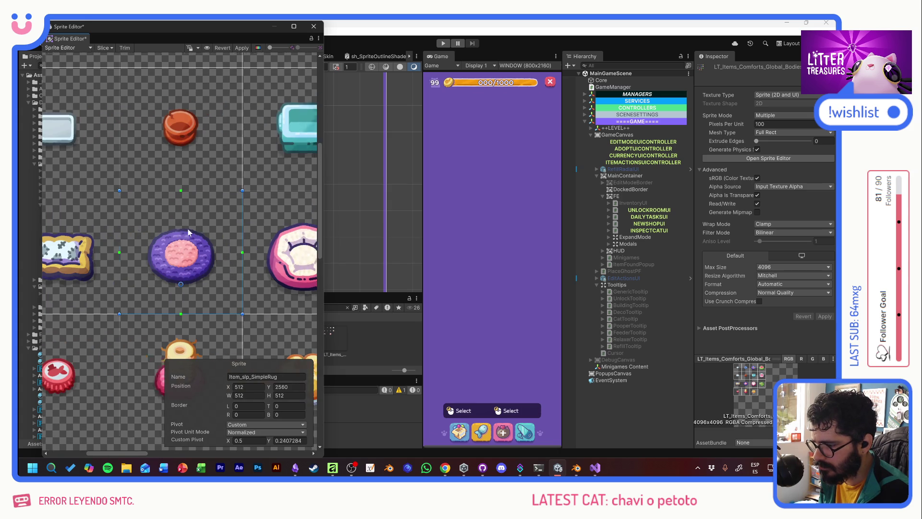
click(118, 229)
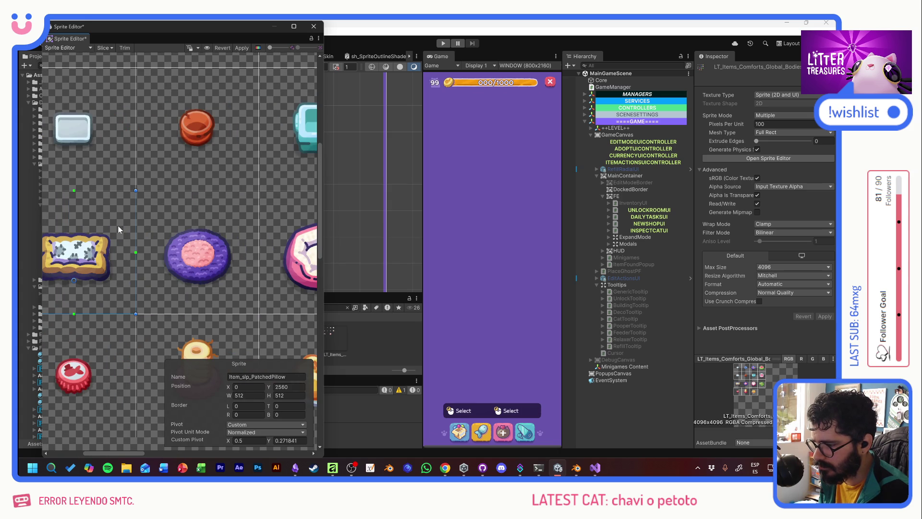
click(236, 48)
Close the Sprite Editor, search 'sleeperp', and open the SleeperPF prefab's BedImage.
click(313, 27)
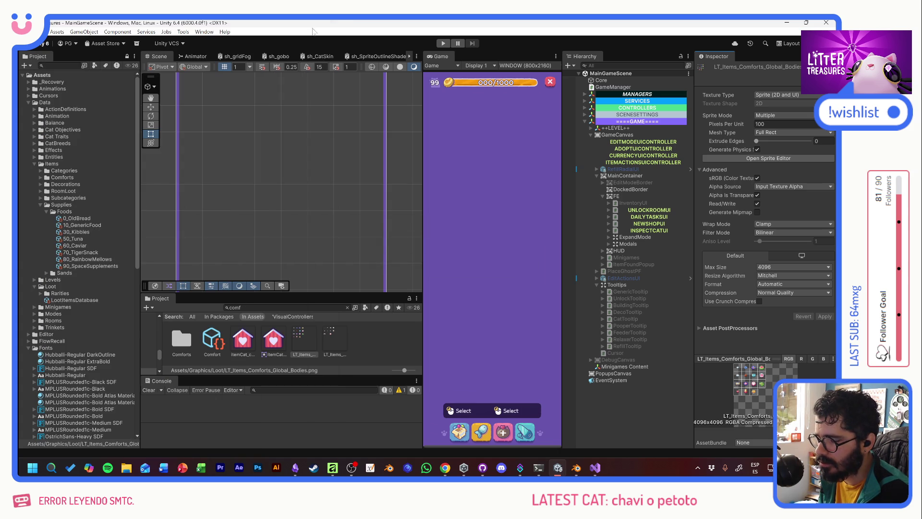
click(257, 308)
text(s)
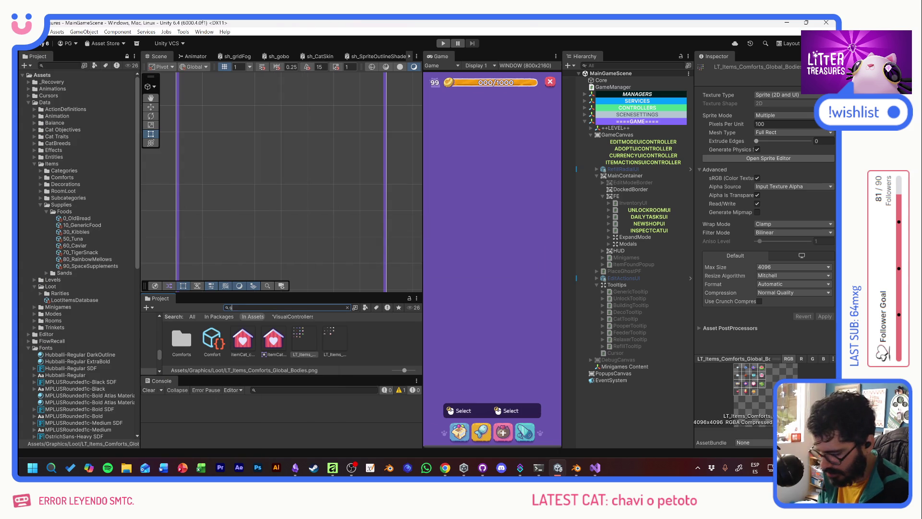
text(leeperp)
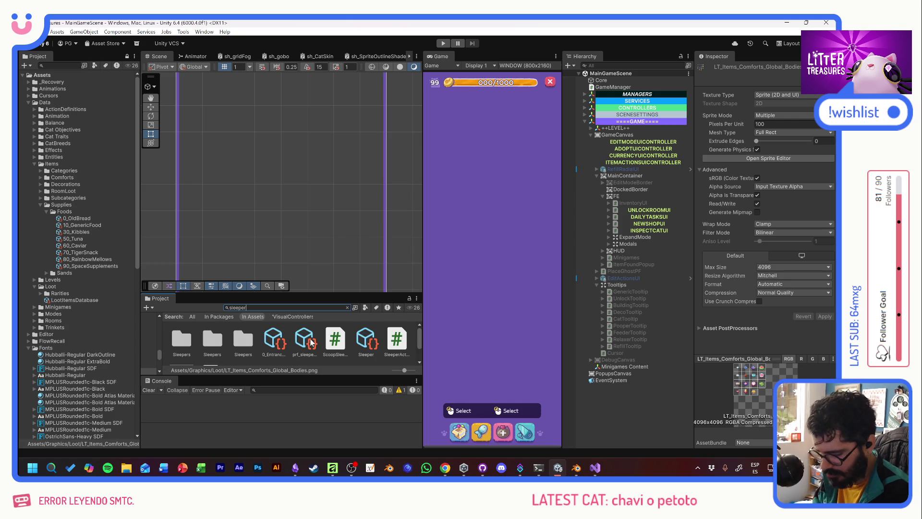
double_click(212, 338)
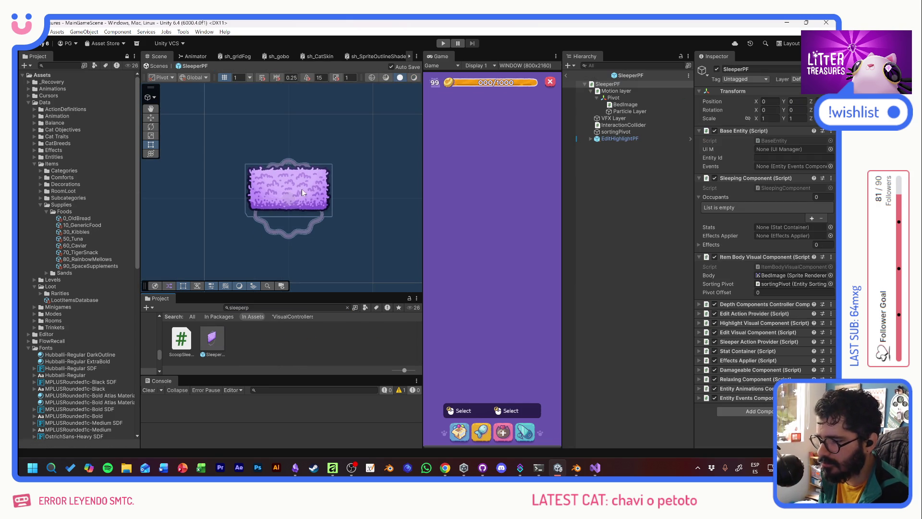
click(310, 193)
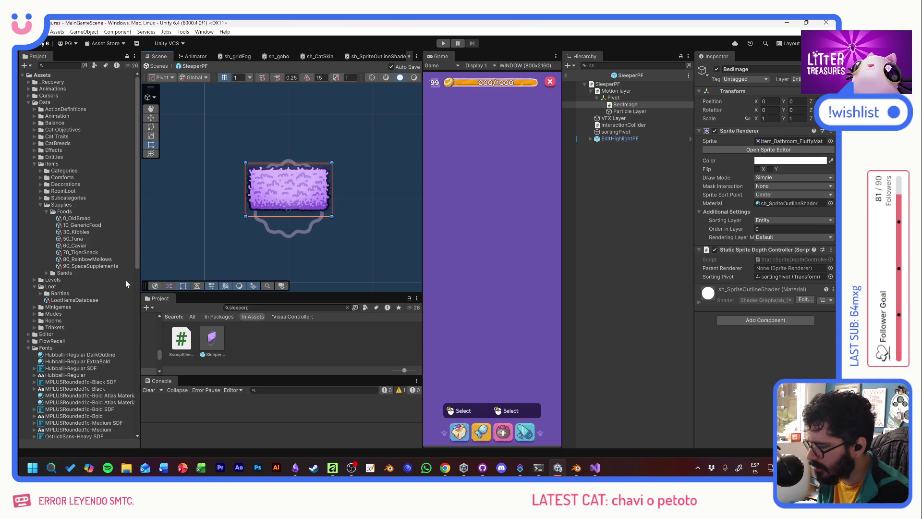
Expand Comforts > Sleepers in the Project window and select 0_slp_newspaper.
click(40, 205)
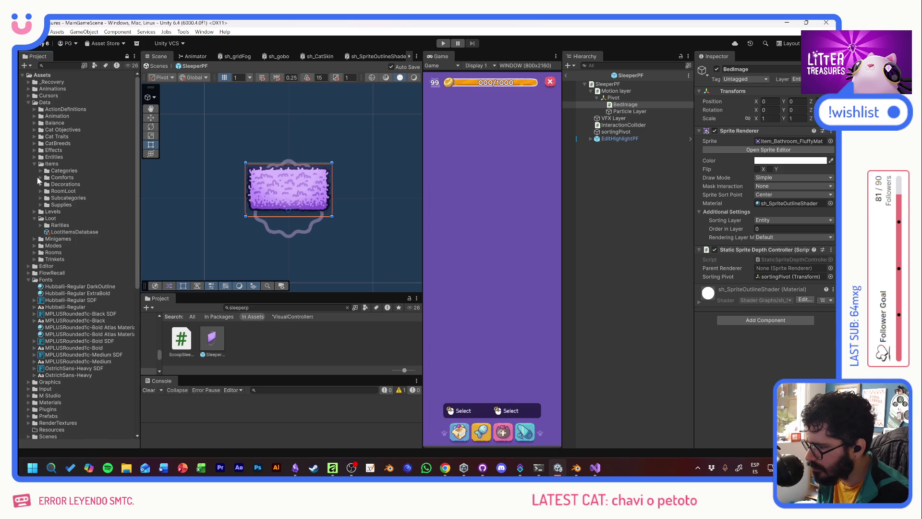
click(39, 177)
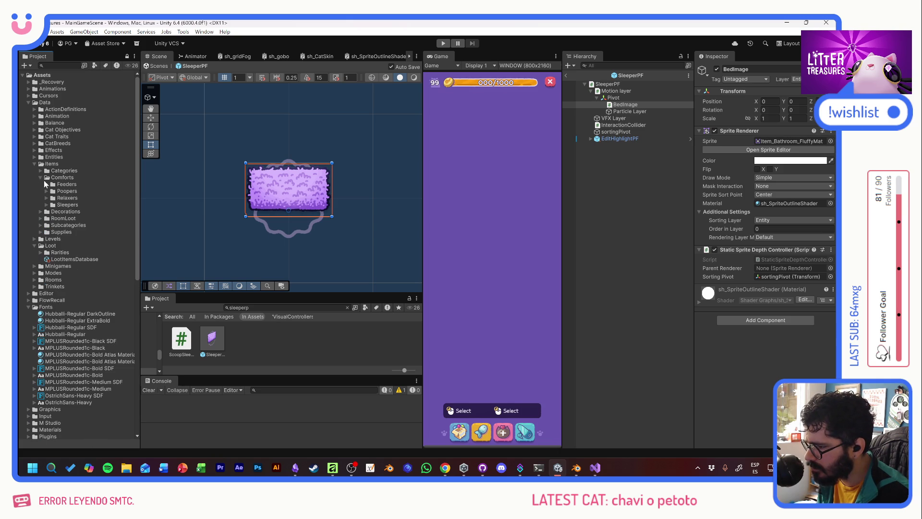
click(46, 205)
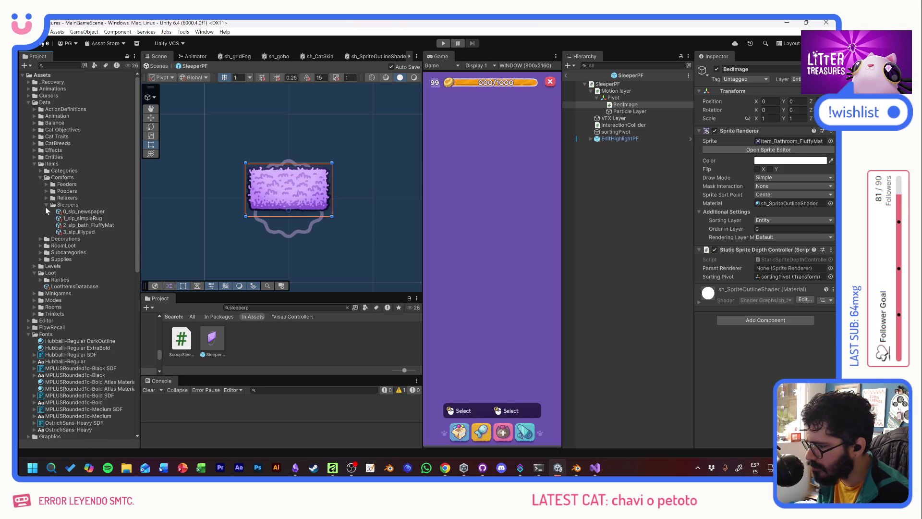
click(102, 210)
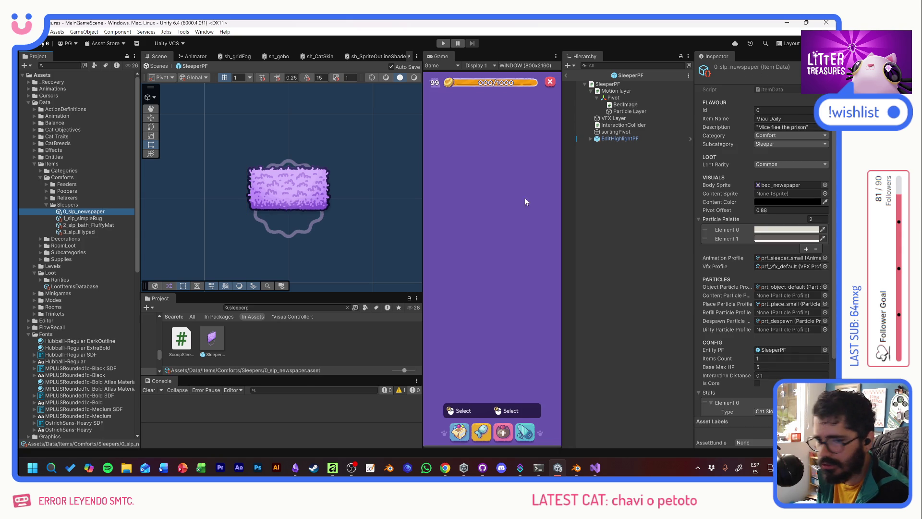
Rename the 0_slp_newspaper asset to 0_slp_PatchedPillow.
click(78, 212)
double_click(92, 211)
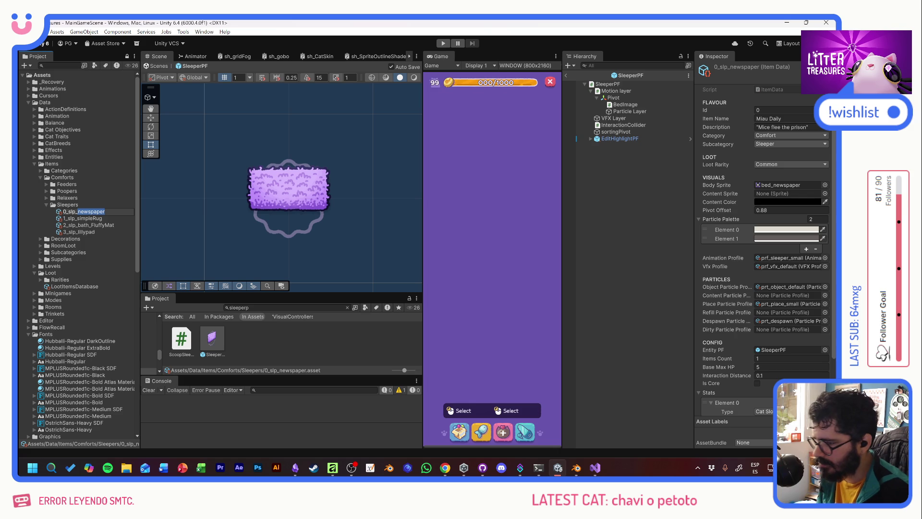
text(PatchedPillo)
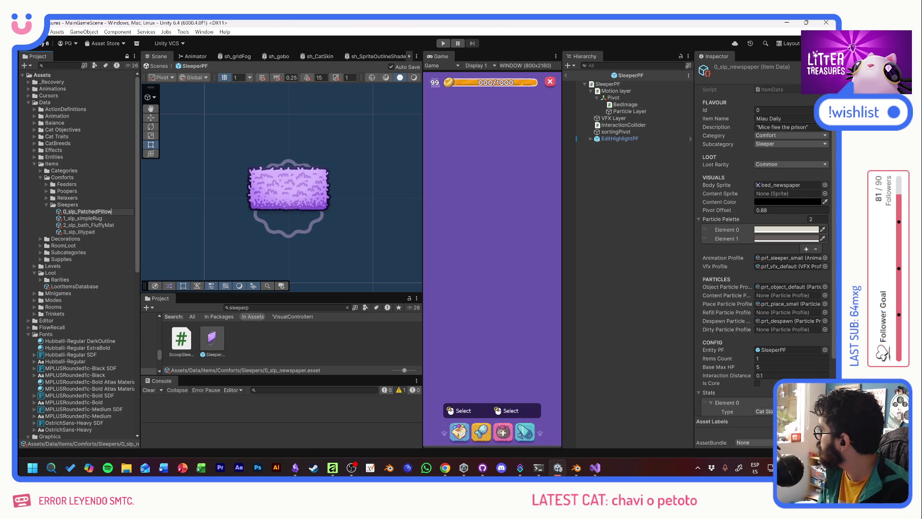
key(Return)
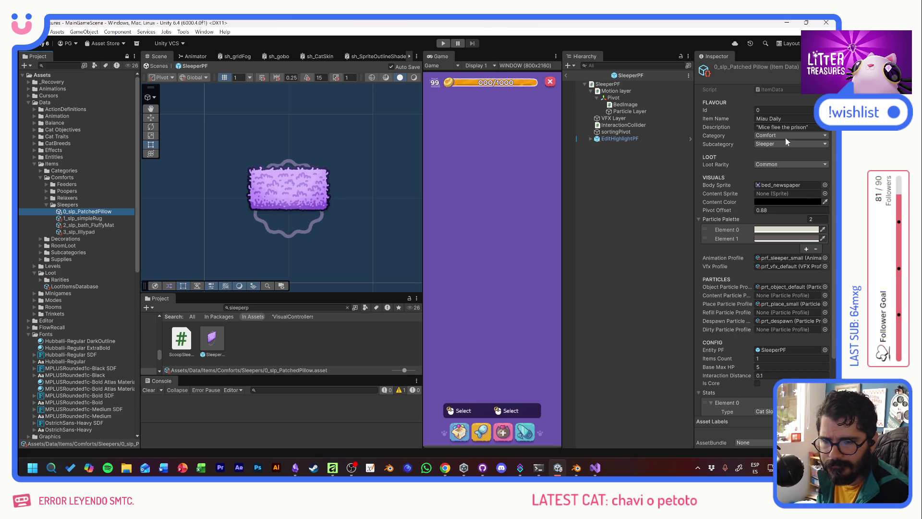
Set Item Name to Patched Pillow, description 'From the 19th century.', and Base Max HP 4.
click(778, 110)
key(Tab)
text(POa)
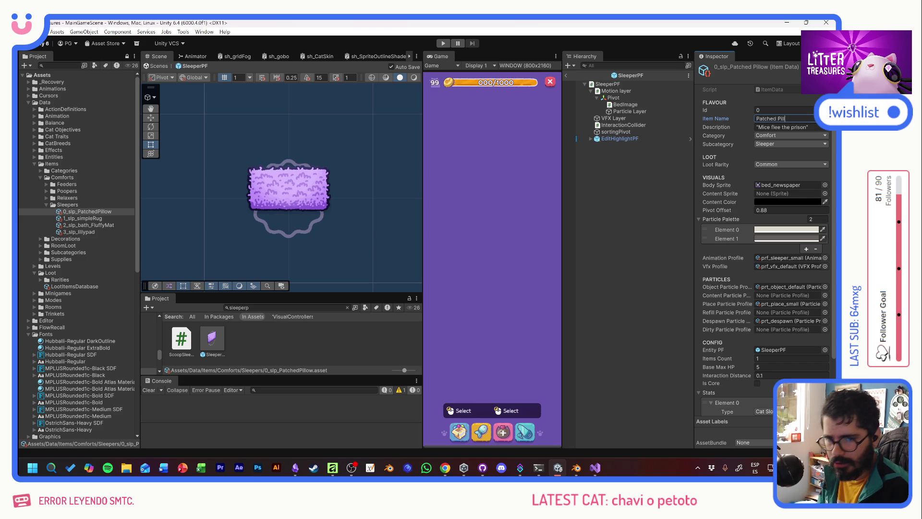
key(Tab)
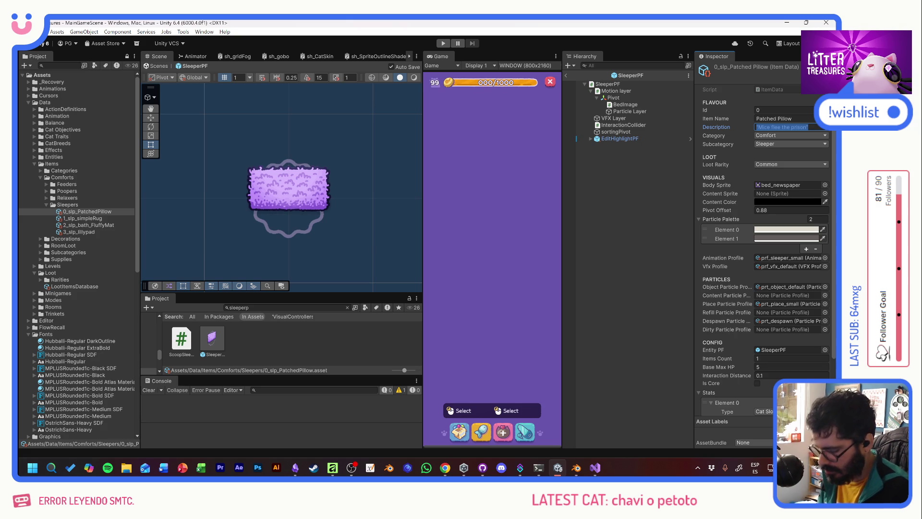
text(From the 19th)
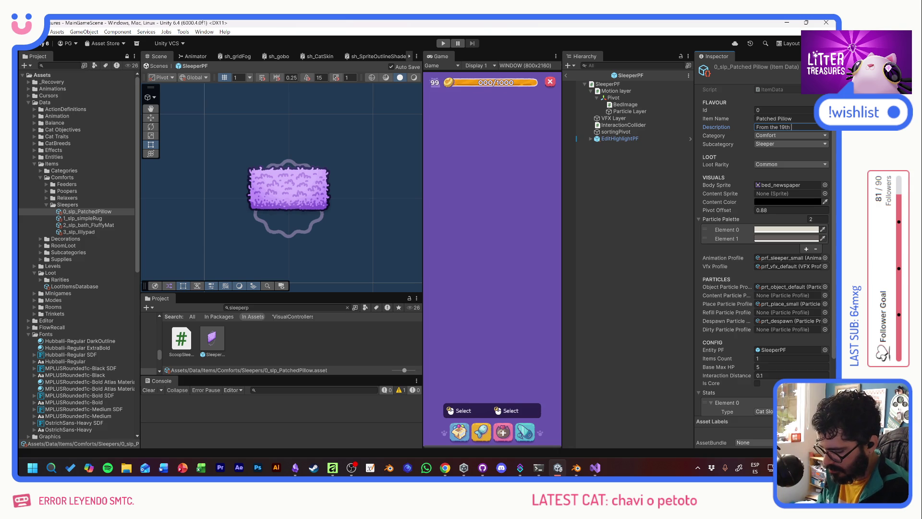
text( century)
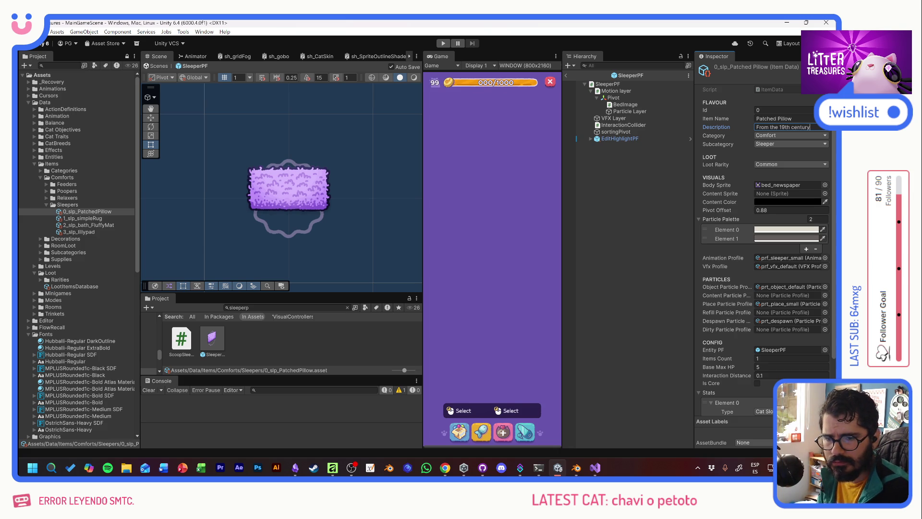
text(.)
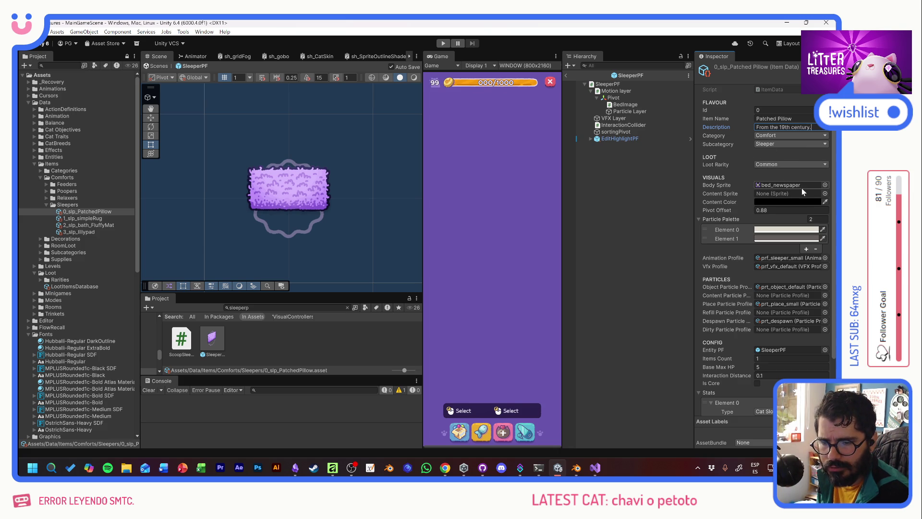
click(787, 367)
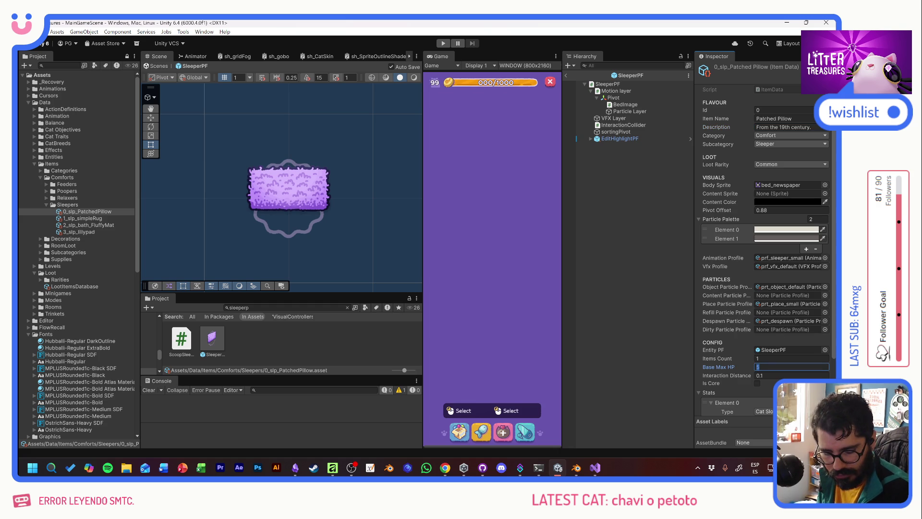
text(4)
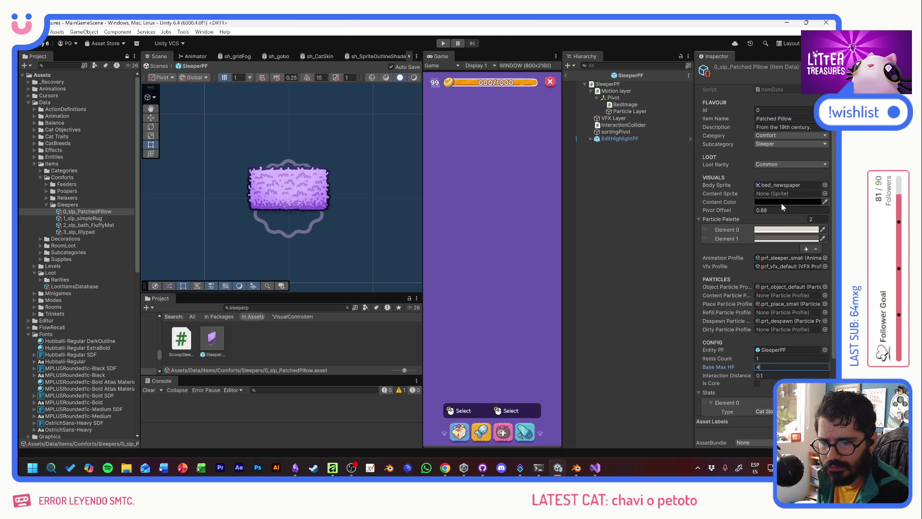
click(824, 185)
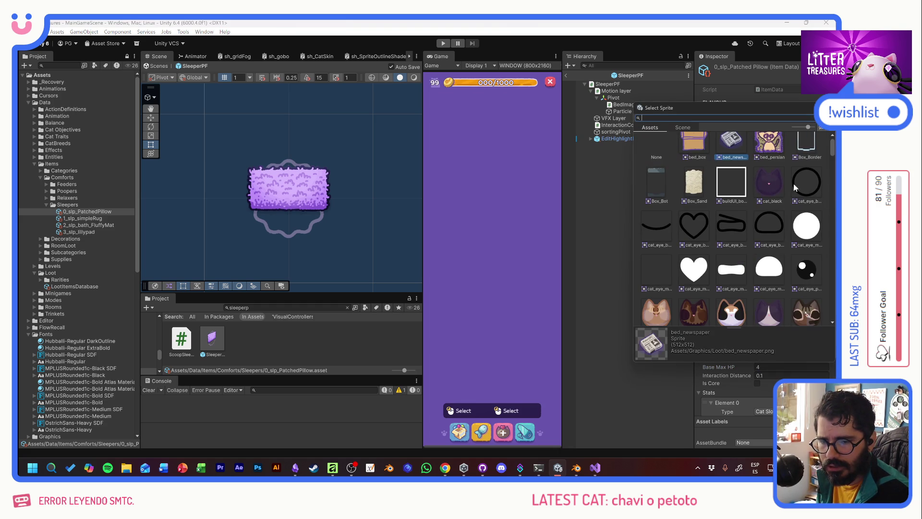
Assign Item_slp_PatchedPillow as the body sprite and generate its particle palette from Tools.
text(pill)
double_click(707, 166)
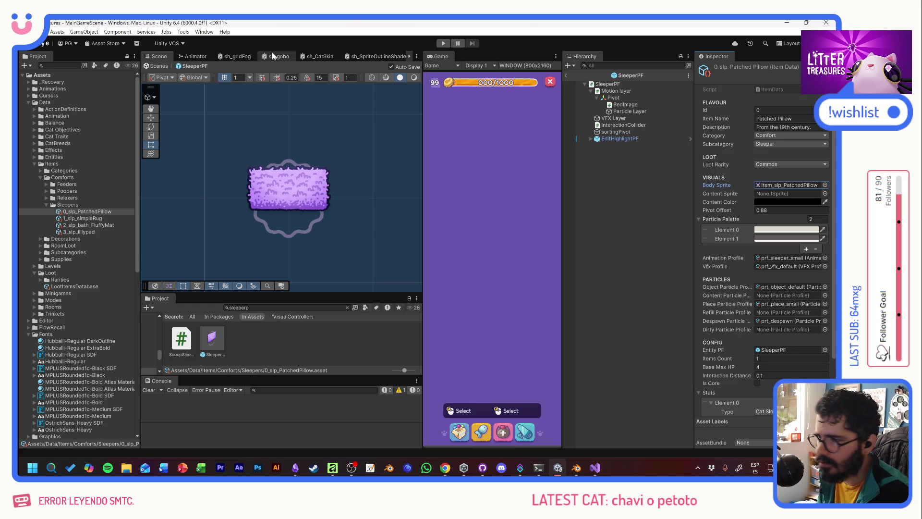
click(196, 33)
click(191, 42)
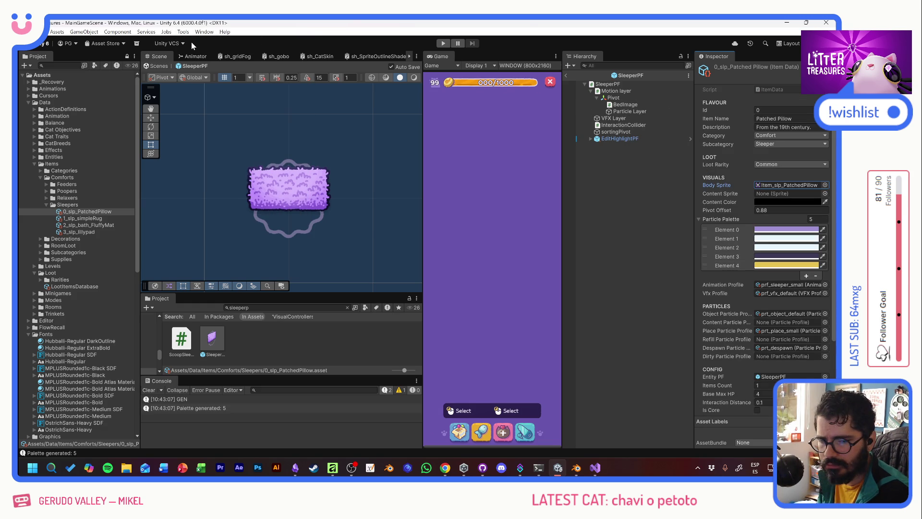
Remove the extra Particle Palette colours, including white, leaving two colours.
click(734, 231)
click(817, 276)
click(744, 231)
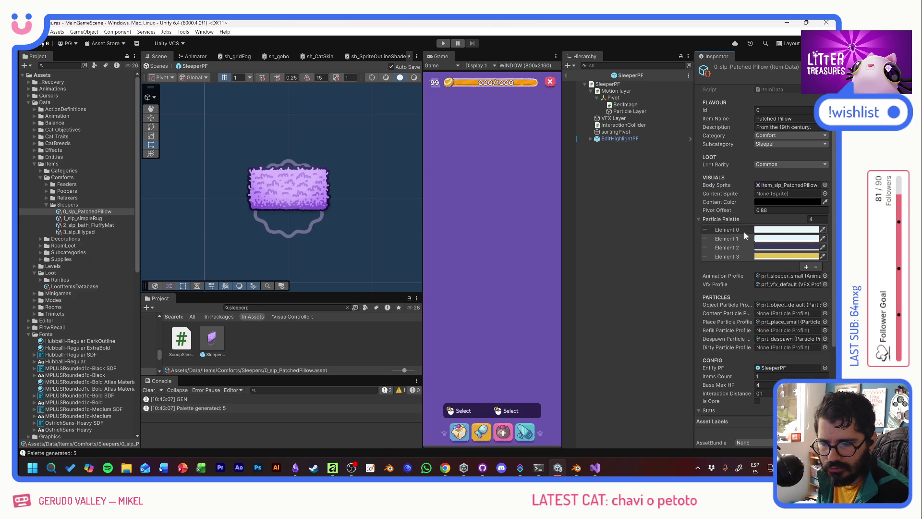
click(821, 265)
click(734, 229)
click(815, 257)
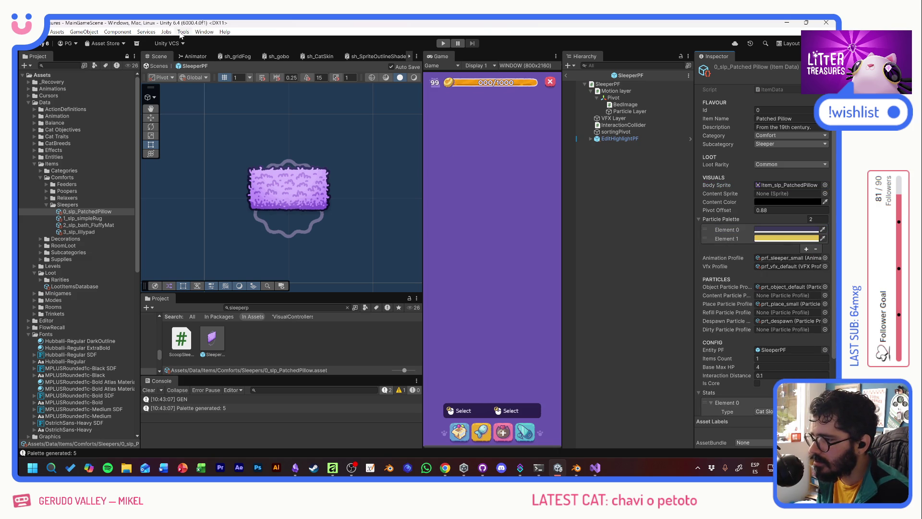
click(302, 182)
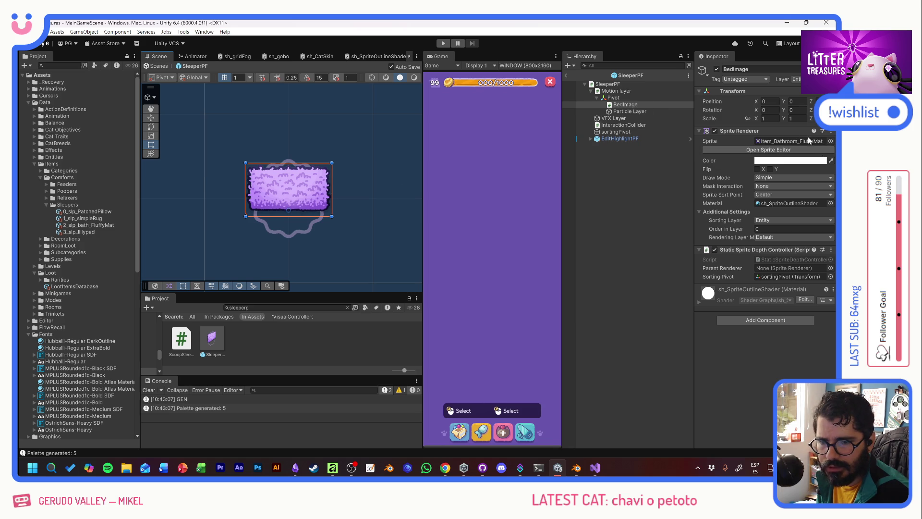
Set BedImage's sprite to Item_slp_PatchedPillow, test a small move, then reset Position Y to 0.
click(830, 141)
text(pill)
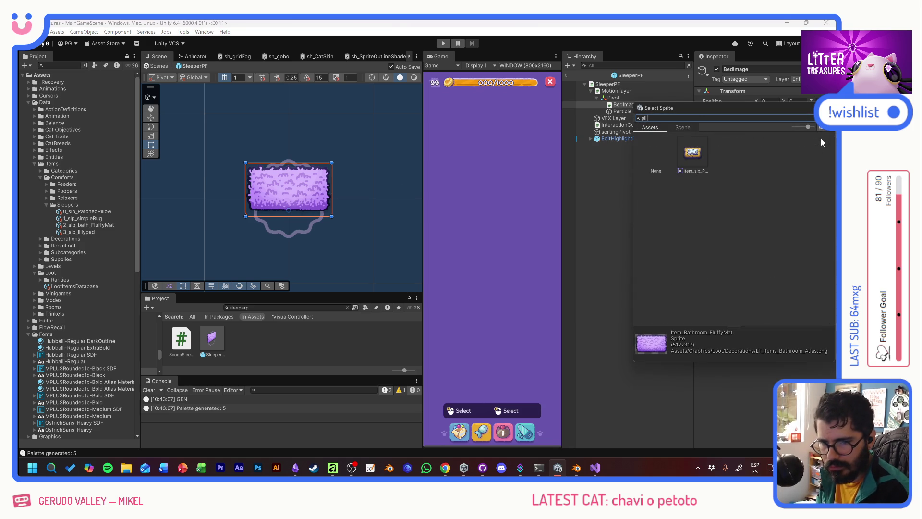
double_click(700, 157)
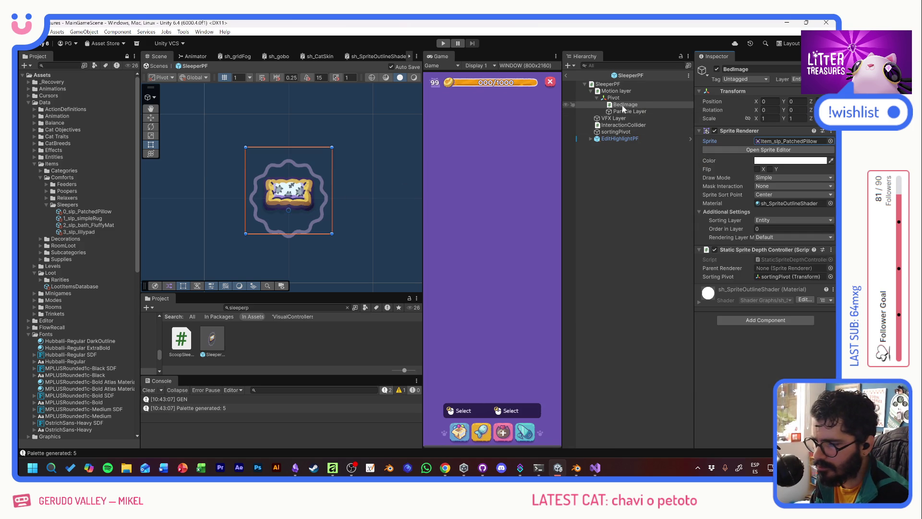
click(150, 118)
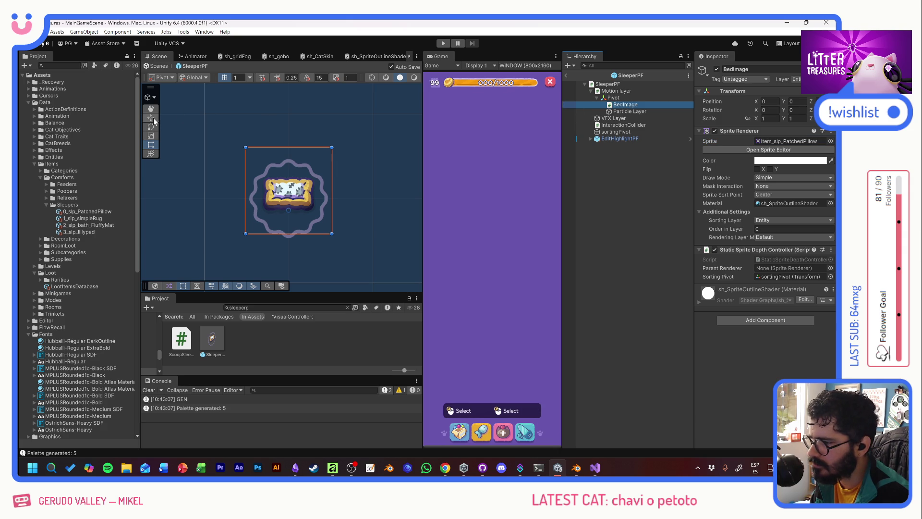
drag(291, 179, 292, 182)
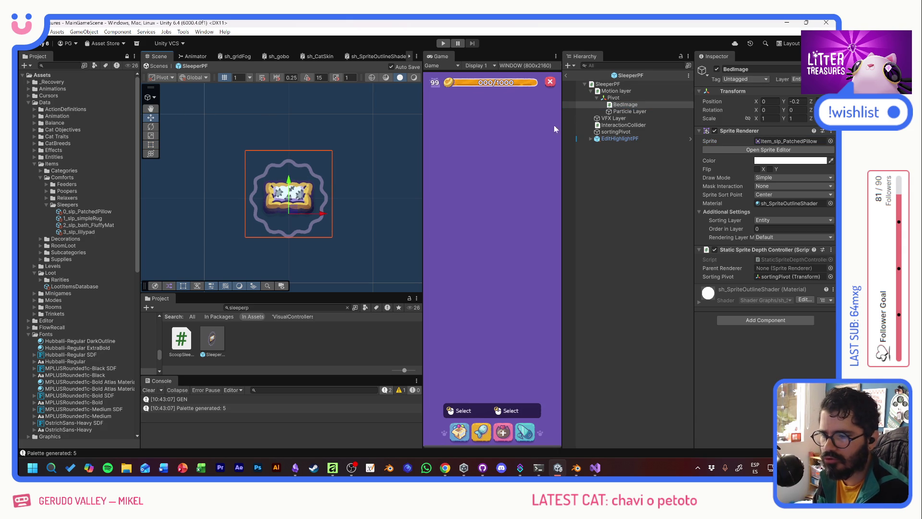
click(795, 101)
text(0)
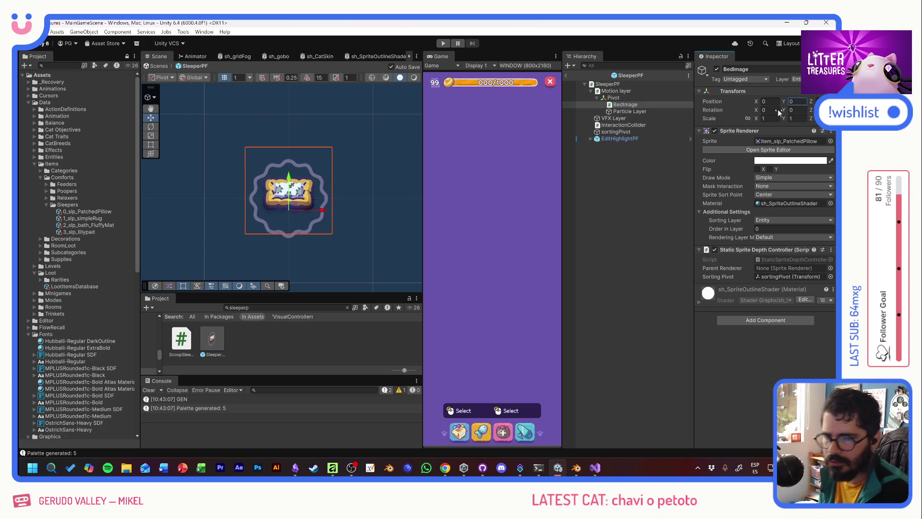
click(87, 211)
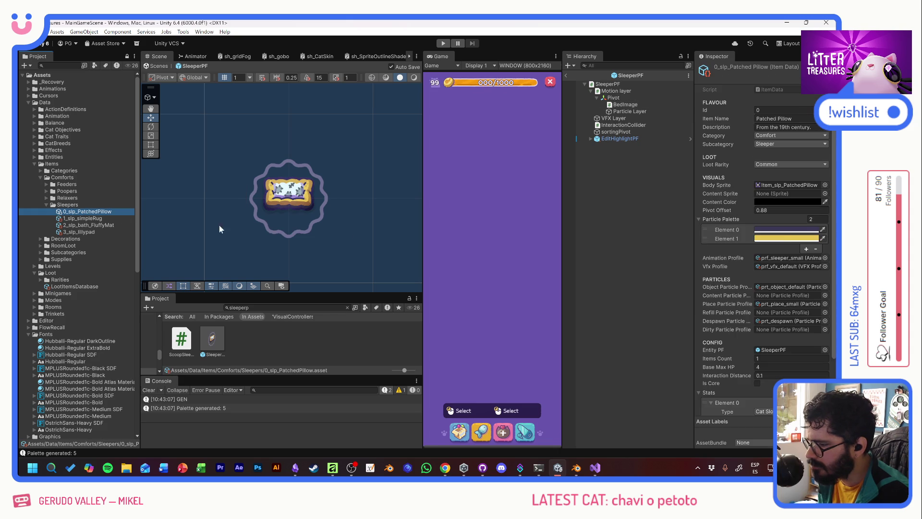
Set Patched Pillow's Pivot Offset to -0.2, then select 1_slp_simpleRug's item data.
click(768, 210)
text(-0.2)
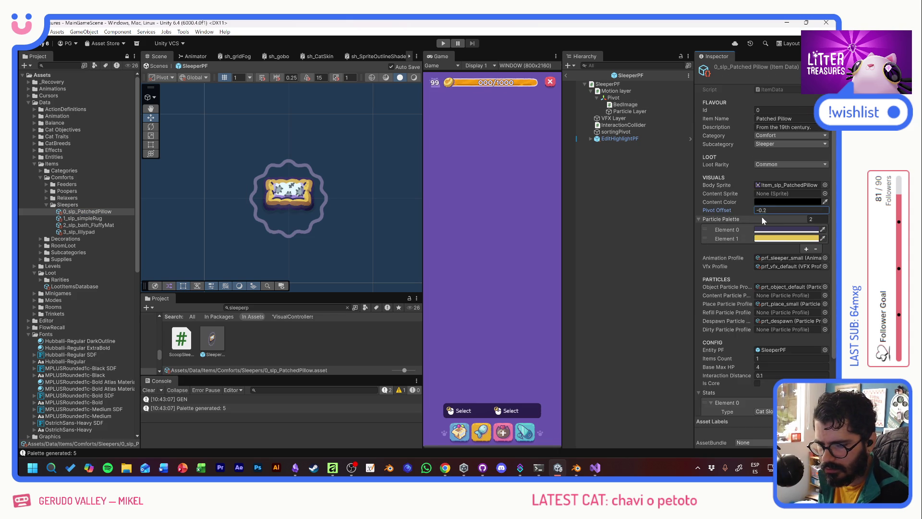
scroll(764, 370, down, 3)
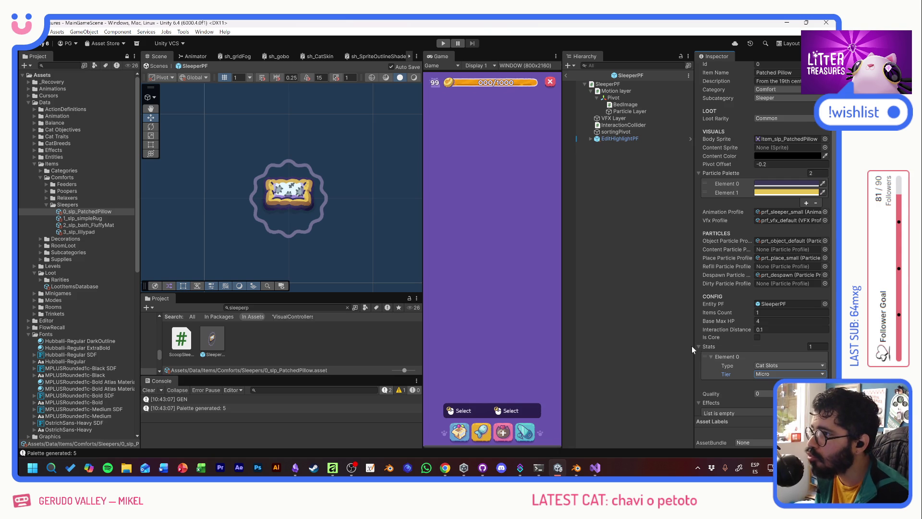
click(96, 218)
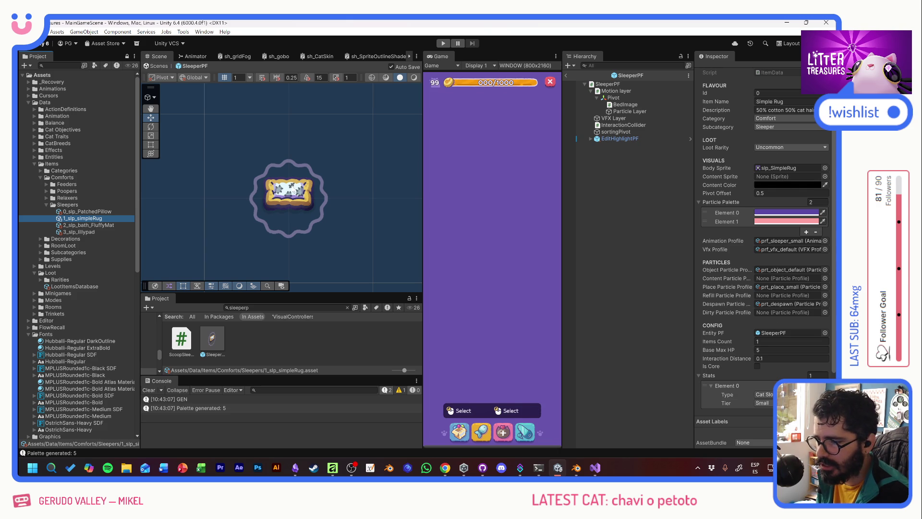
Show Item_slp_SimpleRug on the prefab's BedImage, reset its Position Y to 0, and reopen 1_slp_simpleRug.
click(320, 189)
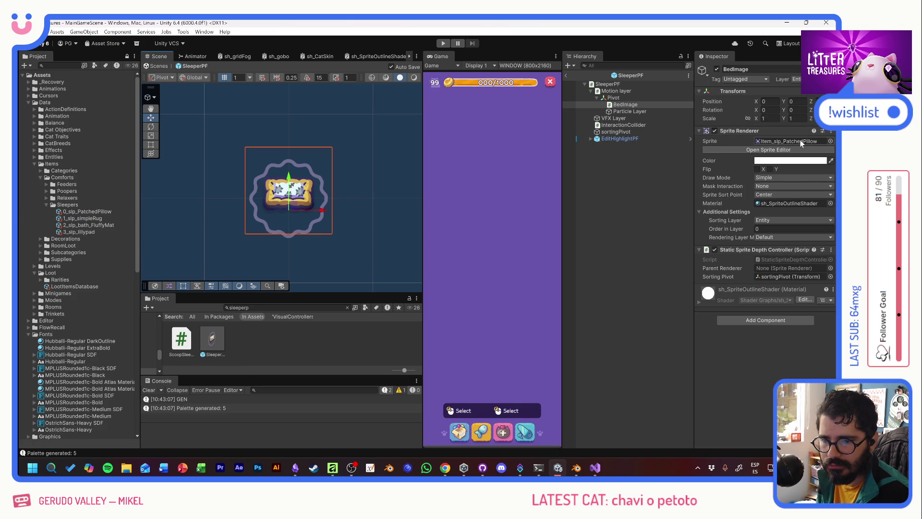
click(829, 141)
text(simpl)
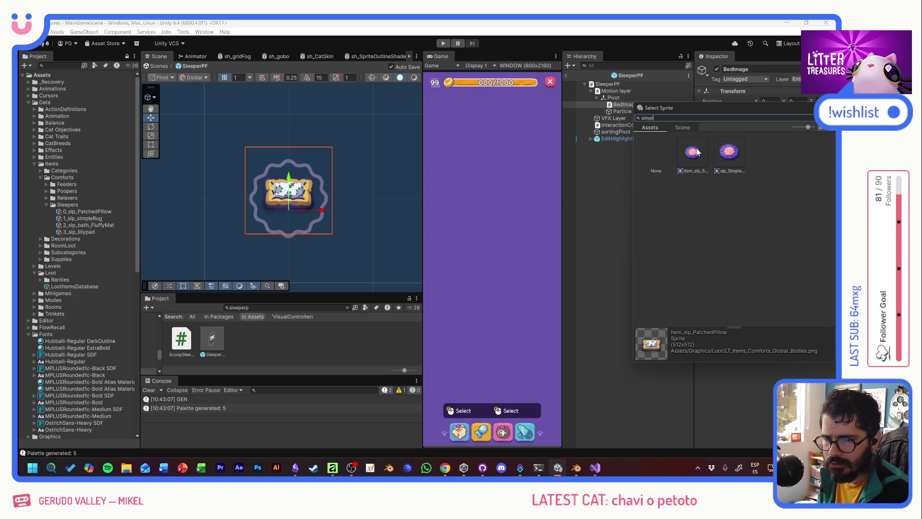
click(729, 152)
double_click(702, 150)
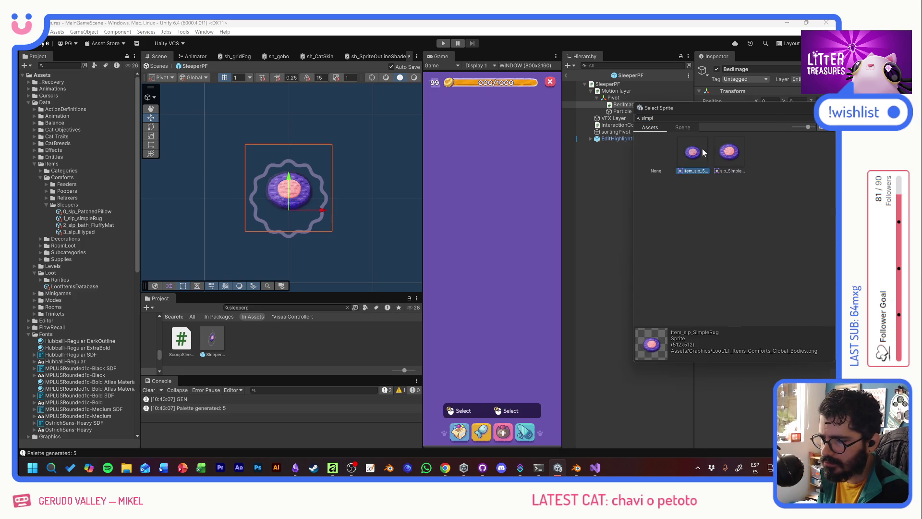
drag(290, 178, 291, 188)
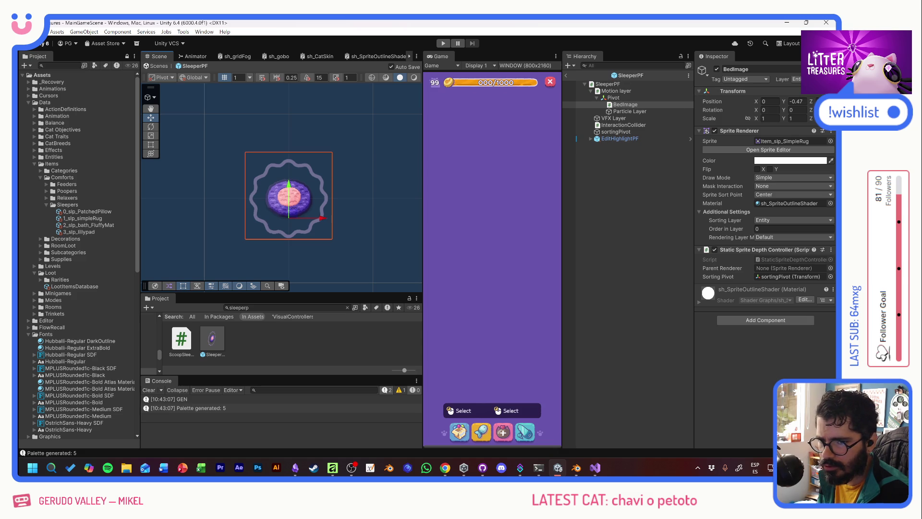
click(796, 102)
text(0)
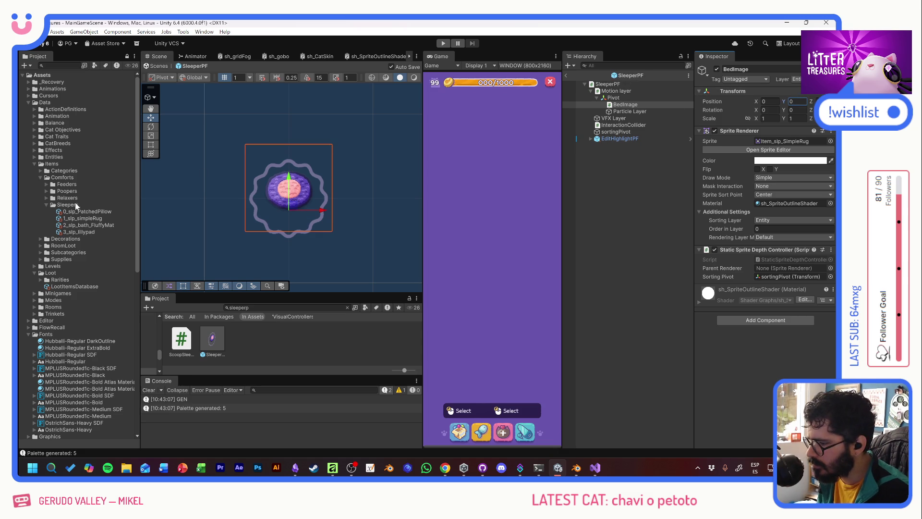
click(83, 218)
Set the Simple Rug's Pivot Offset to -0.5 and rename its asset 1_slp_SimpleRug.
click(778, 209)
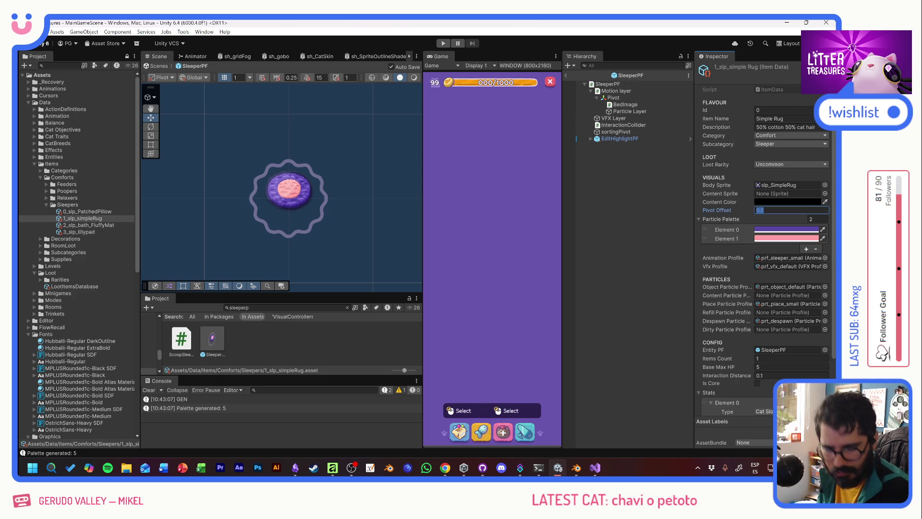
text(-)
key(Return)
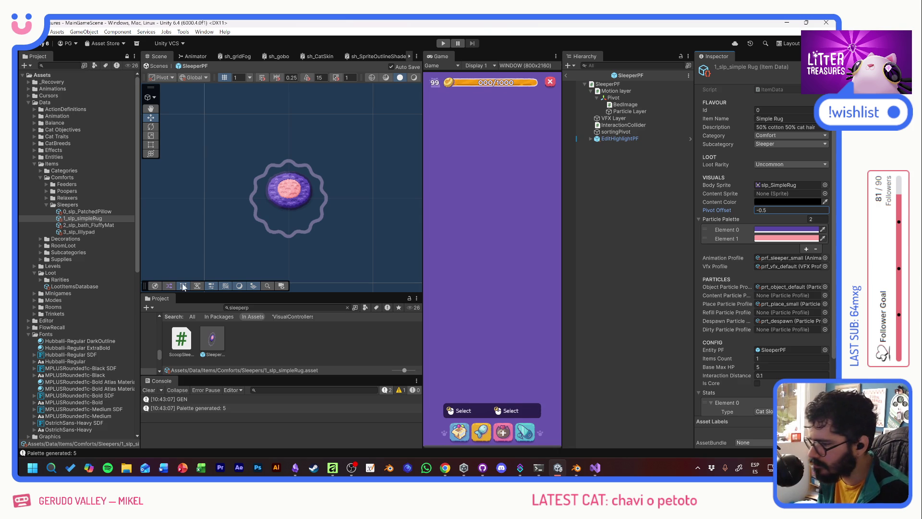
click(80, 218)
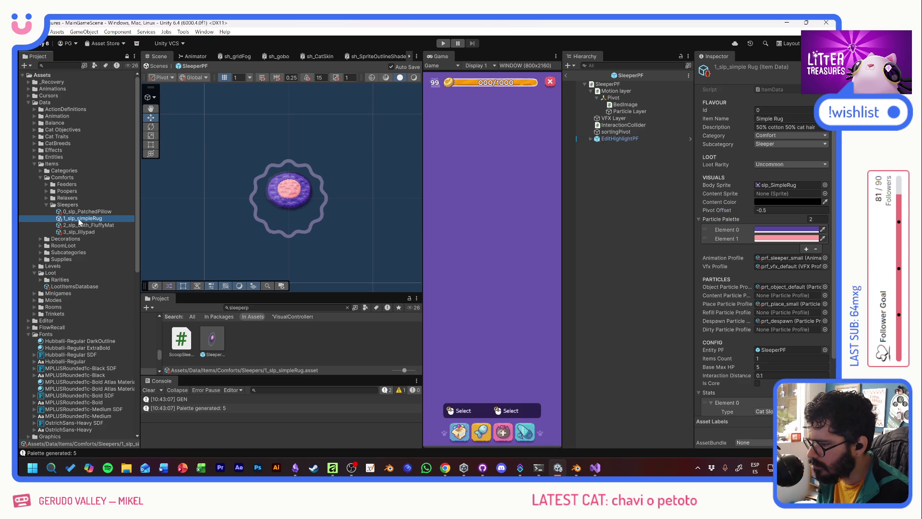
click(79, 218)
click(78, 218)
key(BackSpace)
text(S)
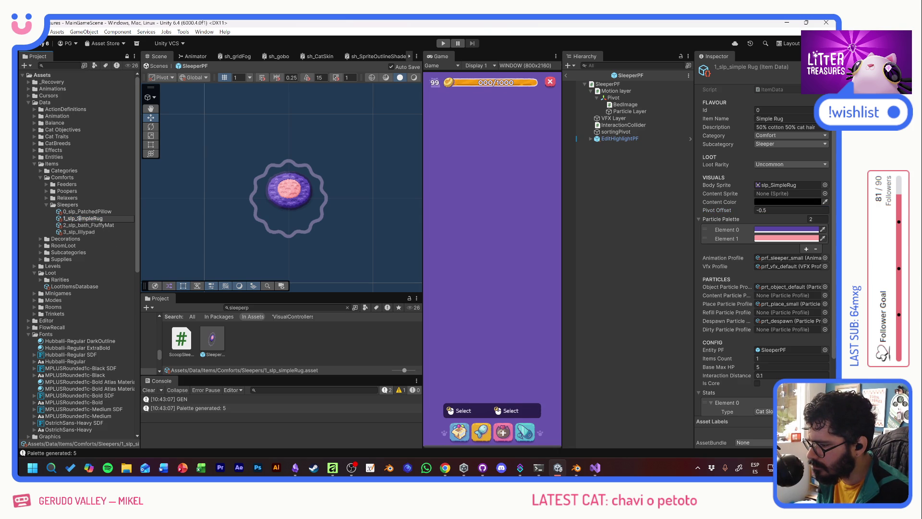
click(107, 225)
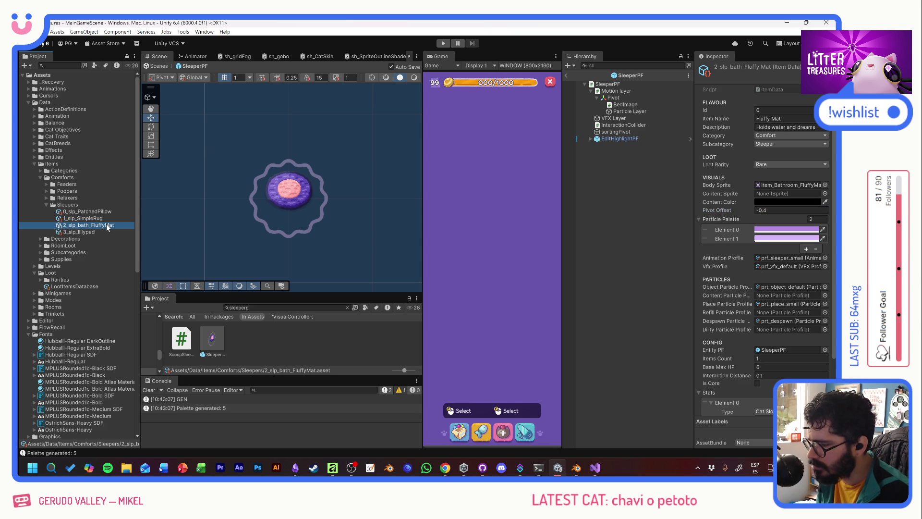
After comparing with Fluffy Mat, duplicate the Simple Rug data and name the copy 1_slp_StandardBed.
click(93, 212)
click(94, 219)
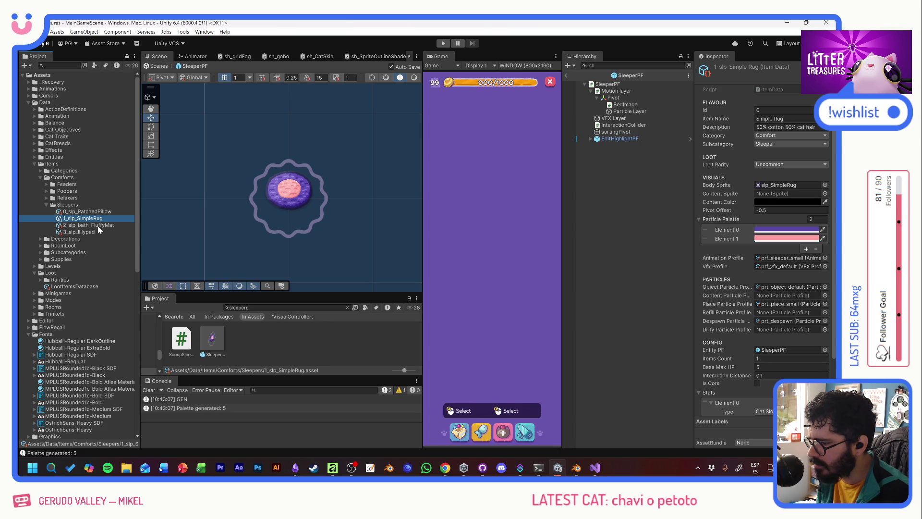
click(100, 225)
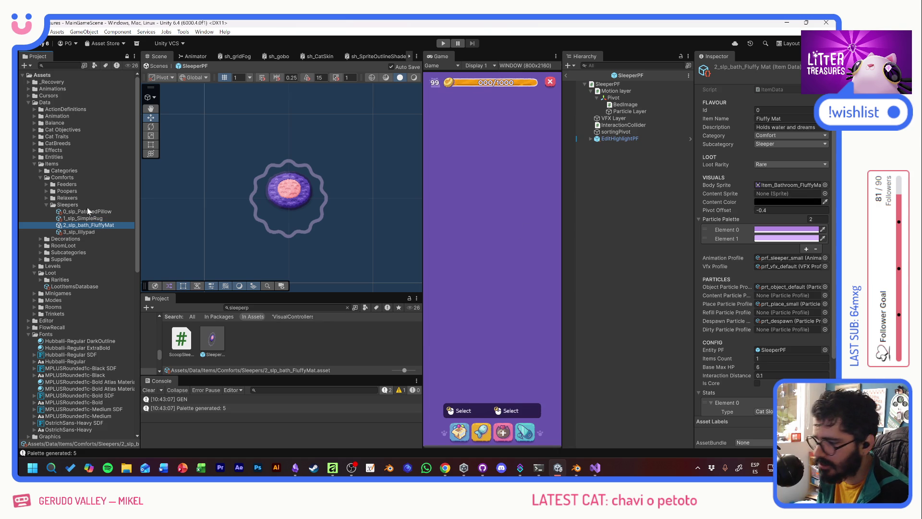
click(83, 219)
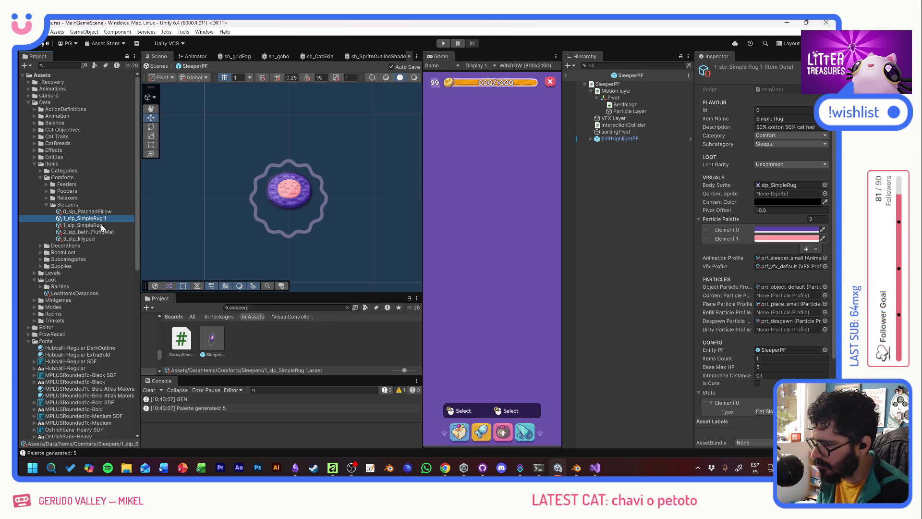
key(ctrl+d)
text(Star)
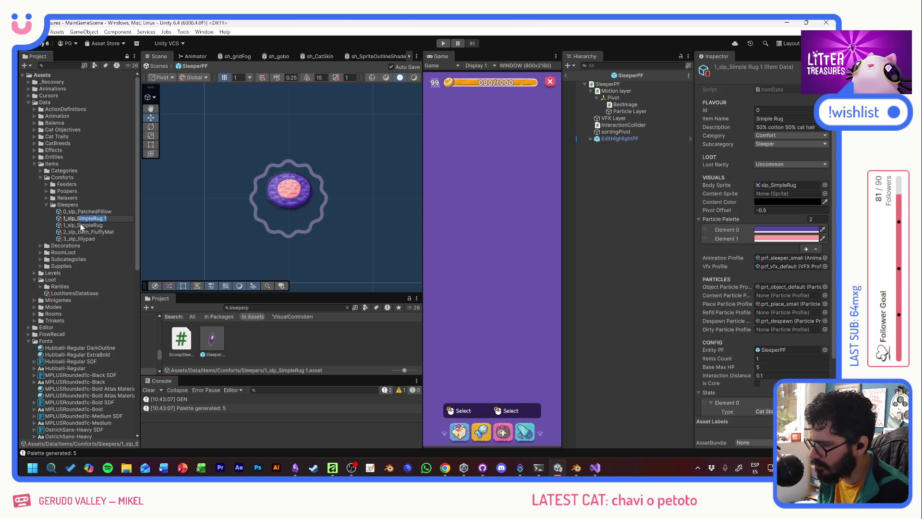
text(ndard)
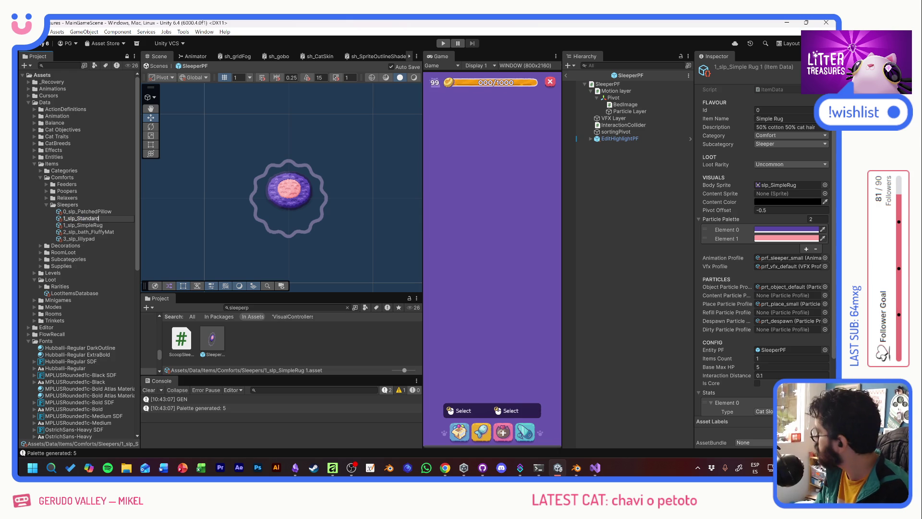
text(Bed)
key(Return)
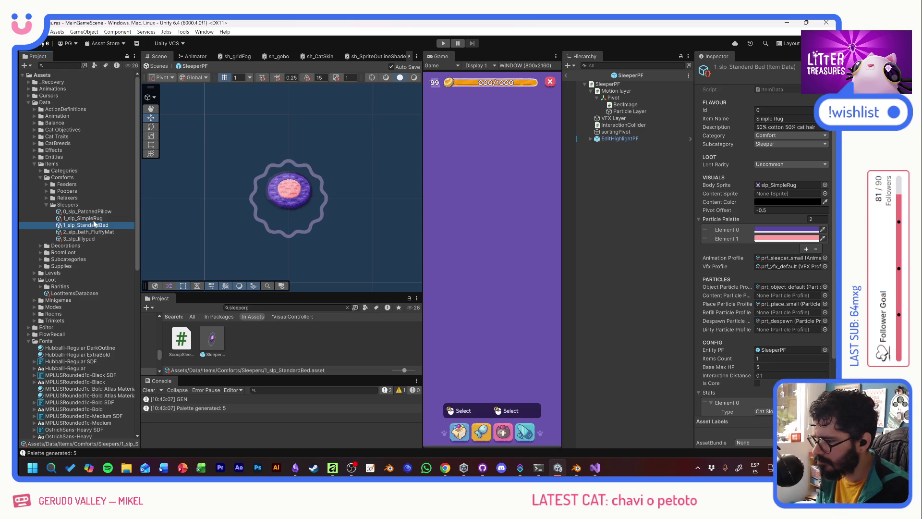
Keep Loot Rarity at Uncommon and set the Body Sprite to Item_slp_StandardBed.
click(769, 164)
click(758, 174)
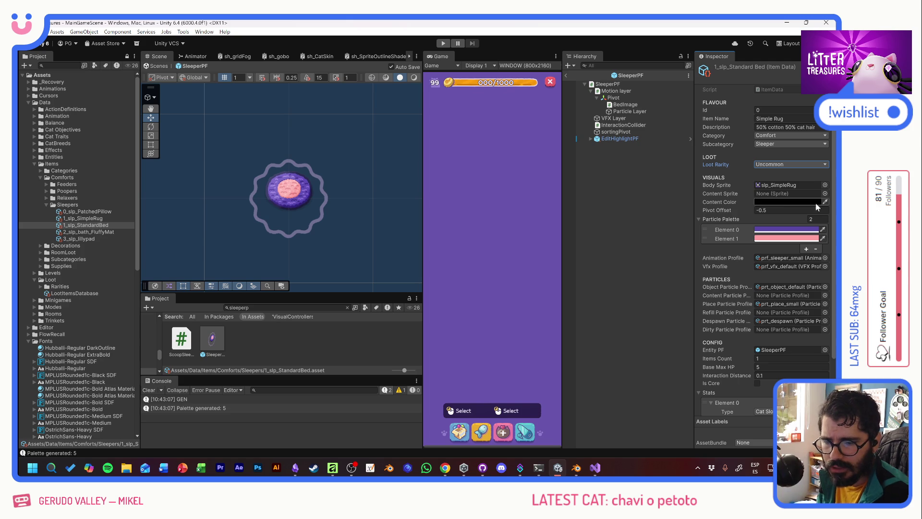
click(825, 185)
scroll(793, 188, up, 3)
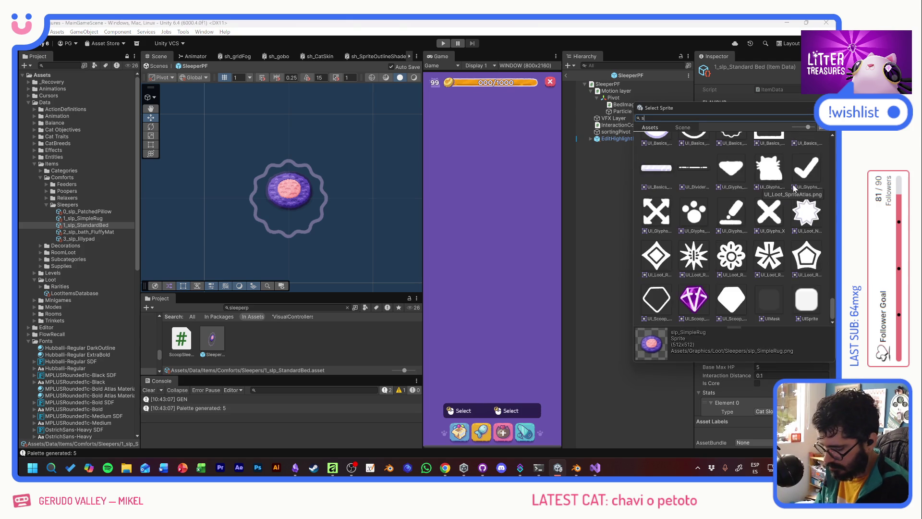
text(stand)
double_click(773, 159)
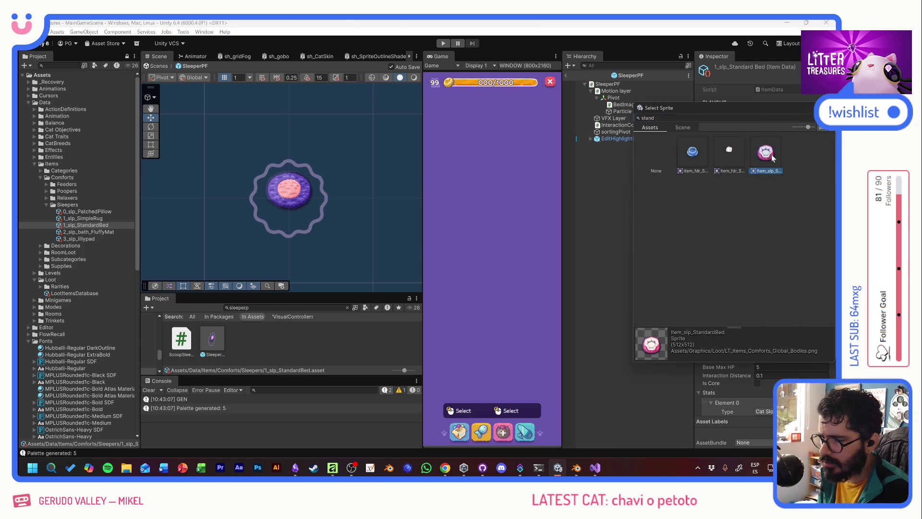
Set the prefab's BedImage sprite to Item_slp_StandardBed and test its vertical placement.
click(623, 105)
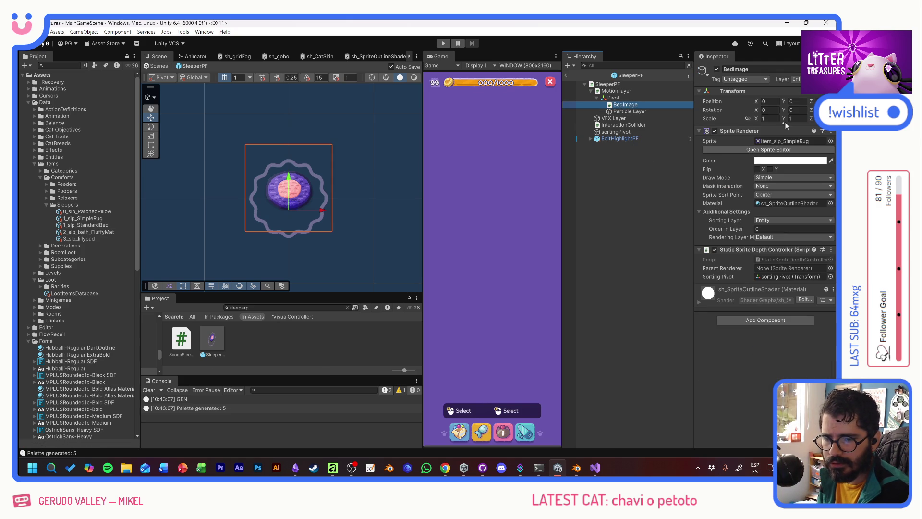
click(829, 141)
text(and)
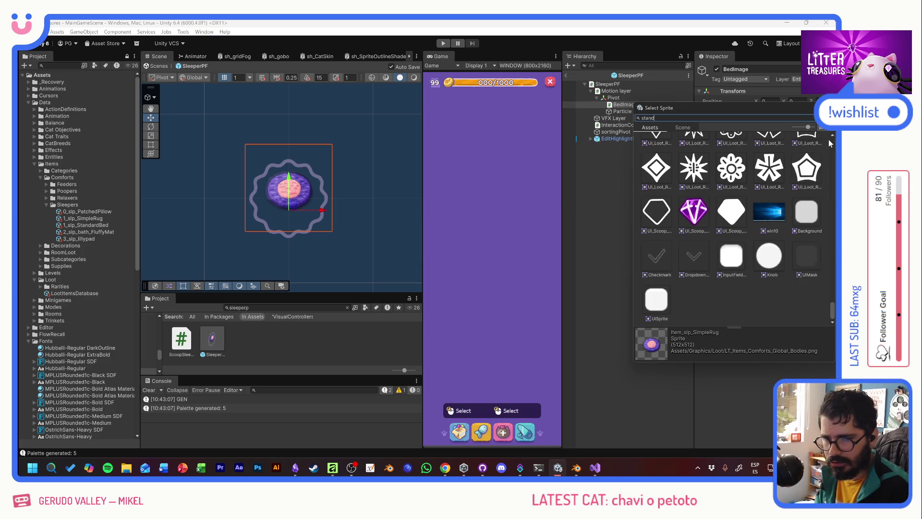
double_click(764, 150)
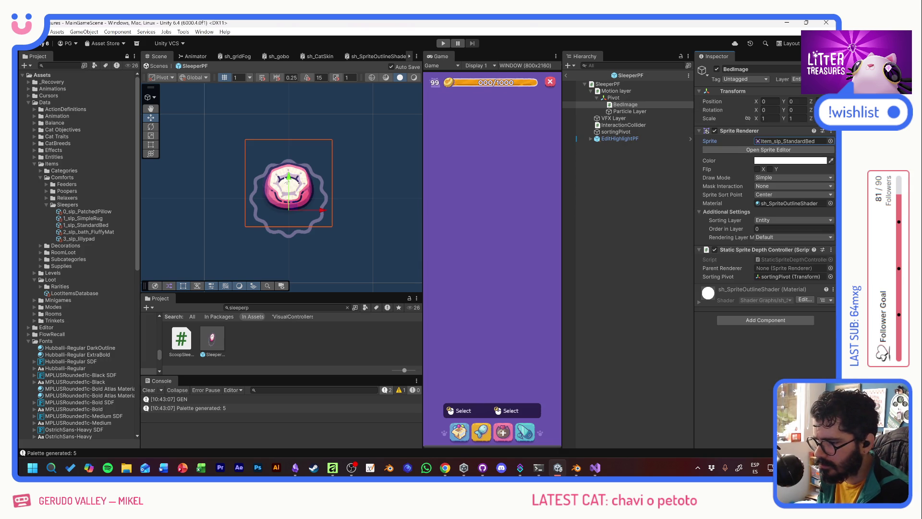
drag(289, 180, 303, 193)
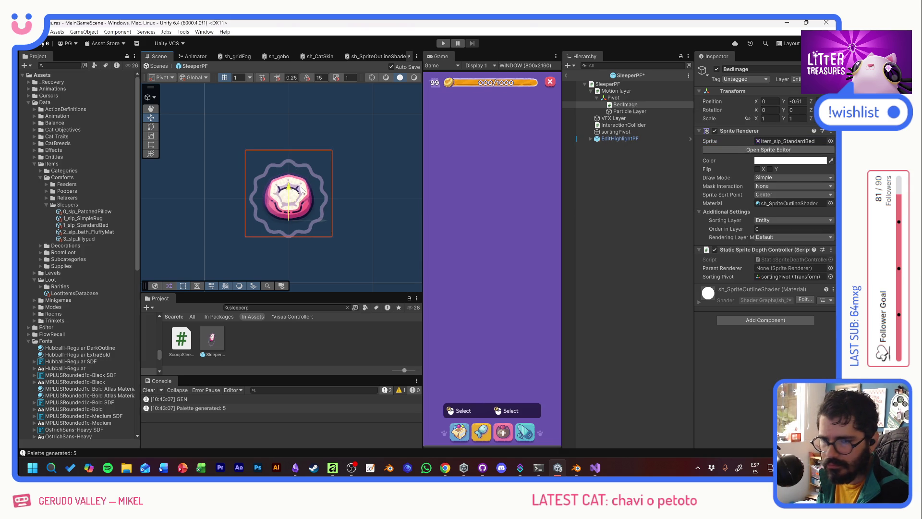
click(795, 102)
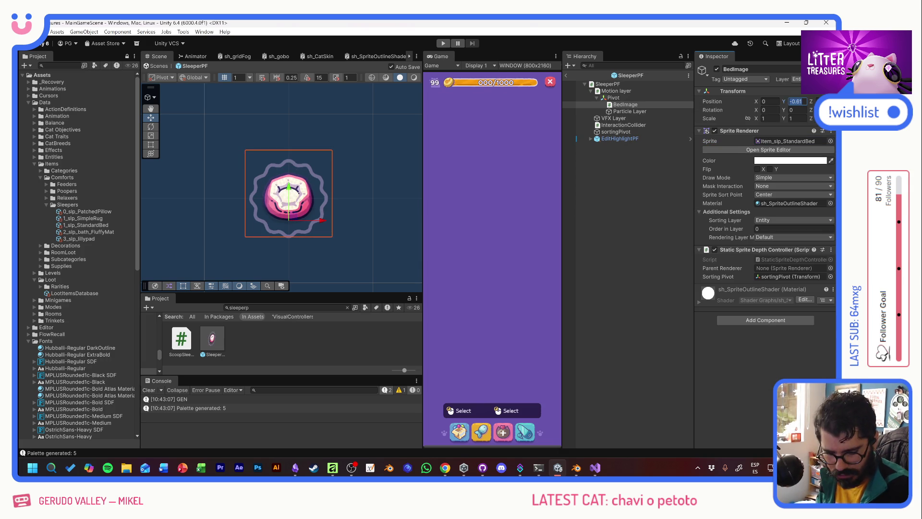
Reset the bed image Position Y to 0 and give Standard Bed a Pivot Offset of -0.6.
text(0)
click(85, 224)
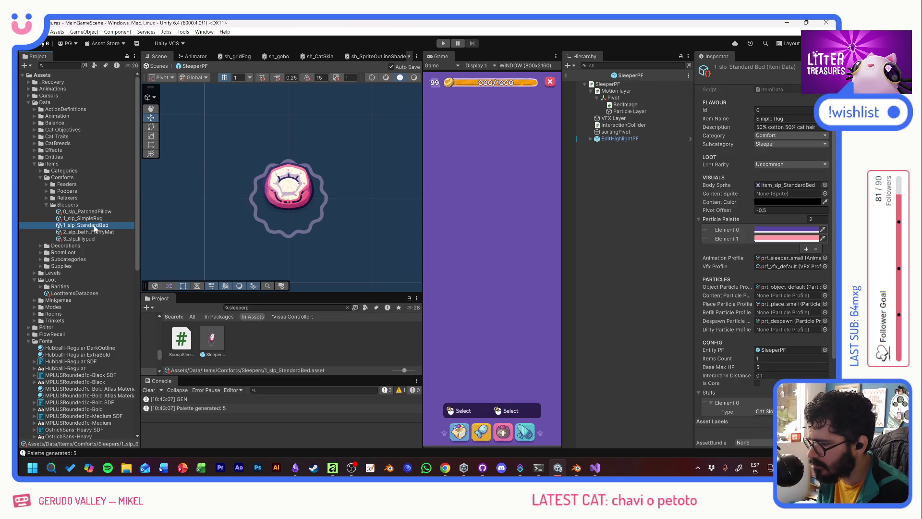
click(791, 210)
text(-0.5)
key(BackSpace)
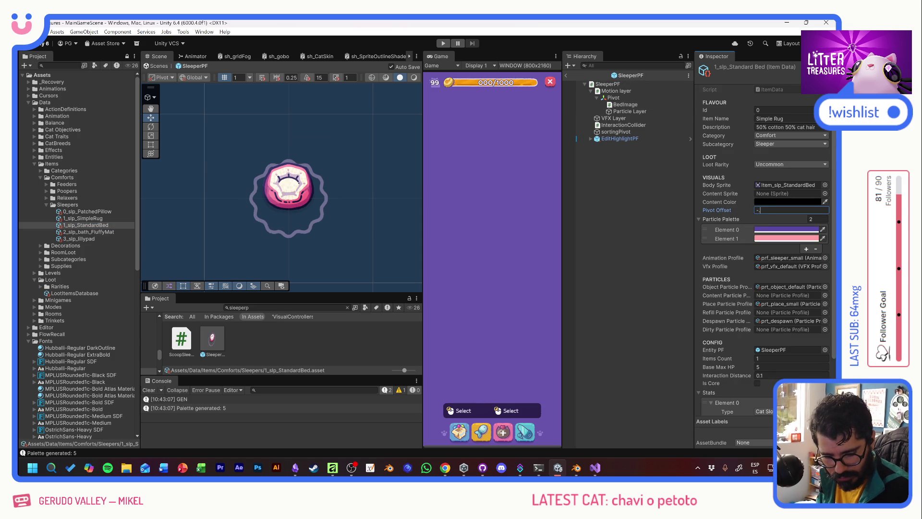
text(6)
Enter Item Name 'Standard Bed' and start the description 'For dogs or cats'.
click(787, 119)
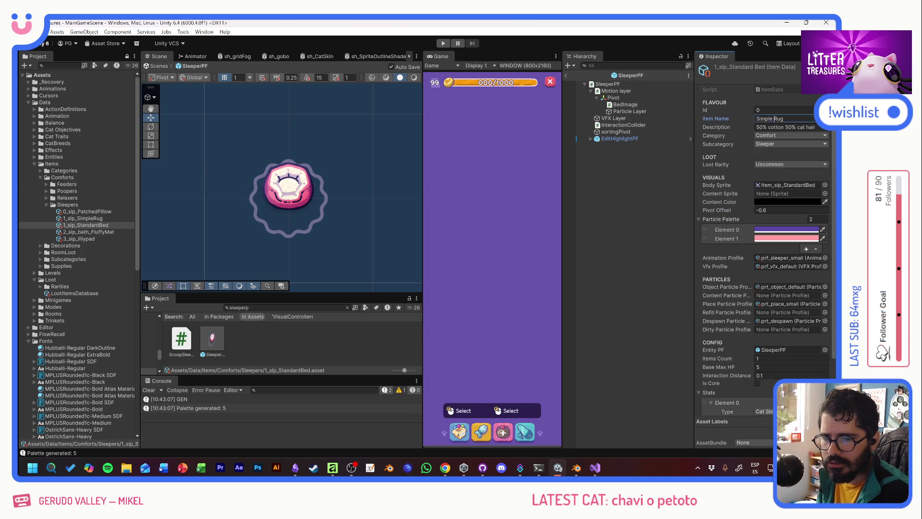
text(Standard Bed)
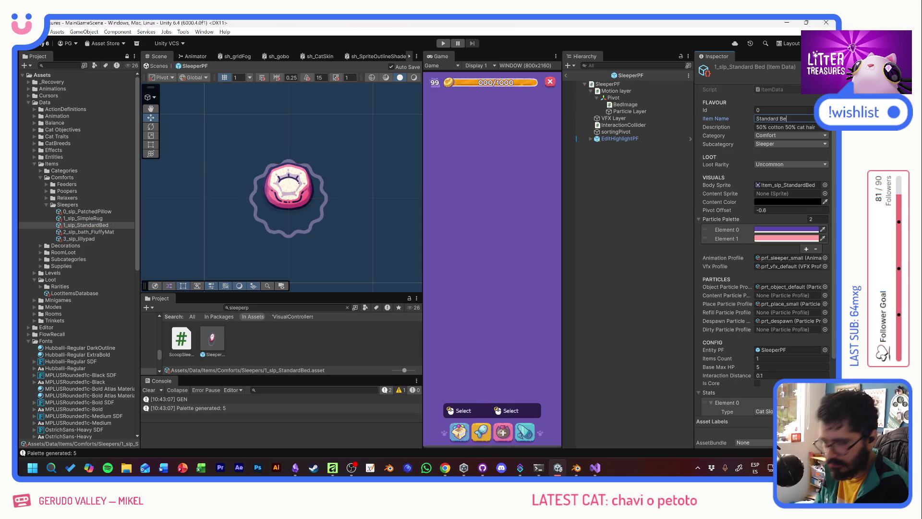
key(Tab)
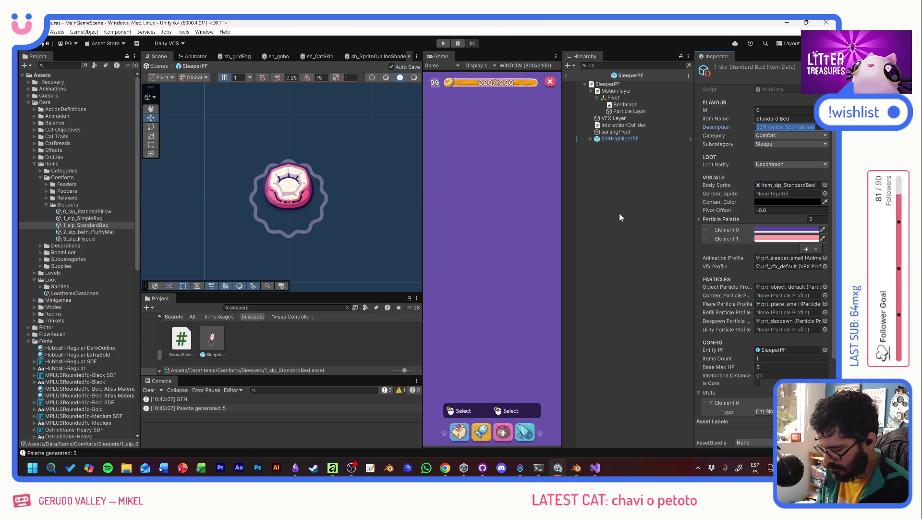
text(For dogs or ca)
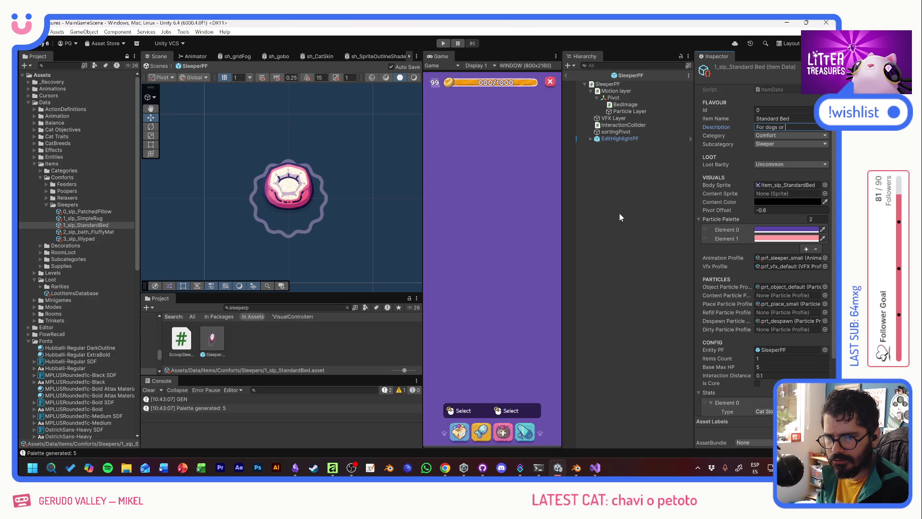
text(cats)
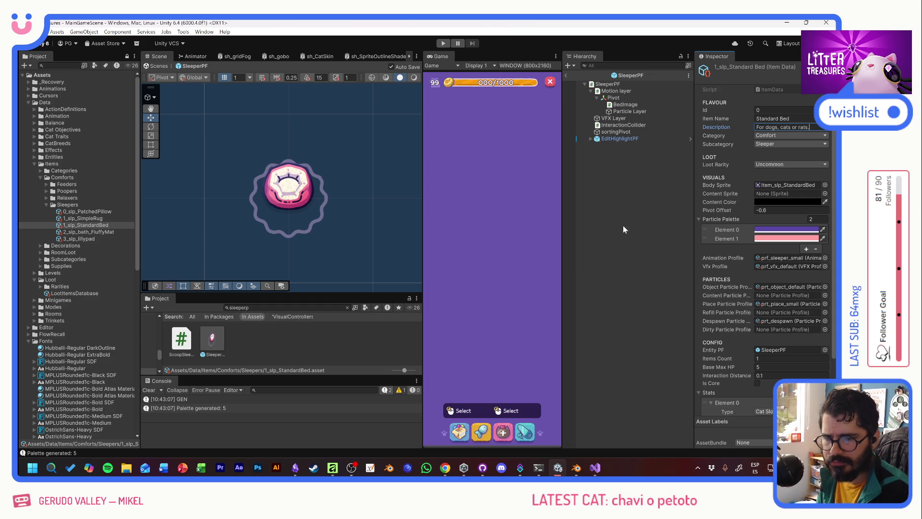
Regenerate the particle palette from the bed sprite with Tools > Generate Sprite Palette.
click(183, 32)
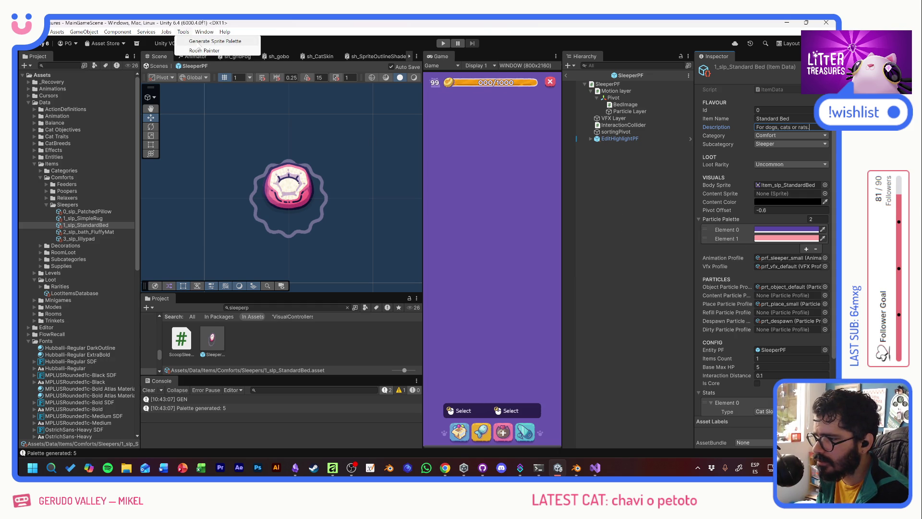
click(196, 41)
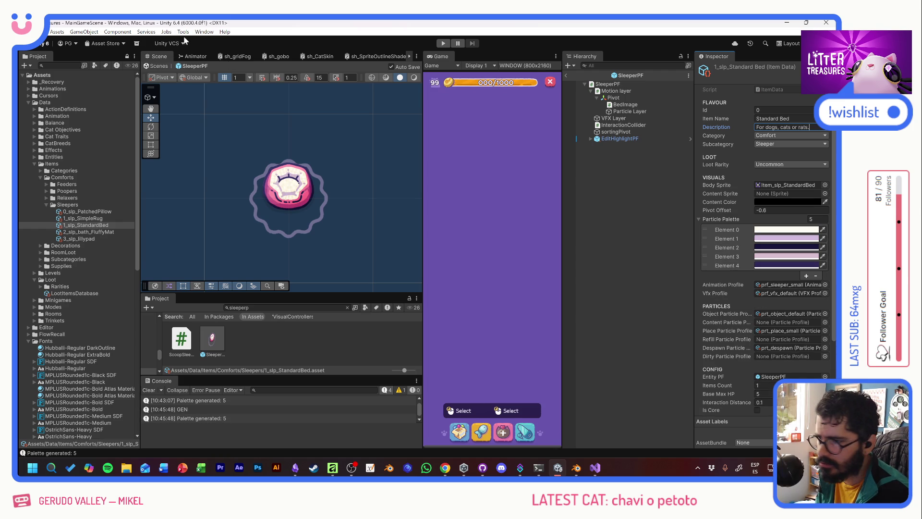
click(183, 33)
click(184, 41)
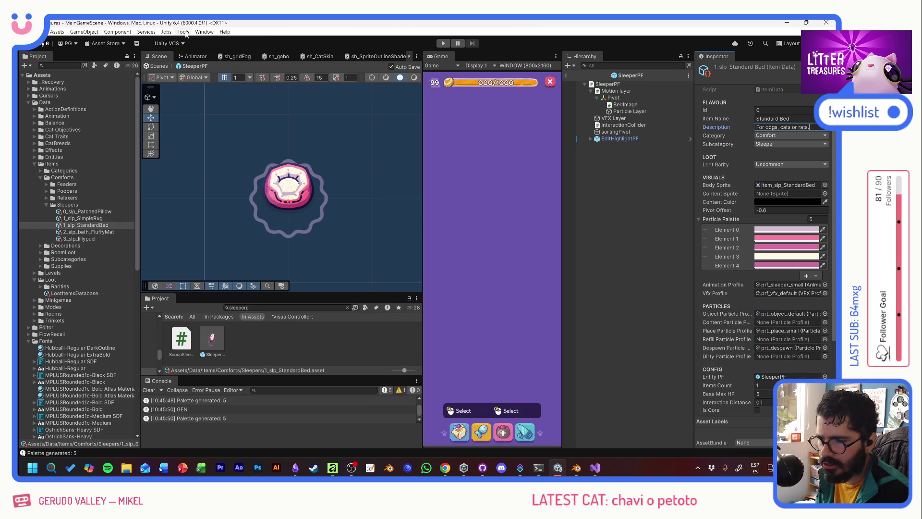
Remove the surplus palette colours, including lavender, leaving only pink and cream.
click(717, 245)
click(815, 276)
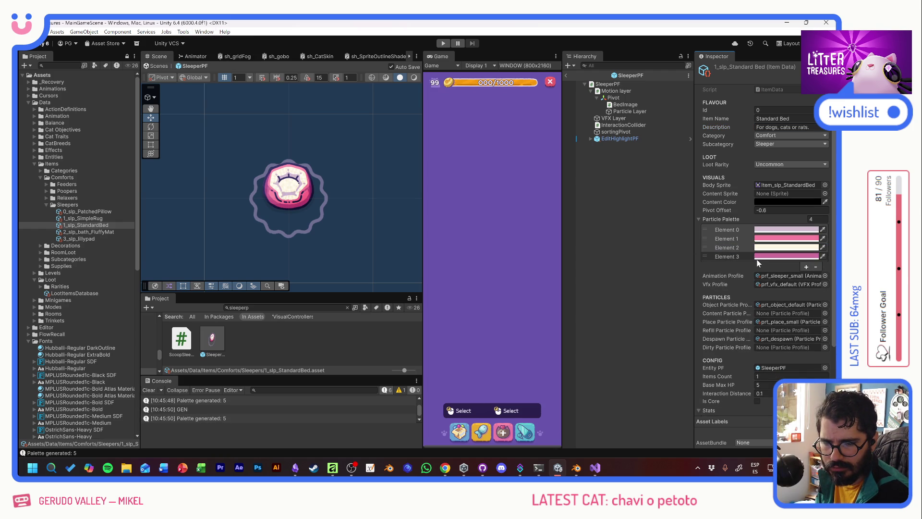
click(757, 259)
click(816, 267)
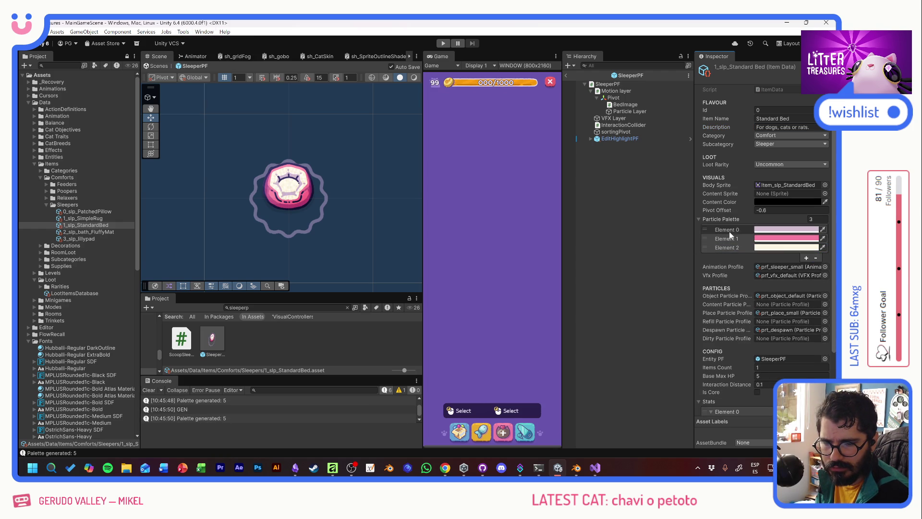
click(816, 257)
text(6)
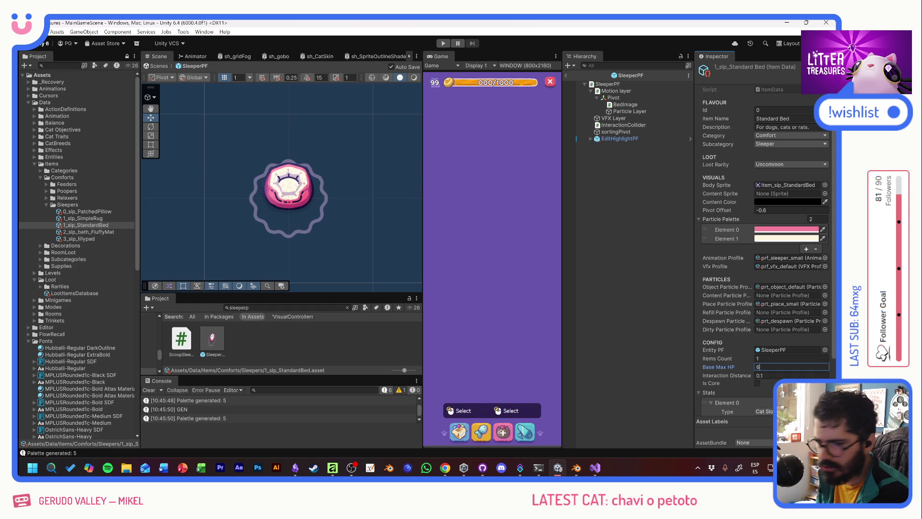
Set Loot Rarity to Rare and rename the asset 2_slp_StandardBed.
click(778, 164)
click(773, 194)
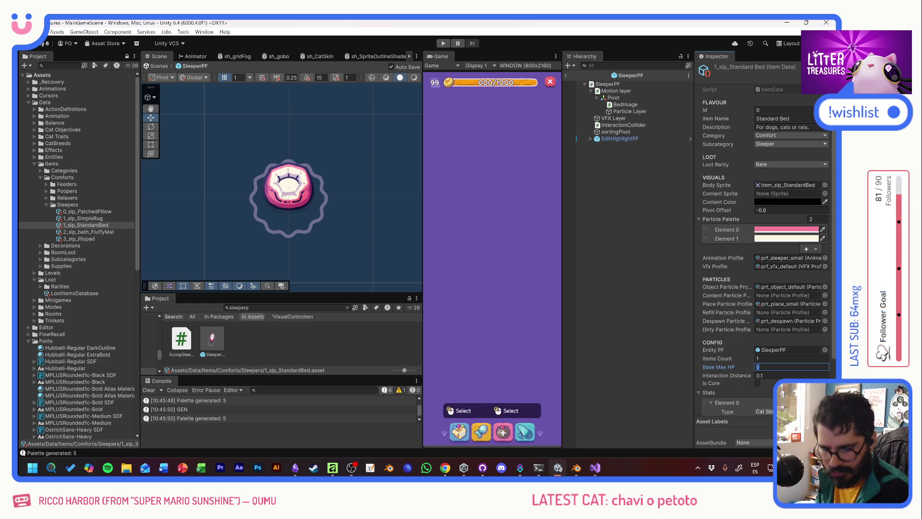
text(8)
click(70, 225)
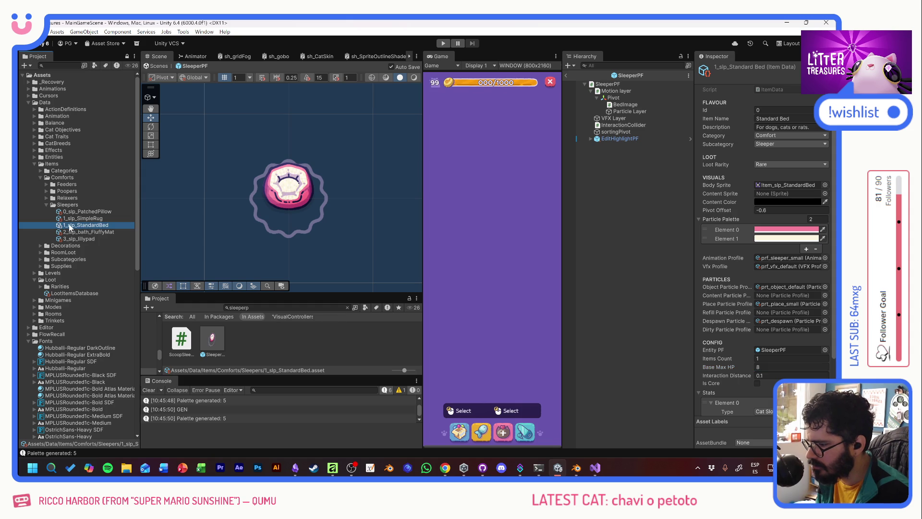
key(F2)
text(2)
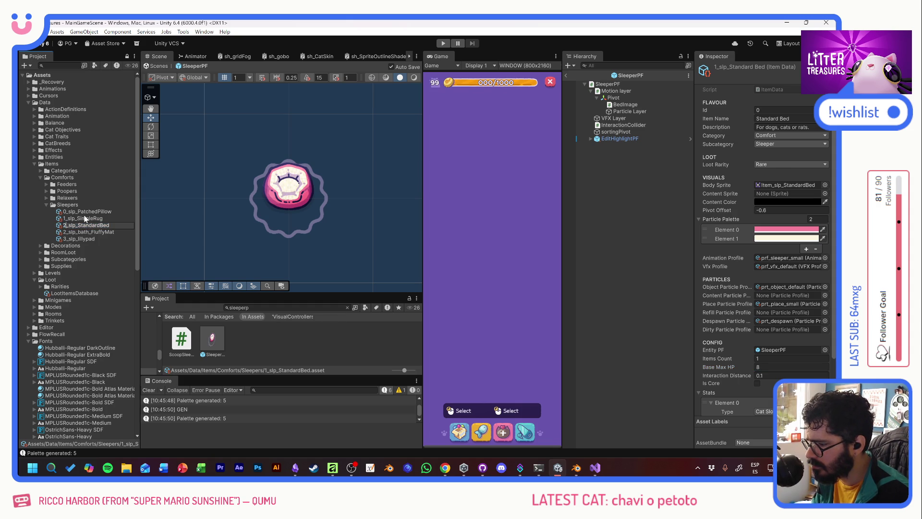
click(85, 219)
Compare the Standard Bed's settings against the Fluffy Mat and Simple Rug items.
click(89, 224)
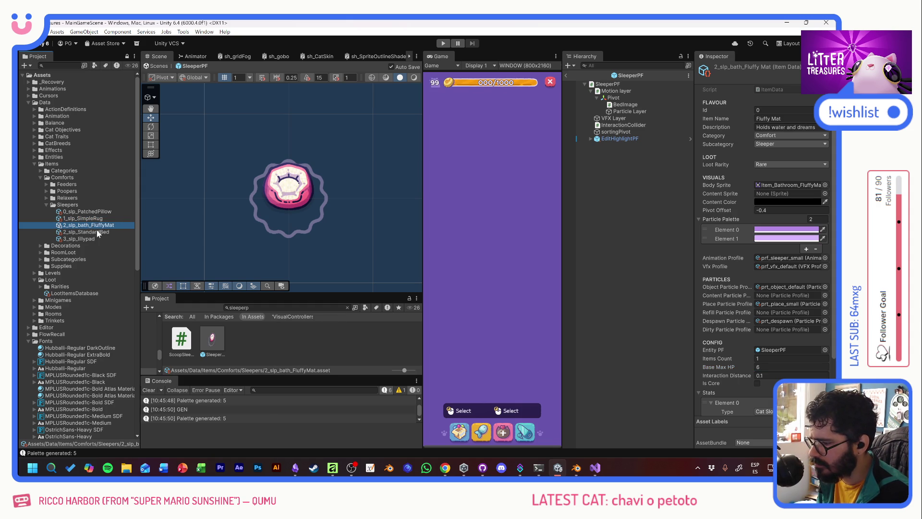
click(97, 231)
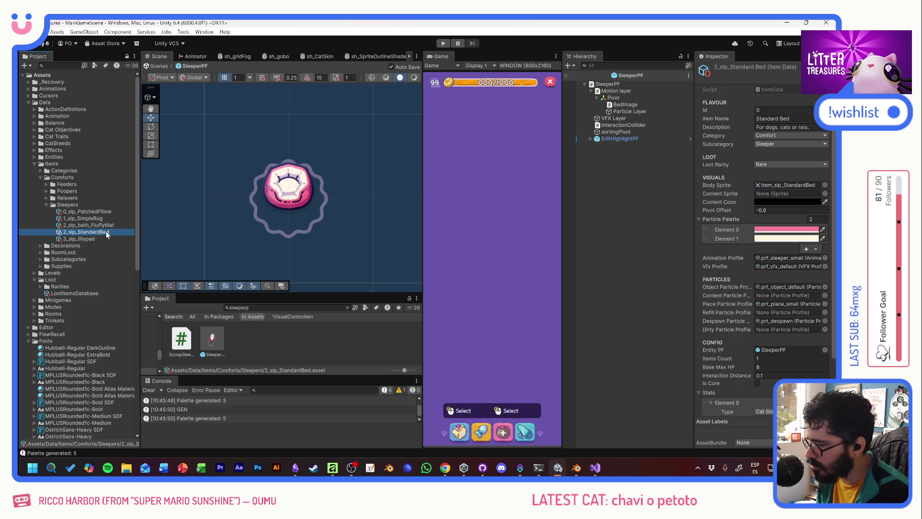
click(95, 226)
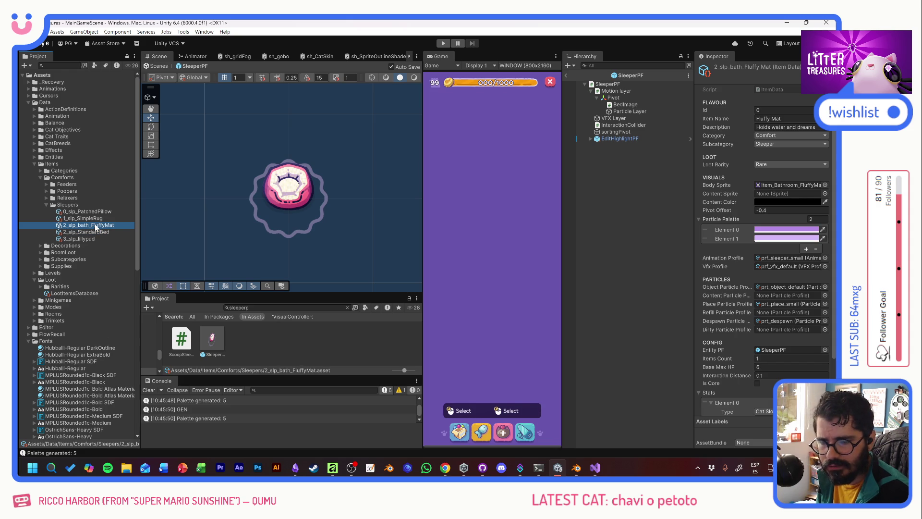
click(94, 219)
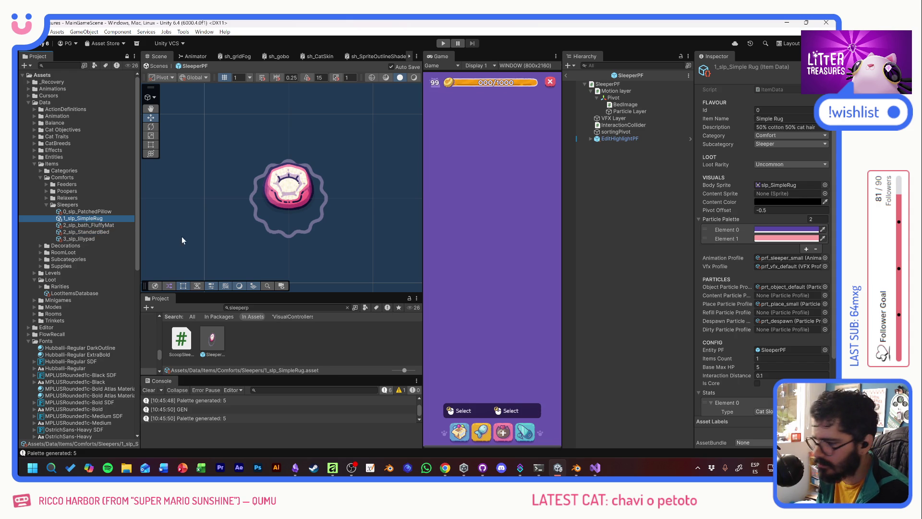
click(100, 233)
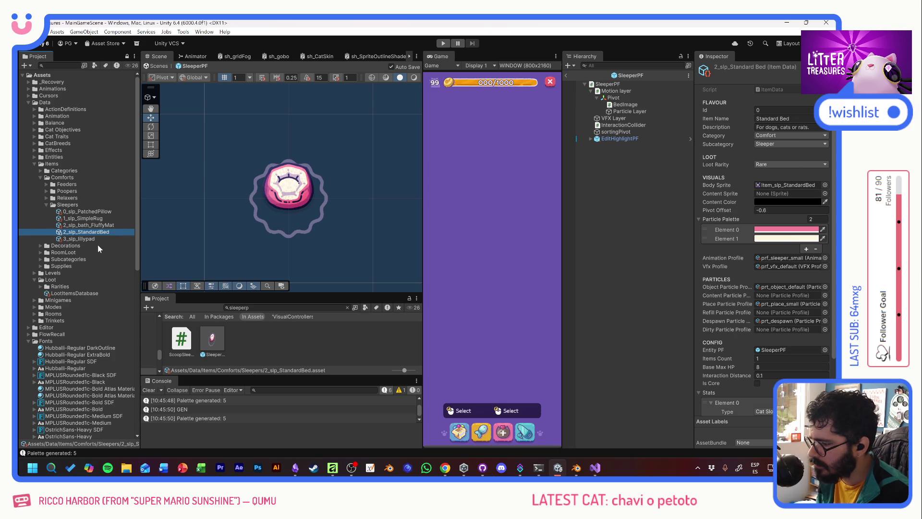
Add a new Loot list entry in LootItemsDatabase holding 2_slp_StandardBed.
click(75, 294)
scroll(728, 204, down, 8)
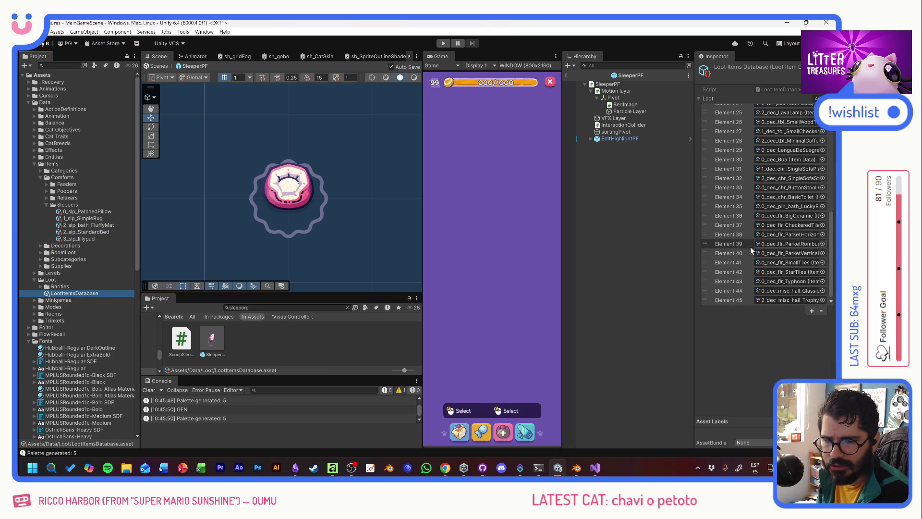
scroll(743, 213, up, 5)
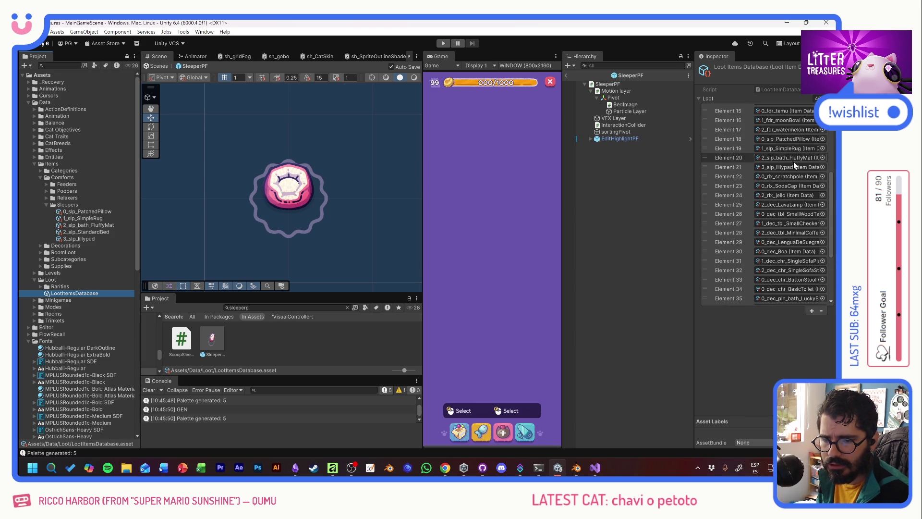
click(811, 311)
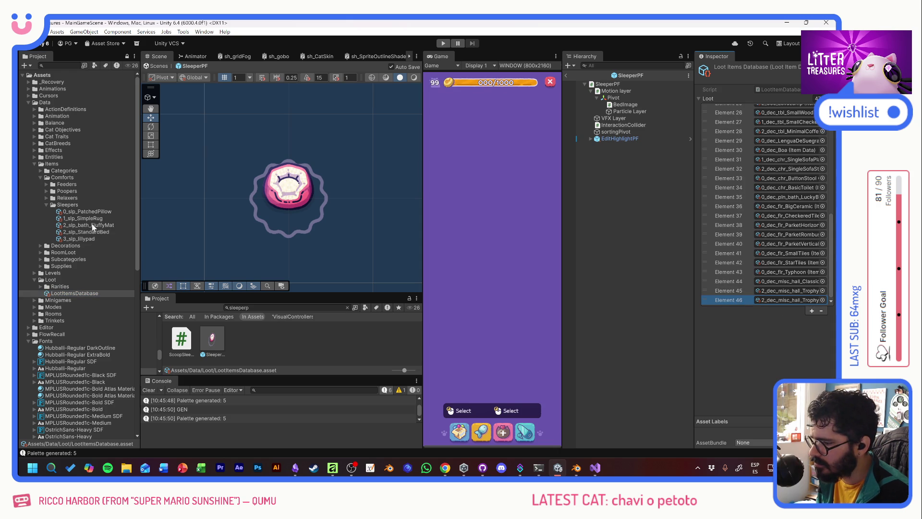
drag(93, 226, 777, 296)
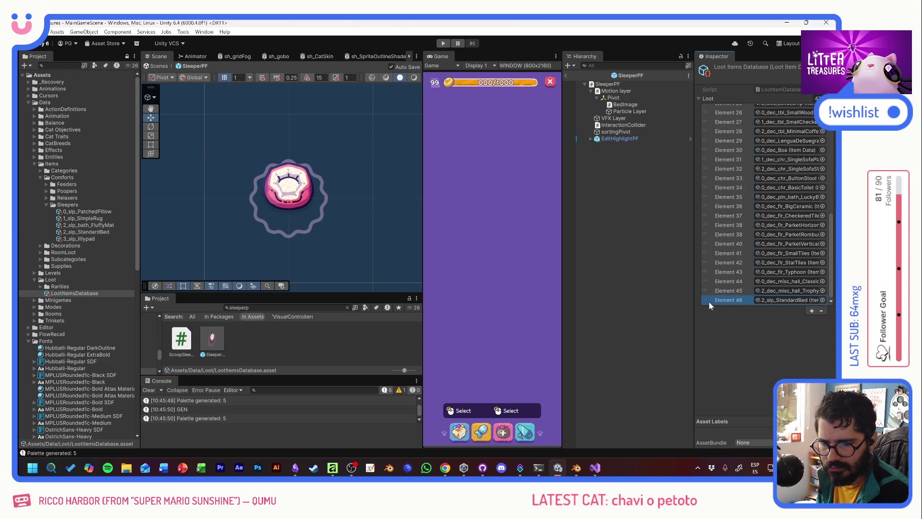
Move the bed entry up beside the other sleepers, widen the game view and enter Play mode.
mouse_move(710, 302)
mouse_down()
mouse_move(749, 102)
mouse_move(751, 147)
mouse_move(748, 125)
mouse_up()
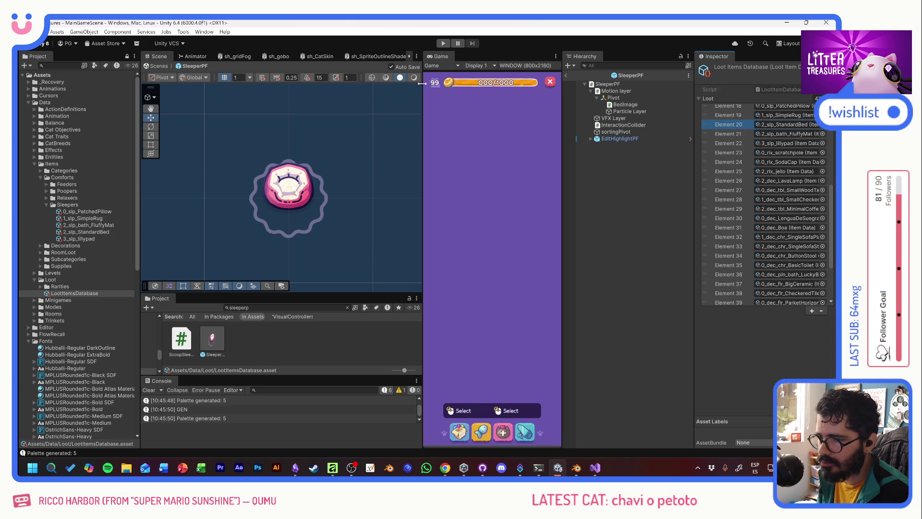
drag(421, 83, 359, 87)
click(444, 44)
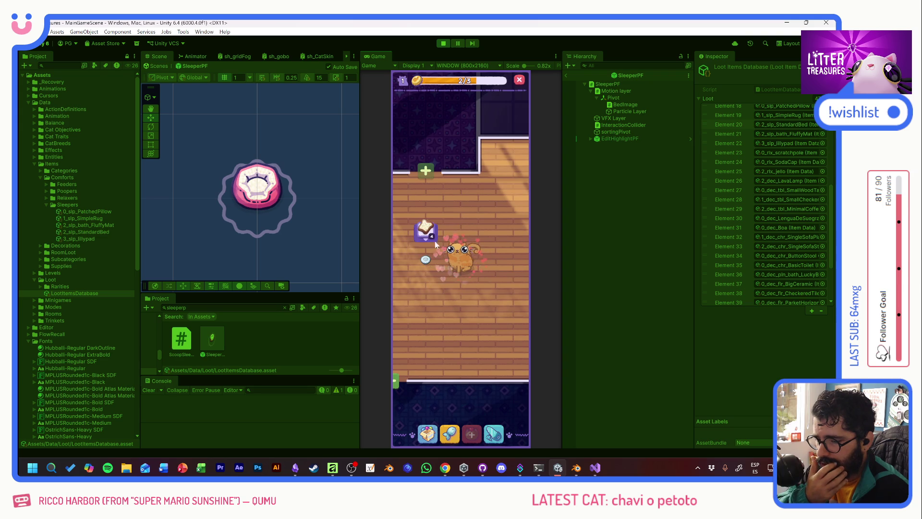
Place an item from the in-game inventory onto the room floor.
click(427, 433)
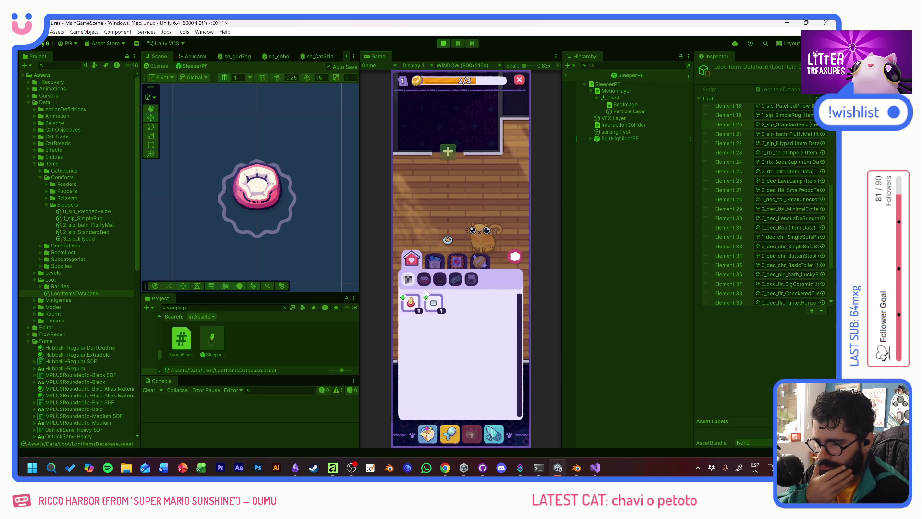
click(434, 308)
click(432, 219)
mouse_move(457, 291)
mouse_down()
mouse_move(451, 314)
mouse_move(448, 287)
mouse_up()
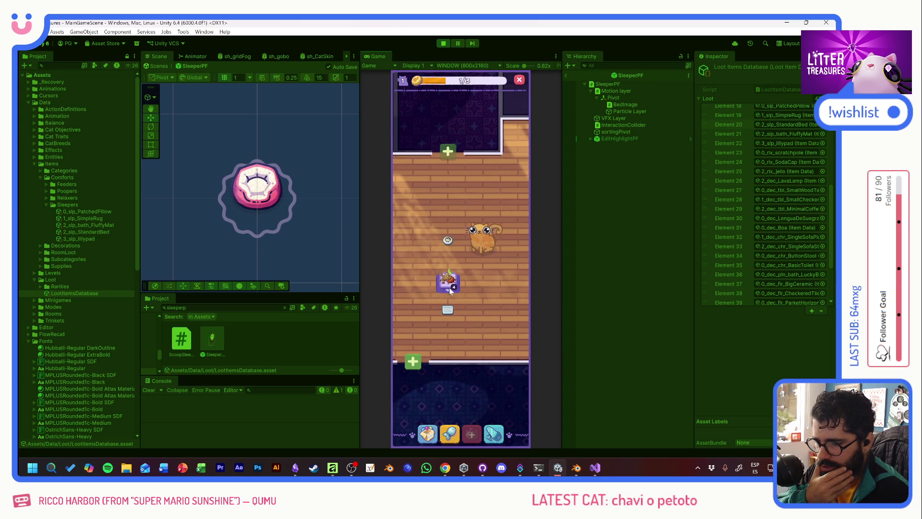
Pick the Standard Bed from the inventory and drop it onto the floor.
click(428, 433)
click(411, 302)
click(432, 218)
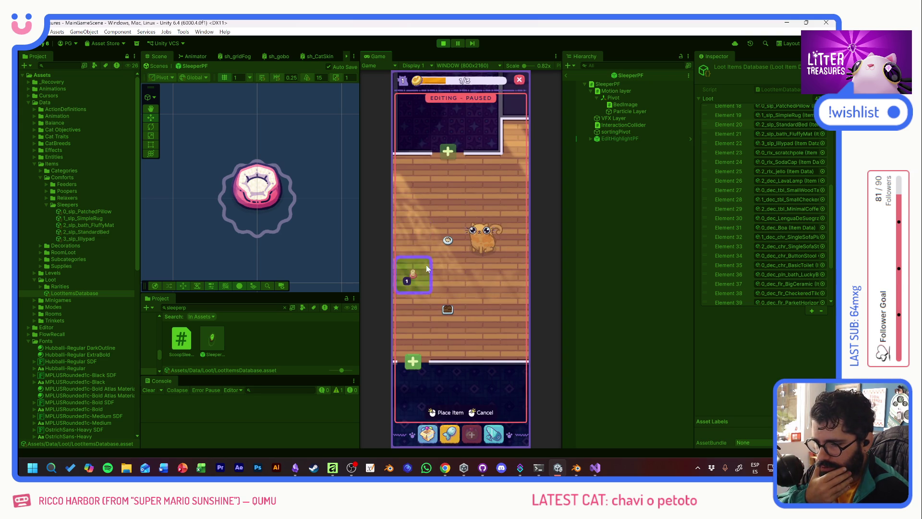
click(426, 264)
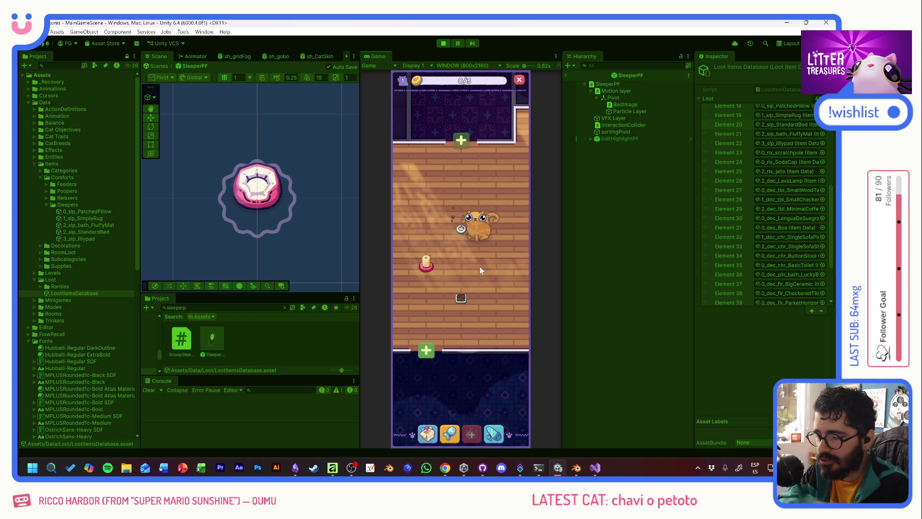
Select and deselect the placed floor item to test it while the cat uses it.
mouse_move(462, 238)
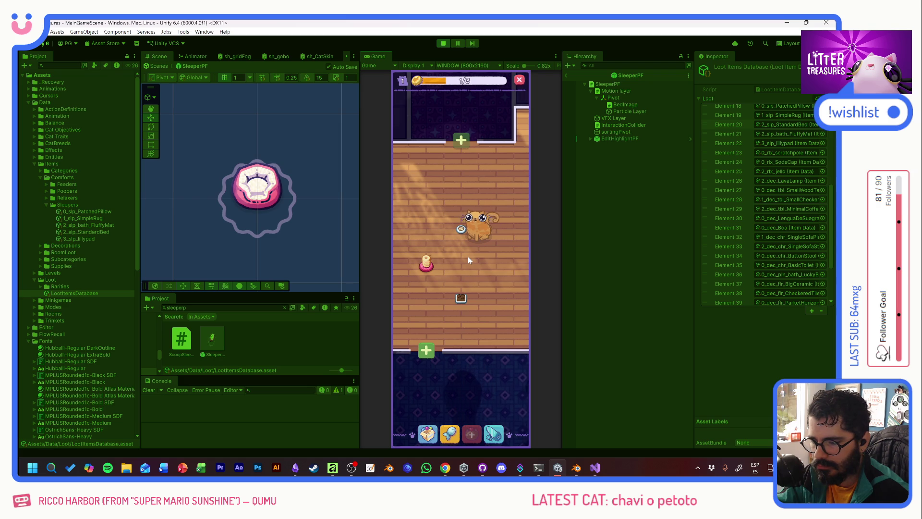
click(463, 299)
click(475, 307)
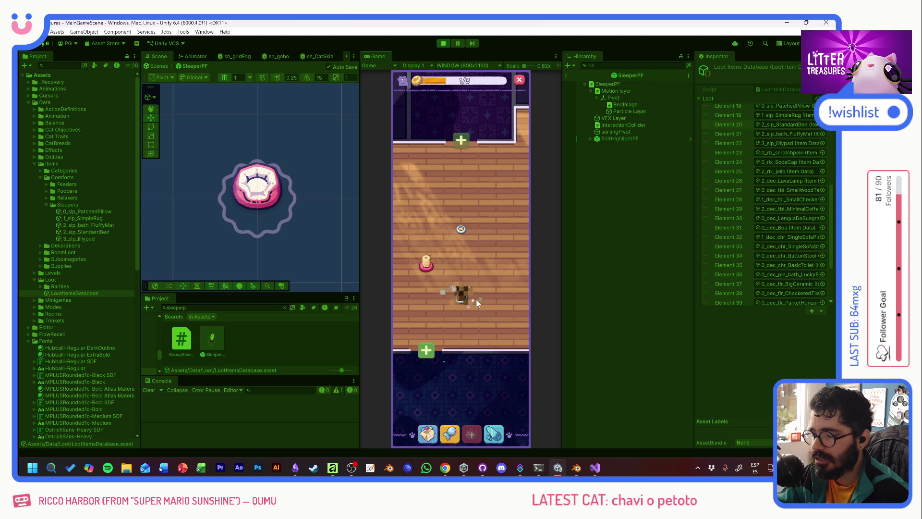
click(460, 295)
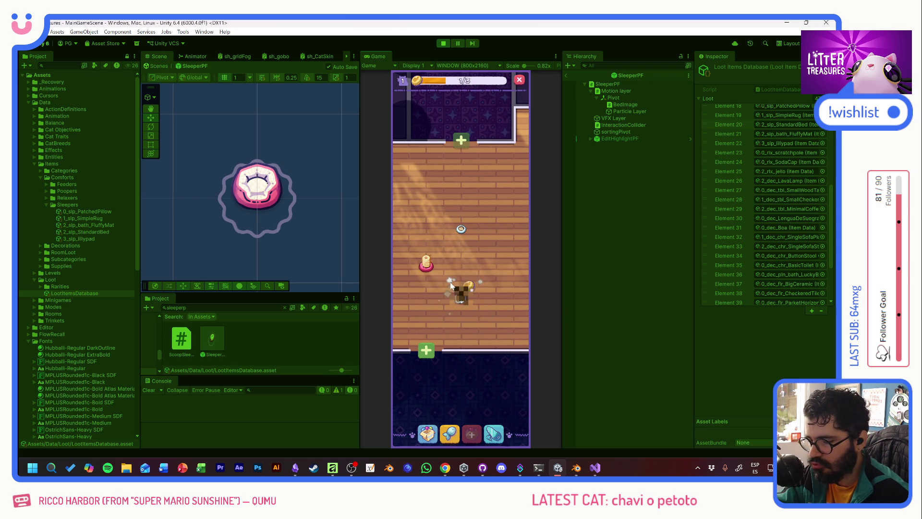
click(469, 289)
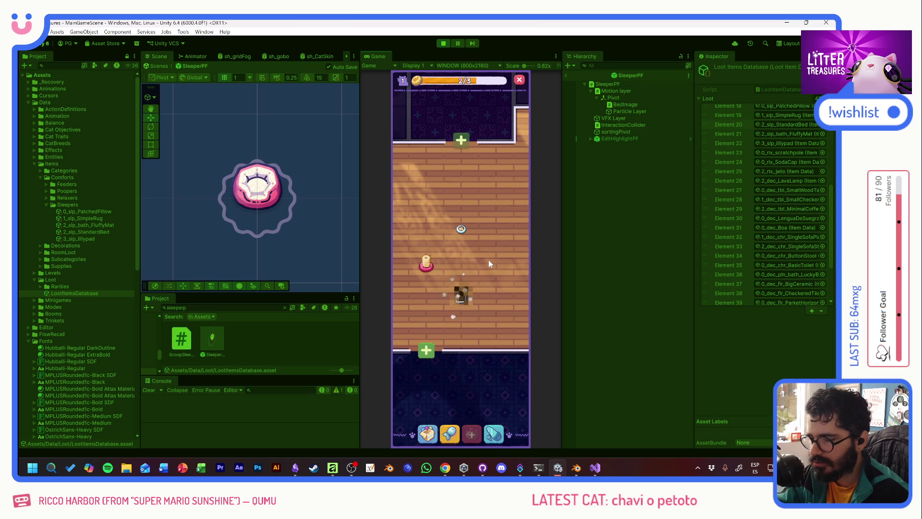
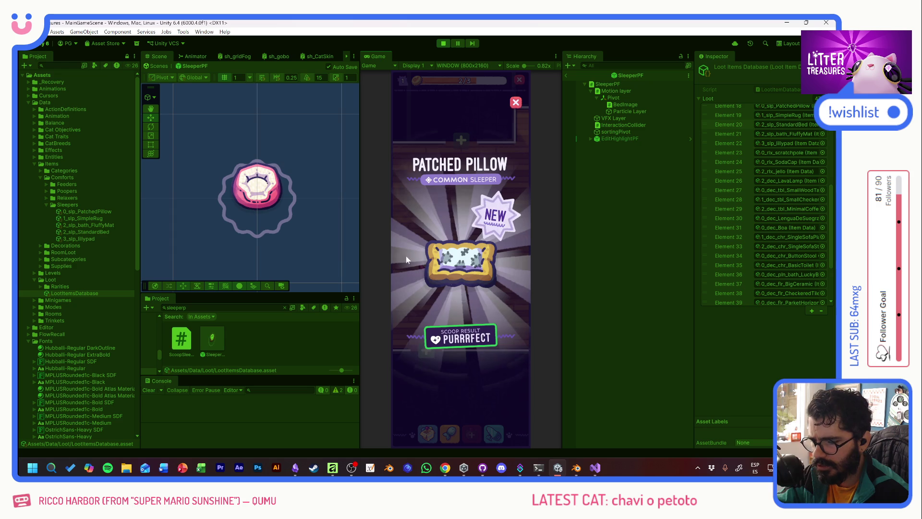
Dismiss the reward card and place the Patched Pillow from the inventory in the room.
click(470, 269)
click(427, 432)
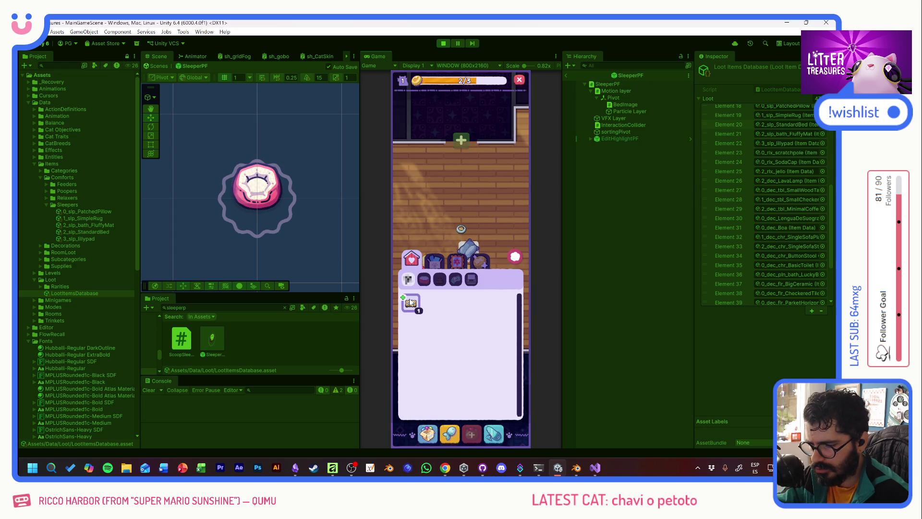
click(409, 300)
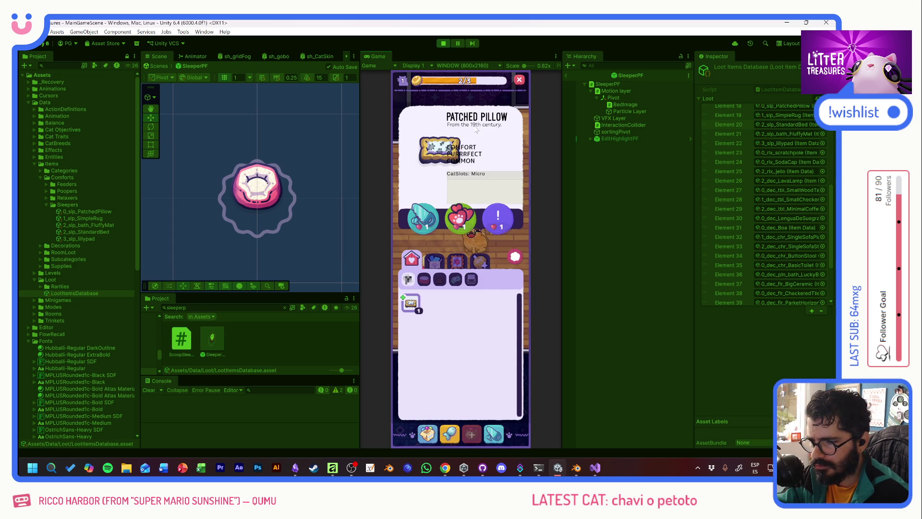
click(433, 197)
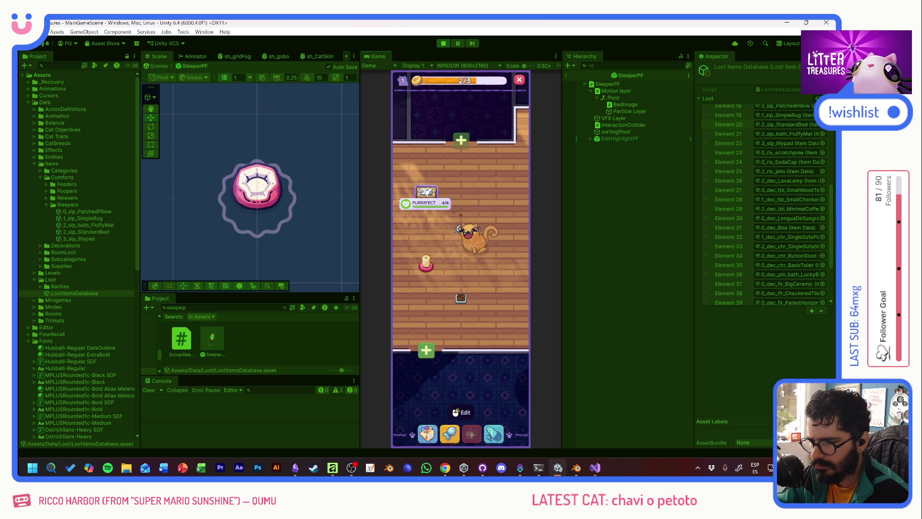
Satisfy the cat's need bubble, then check the inventory and close it to view the room.
mouse_move(426, 192)
drag(454, 197, 464, 196)
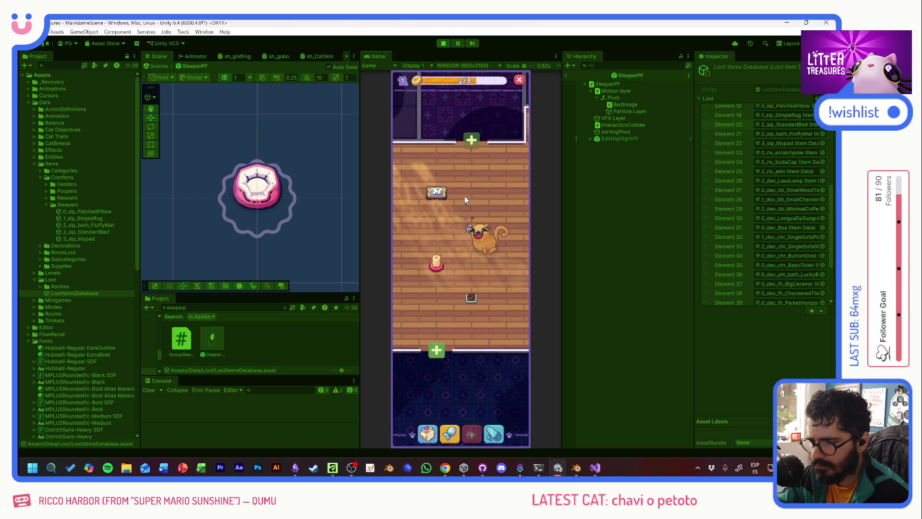
mouse_move(480, 226)
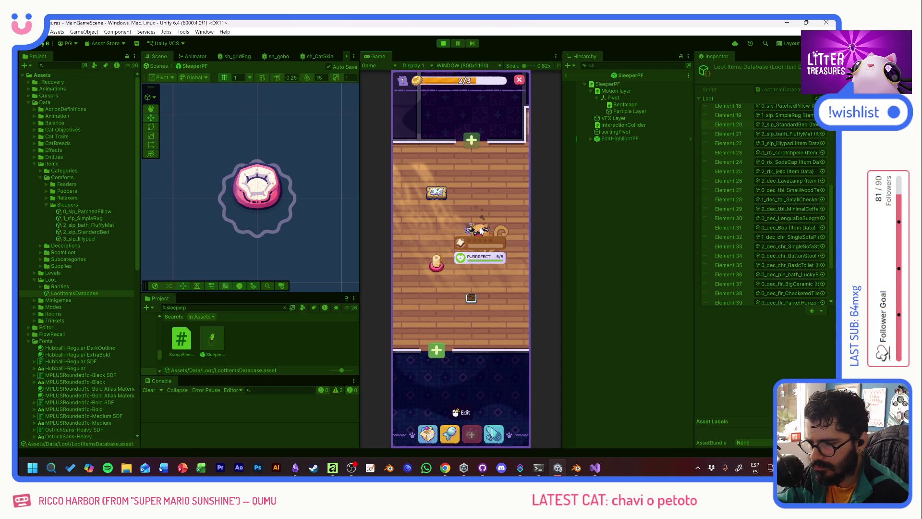
click(470, 196)
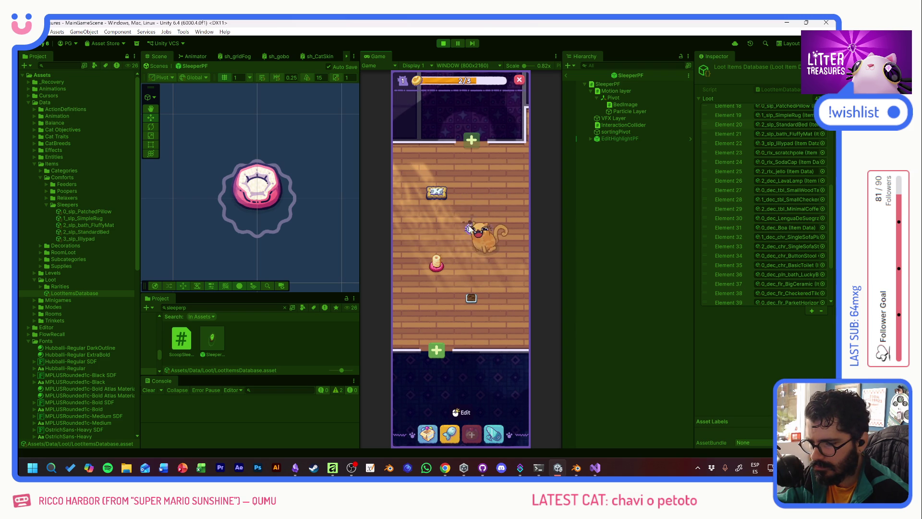
click(428, 433)
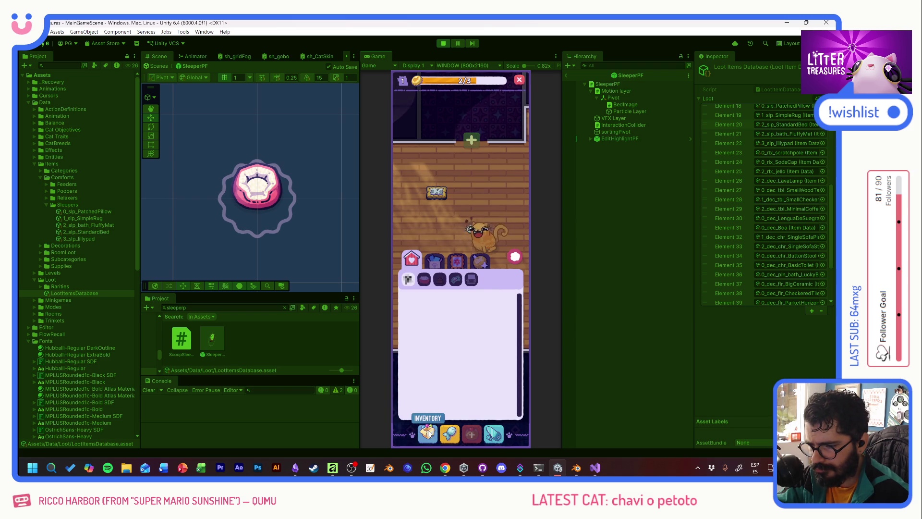
click(513, 257)
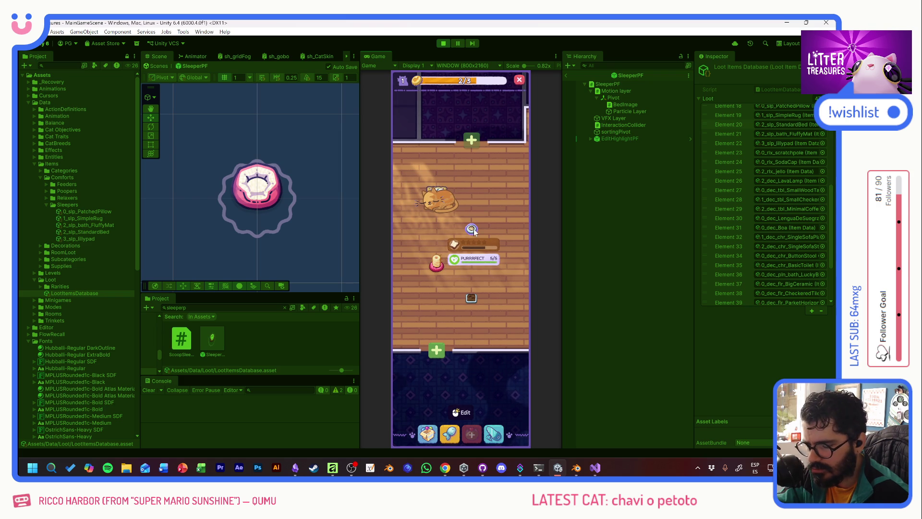
mouse_move(479, 262)
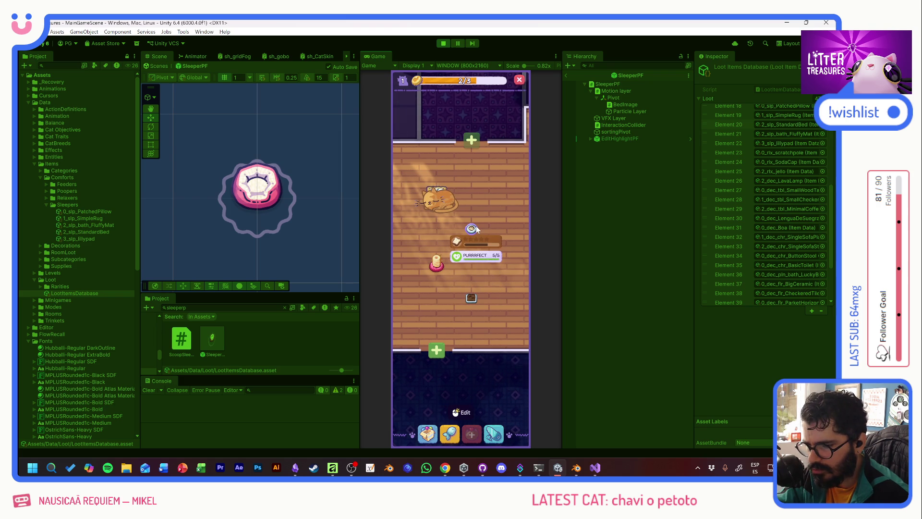
Search the project assets for 'prt' and scroll through the results.
click(229, 308)
text(prt)
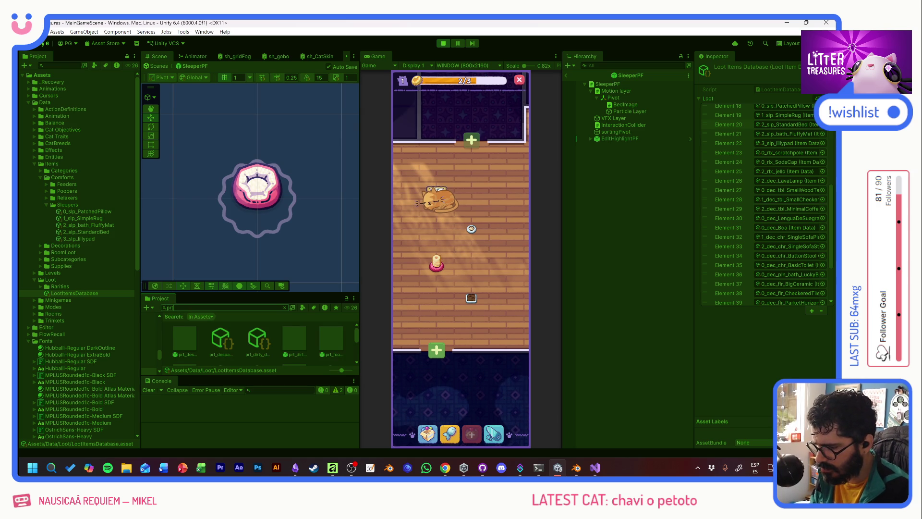
scroll(308, 335, down, 5)
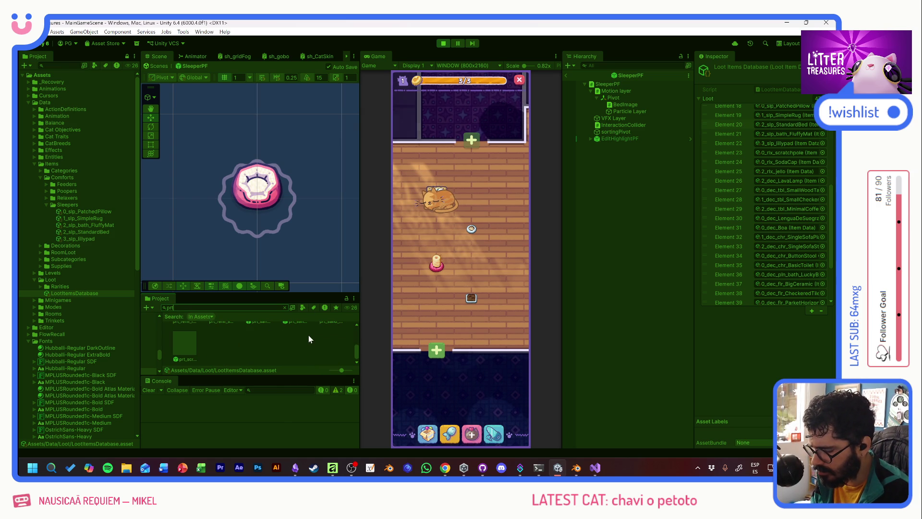
scroll(308, 335, up, 4)
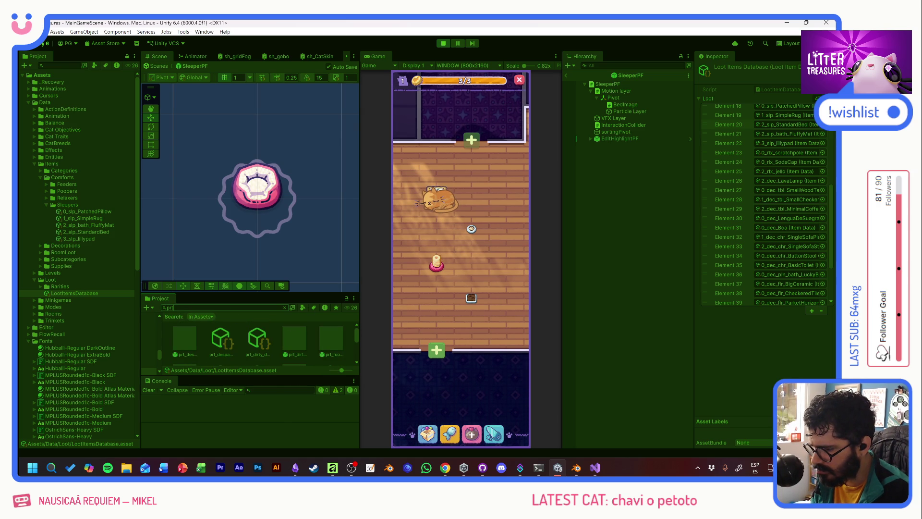
Change the search to 'food' and scroll through the Food folders and food assets.
key(BackSpace)
key(BackSpace)
key(BackSpace)
text(food)
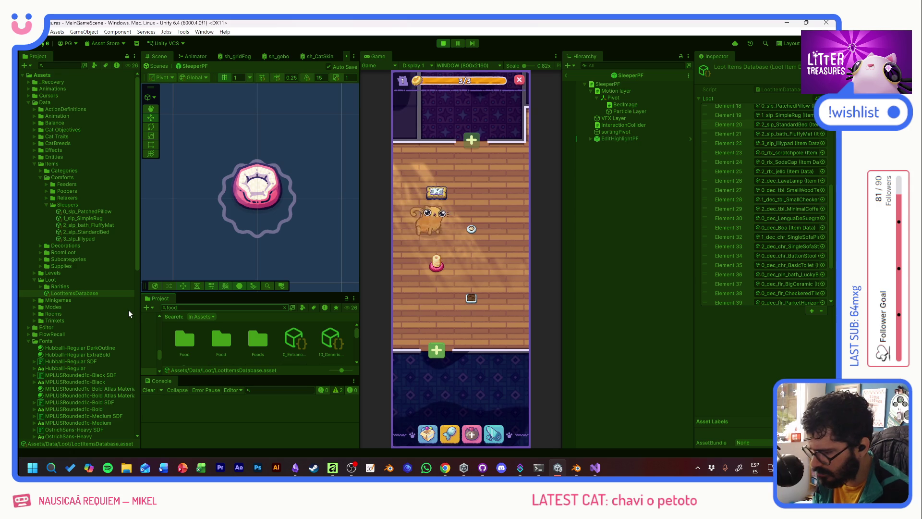
scroll(311, 338, down, 4)
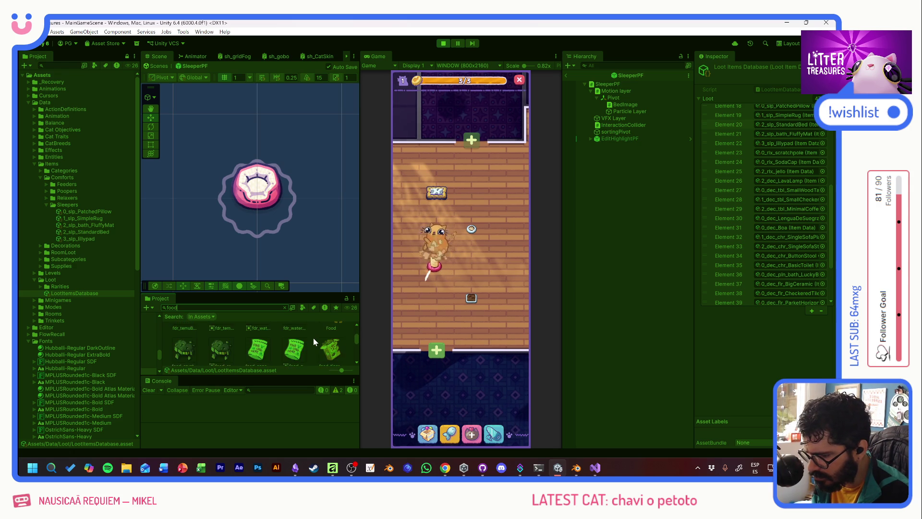
scroll(313, 338, down, 4)
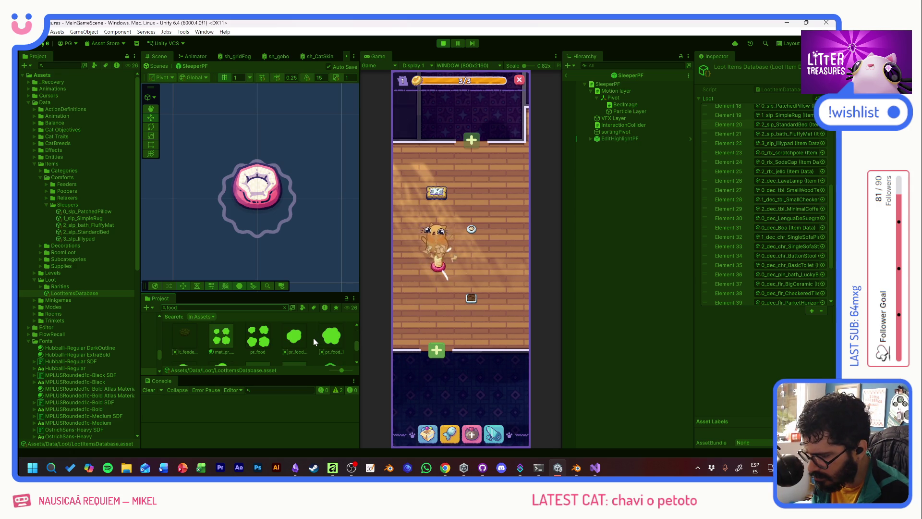
scroll(257, 336, down, 2)
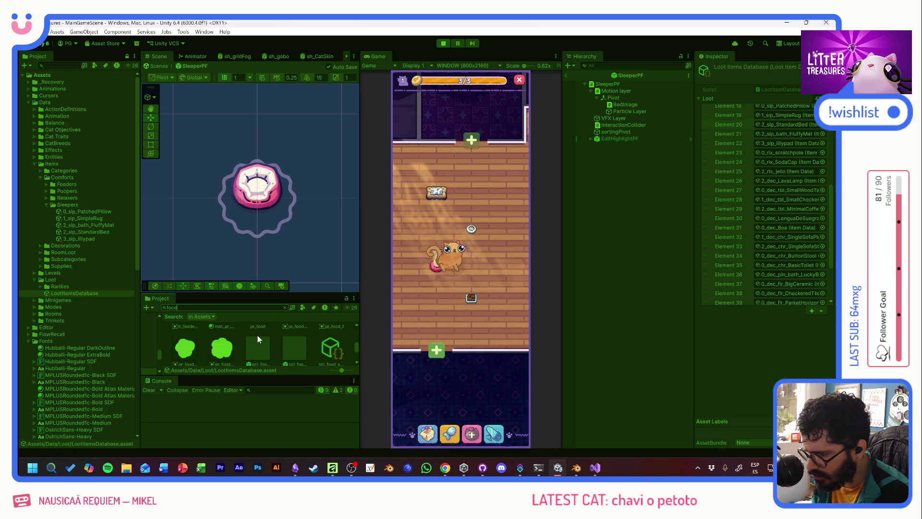
scroll(258, 338, down, 4)
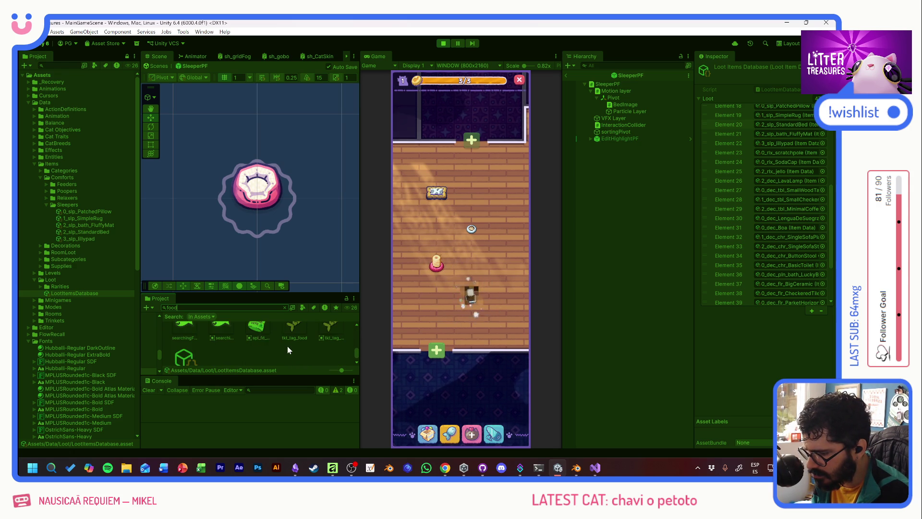
scroll(288, 350, up, 3)
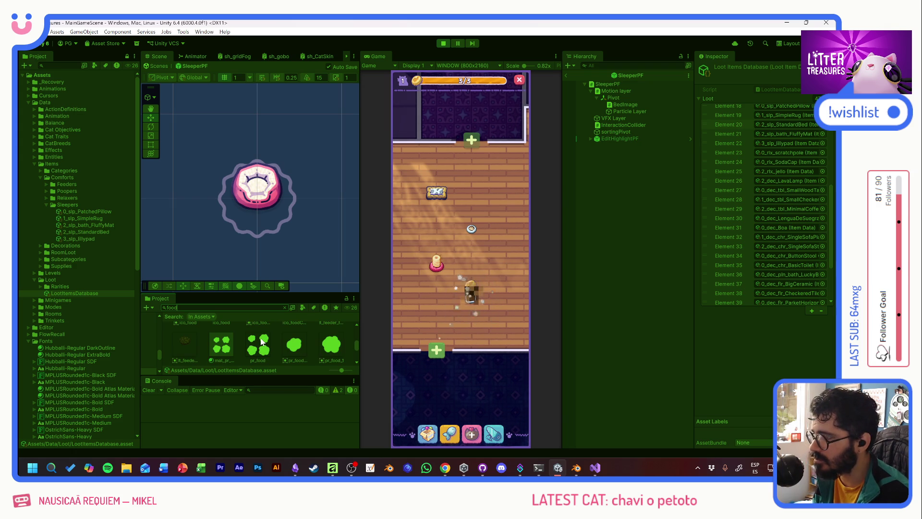
scroll(260, 342, up, 1)
scroll(260, 338, down, 2)
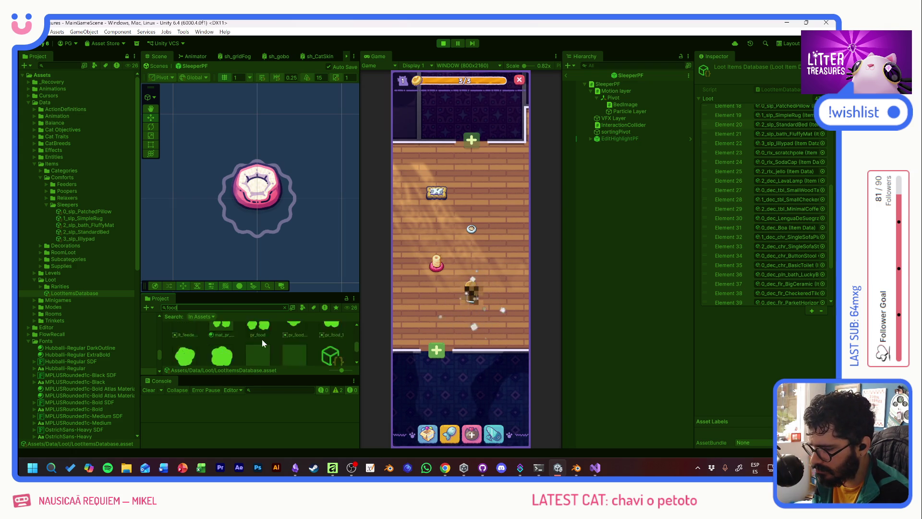
scroll(261, 339, up, 2)
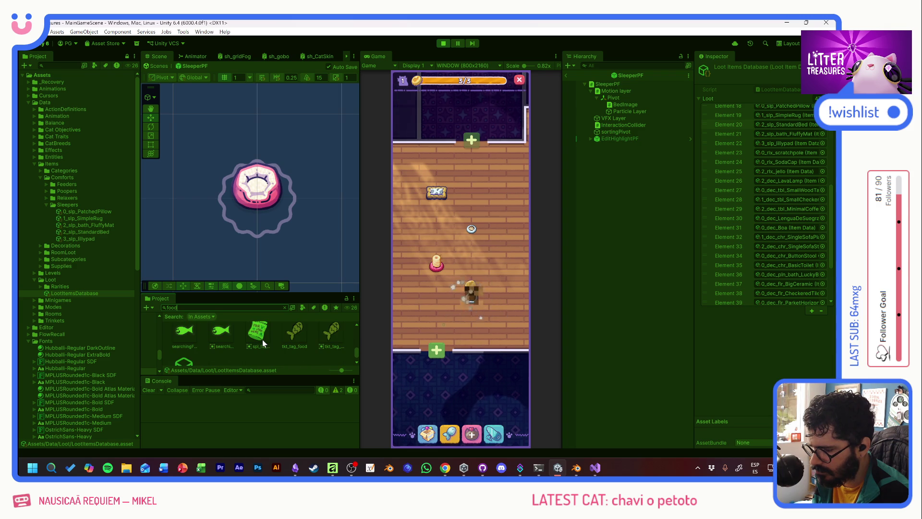
scroll(262, 339, down, 1)
scroll(264, 339, up, 3)
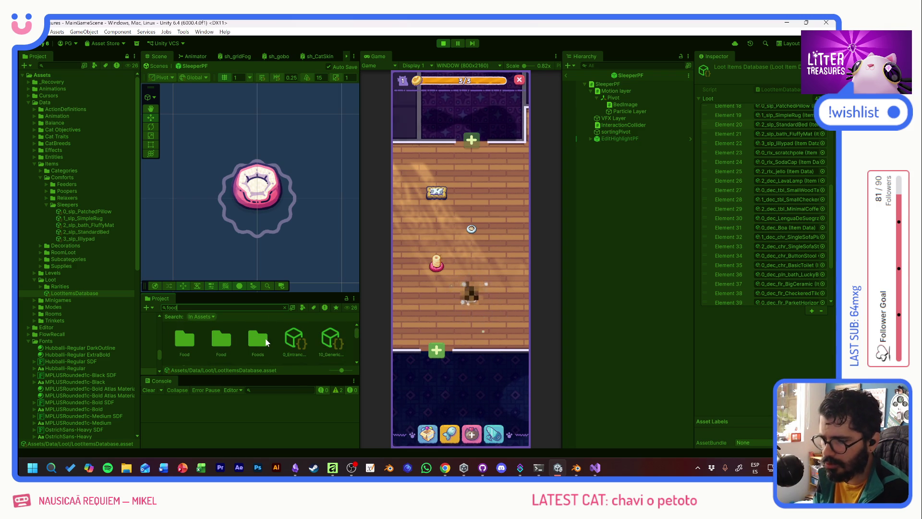
Scoop a Plain Single Sofa from the treasure box, stop play mode, and expand Decorations.
mouse_move(468, 298)
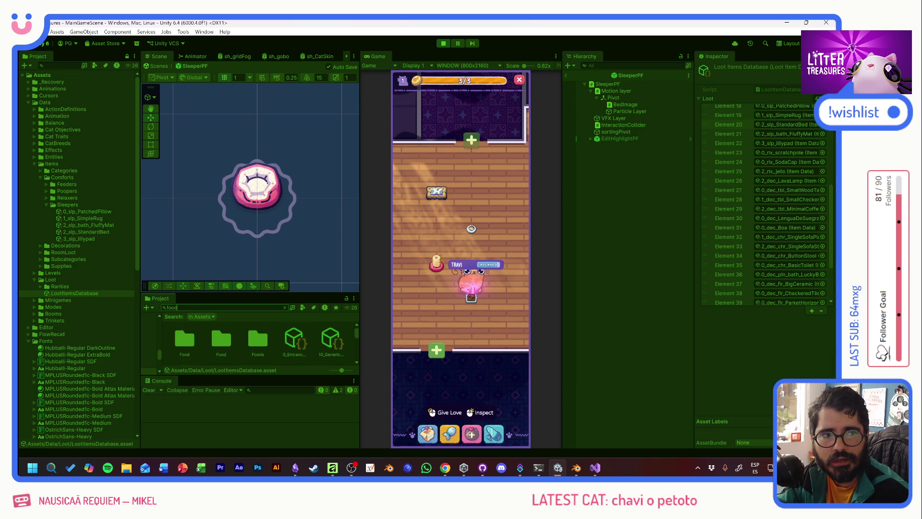
click(472, 297)
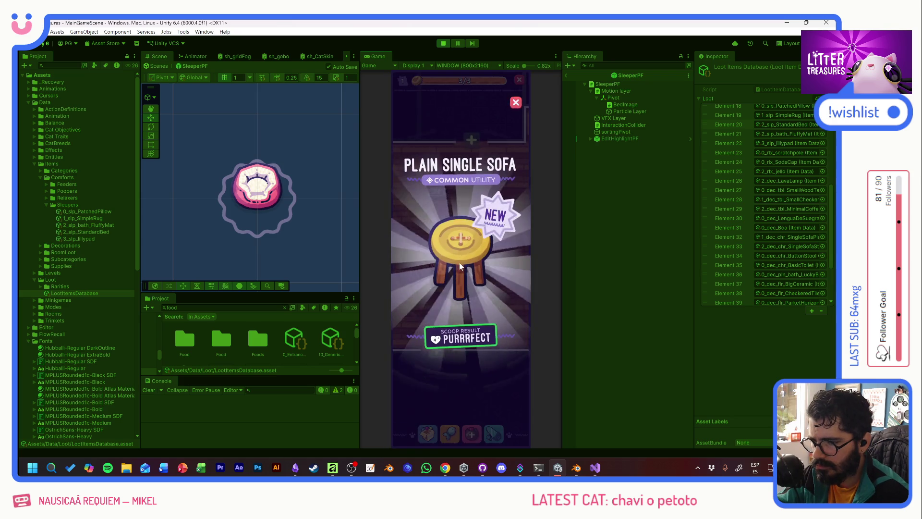
click(474, 303)
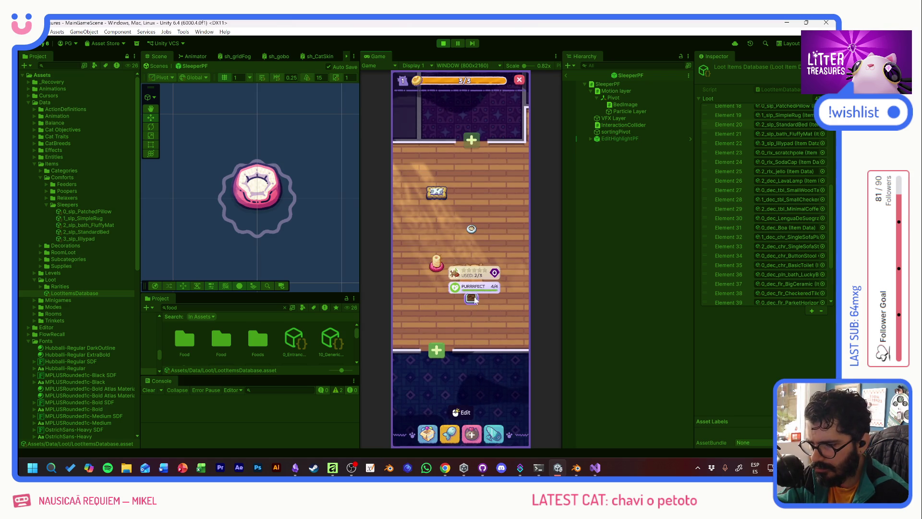
click(442, 44)
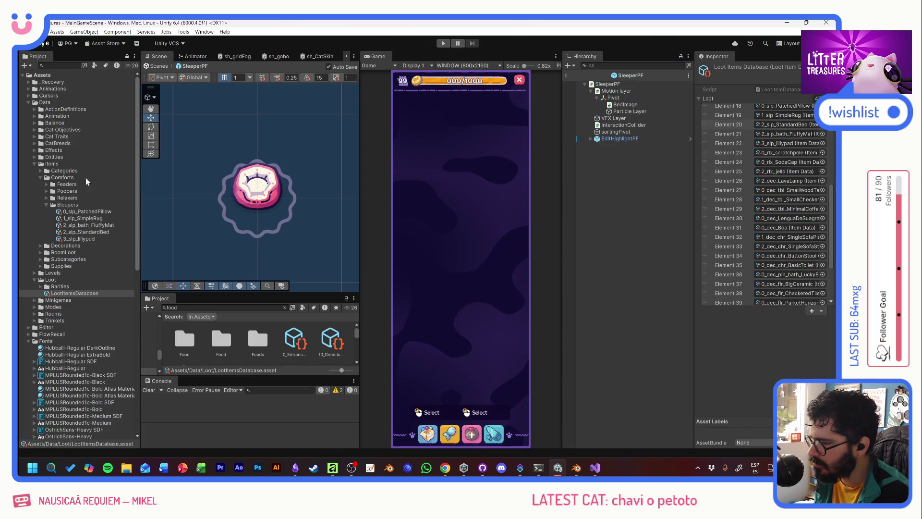
click(41, 246)
Name the Chairs item 0_dec_chr_ButtonStool 'Button Stool' with description 'No cushion, use shortly.'.
click(47, 252)
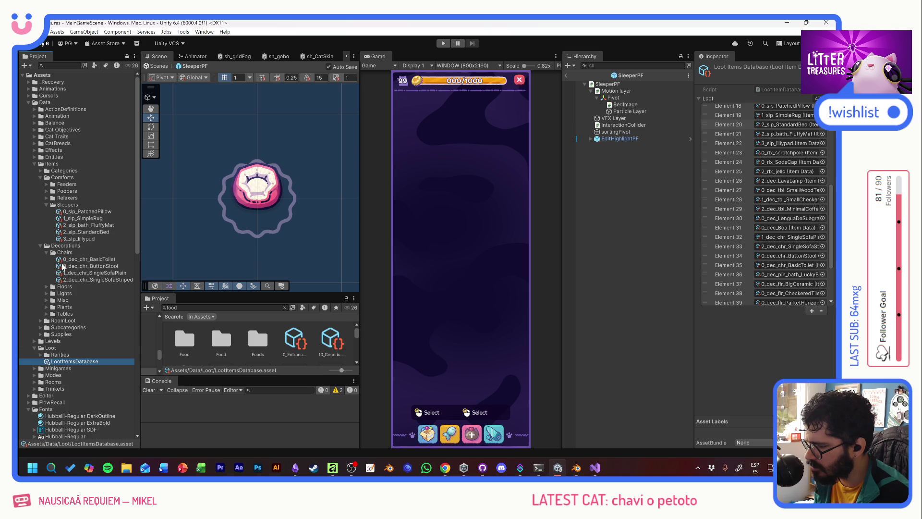
click(91, 266)
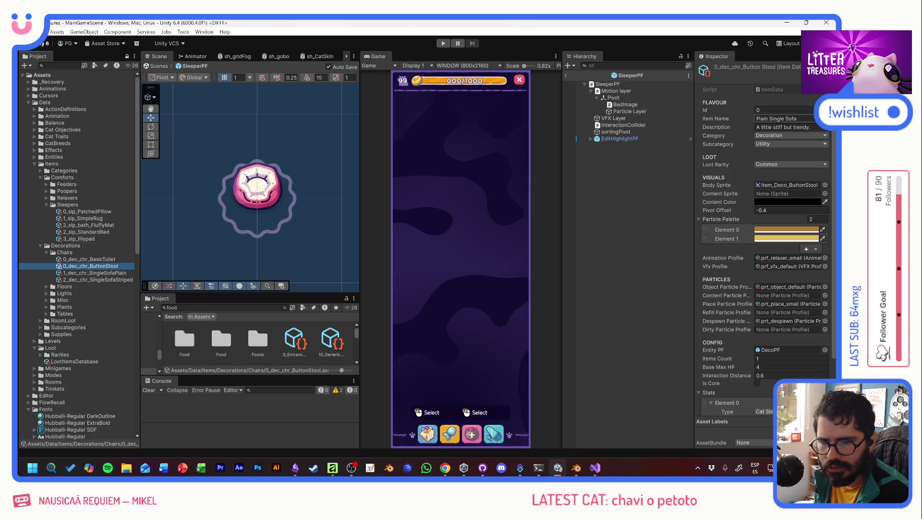
click(783, 118)
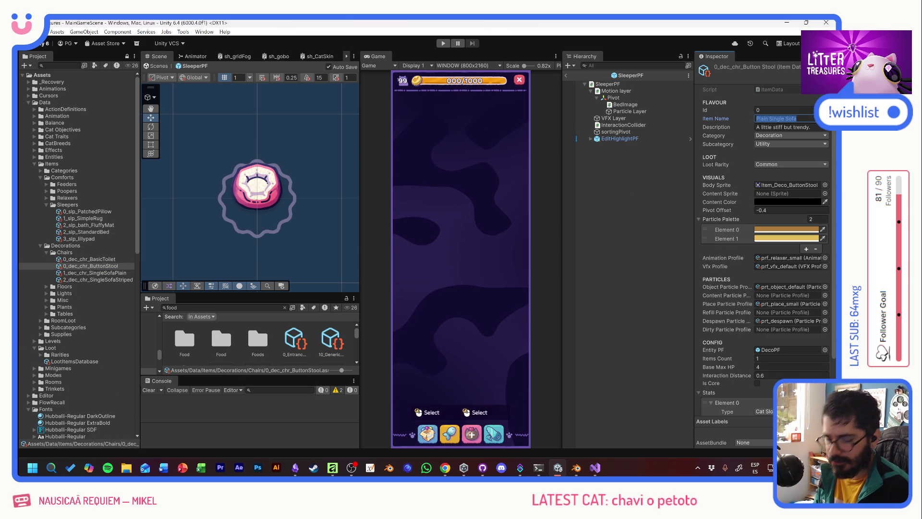
text(Button)
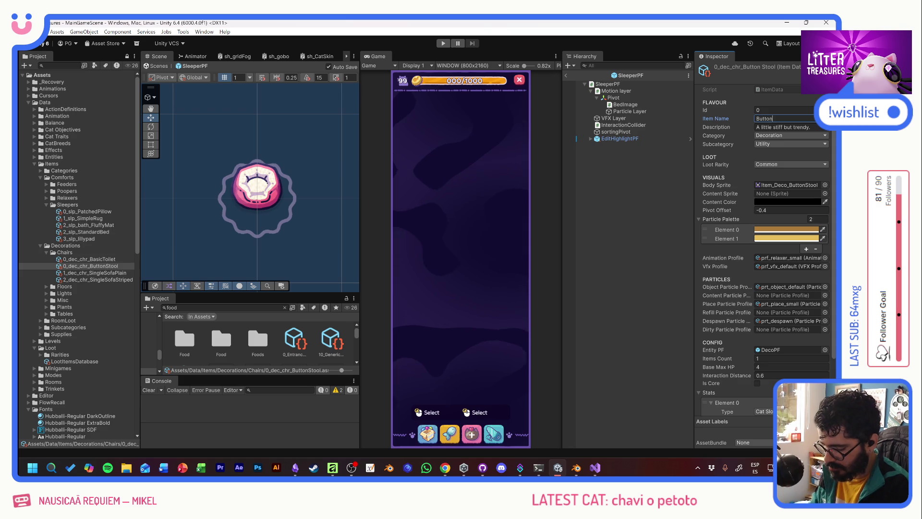
text( Stool)
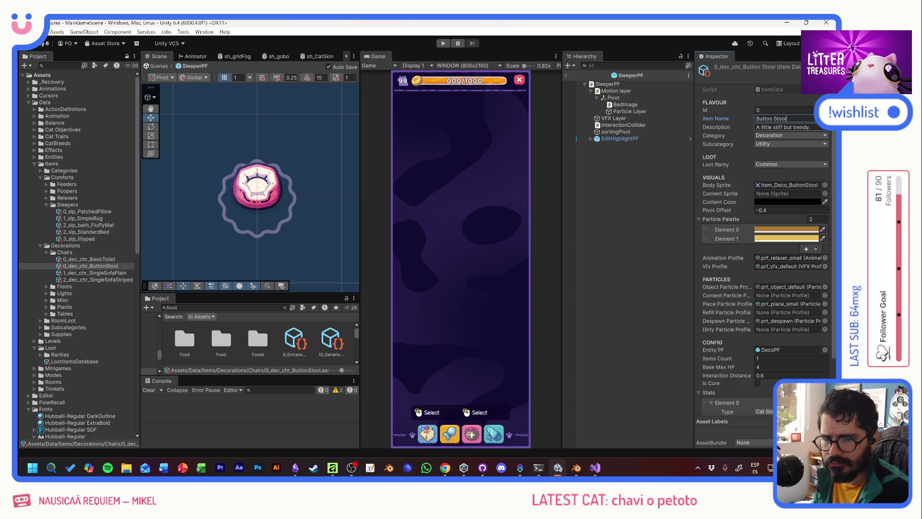
key(Tab)
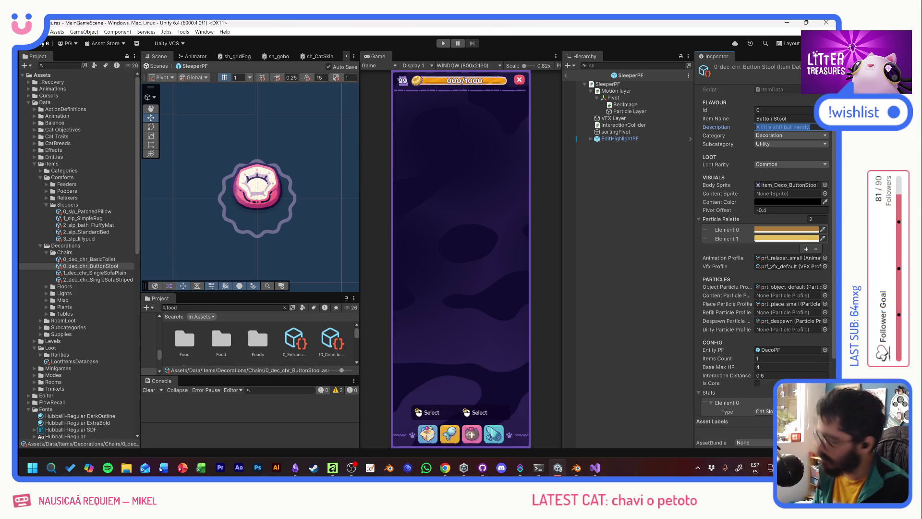
text(No)
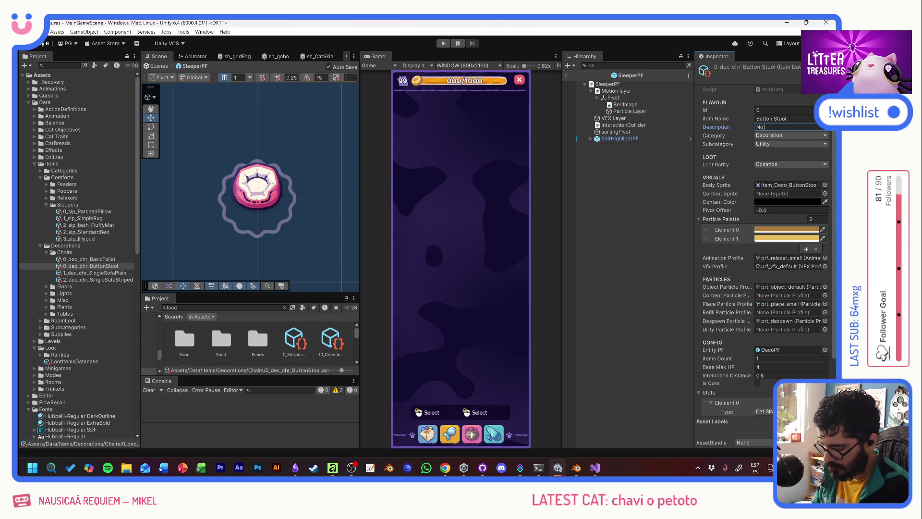
text( cushion)
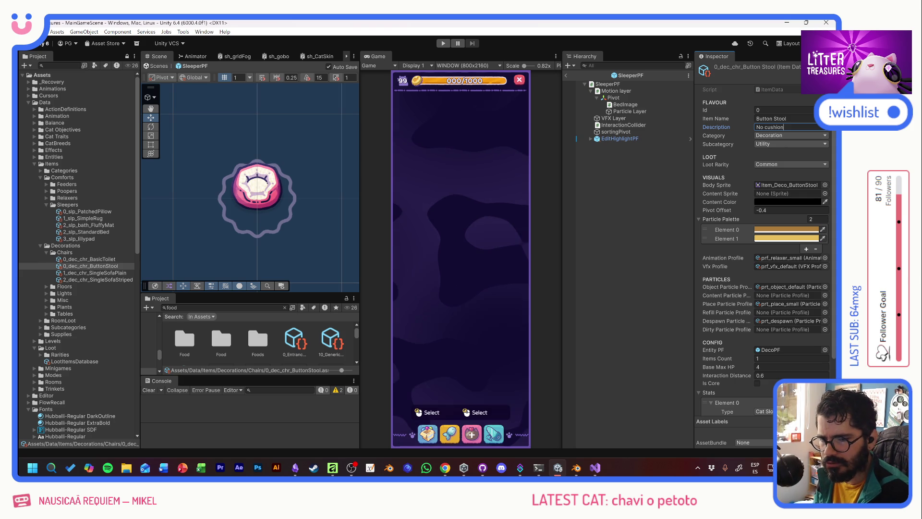
text(, )
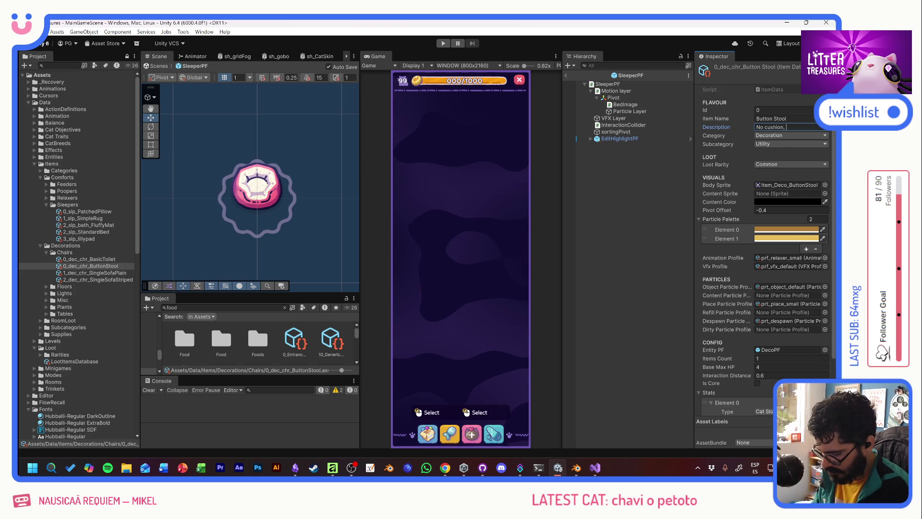
text(use shrtly)
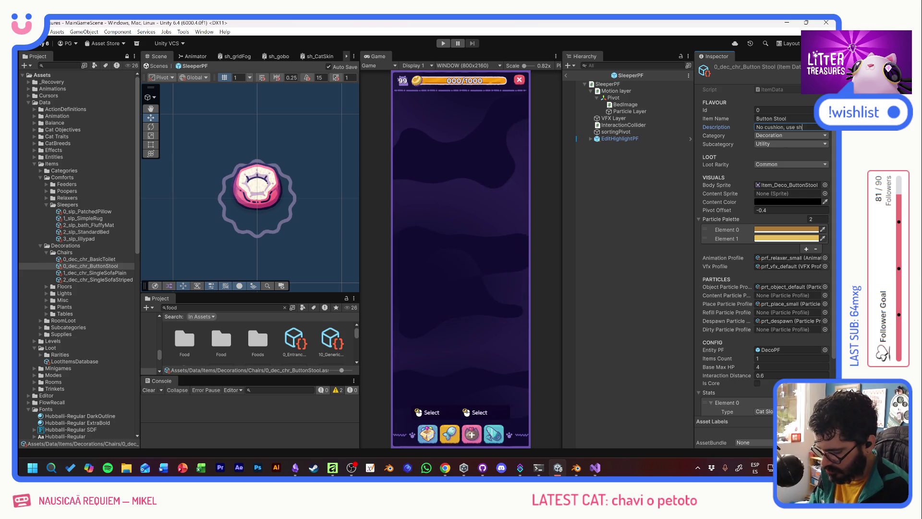
key(BackSpace)
key(BackSpace)
key(BackSpace)
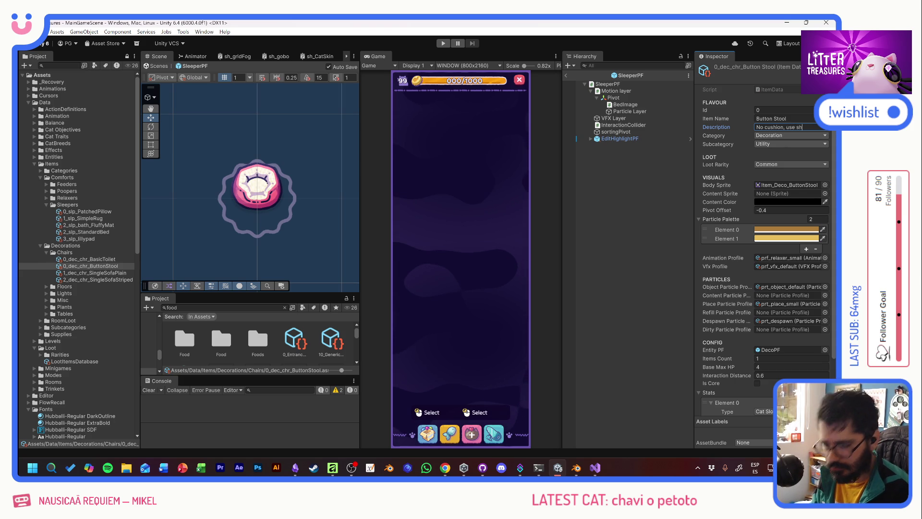
text(ortly.)
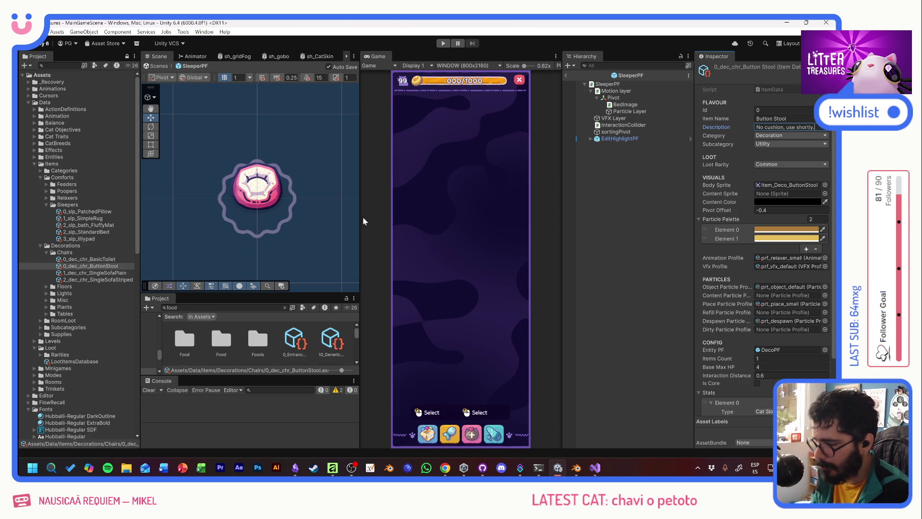
click(447, 191)
Start a play test, then open and close the debug item panel and the inventory.
click(442, 43)
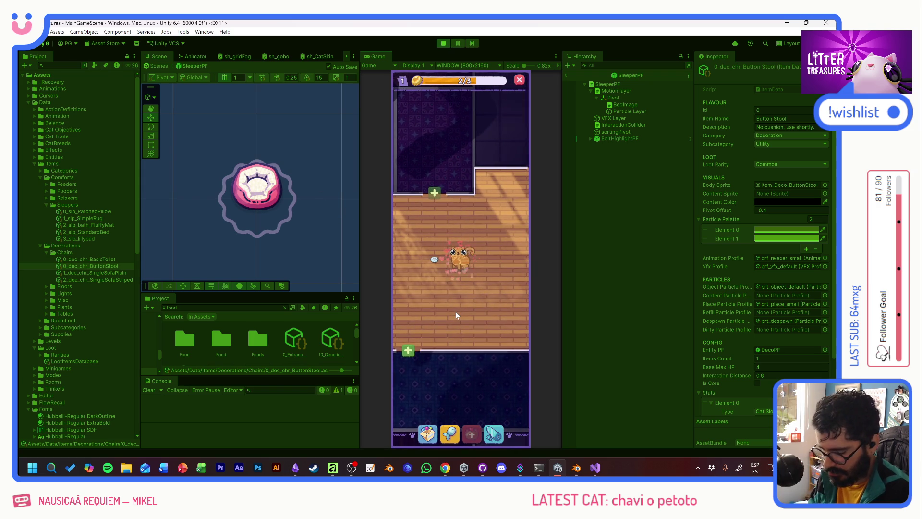
key(F1)
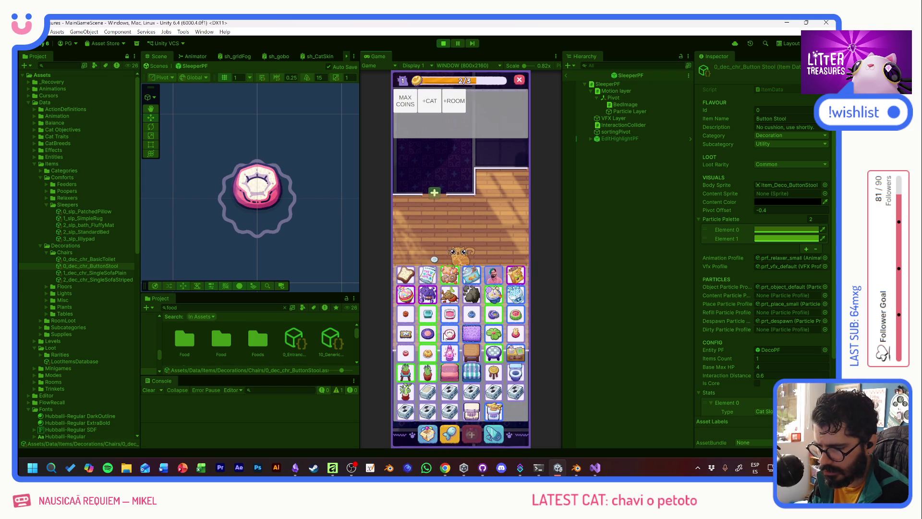
click(449, 353)
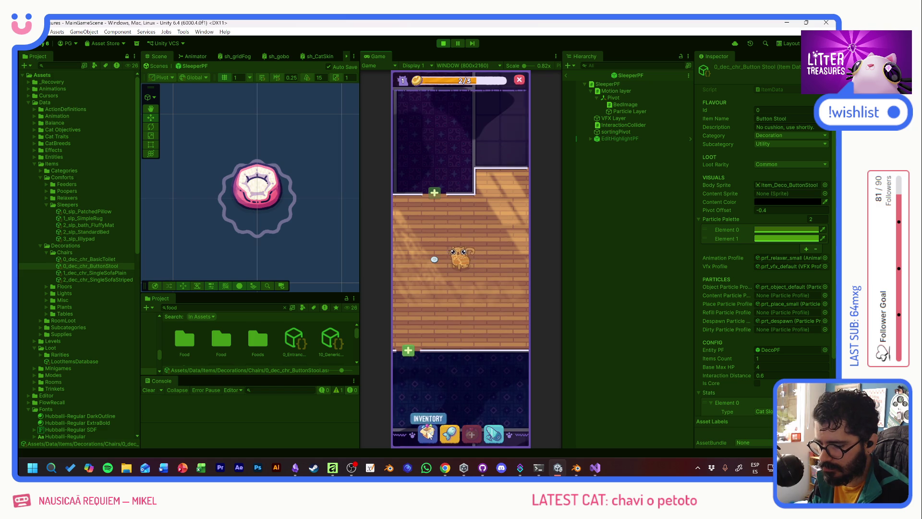
click(427, 433)
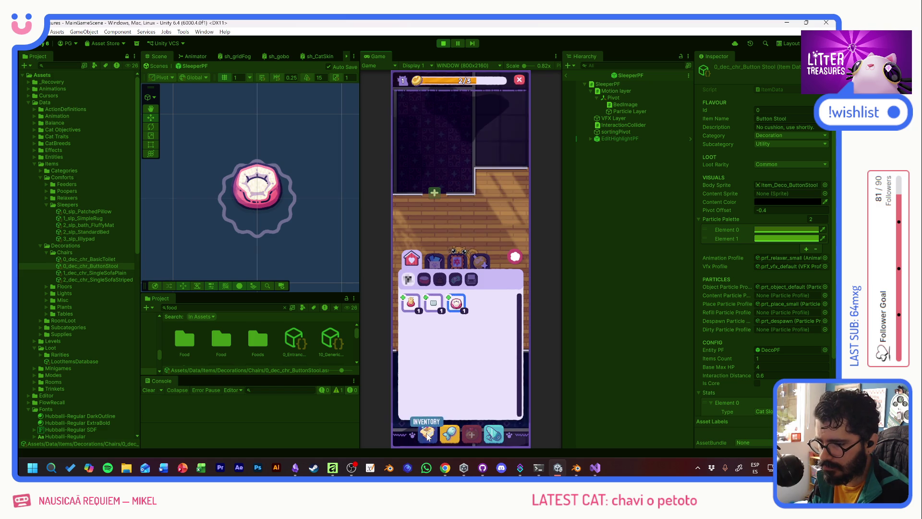
click(513, 250)
click(419, 158)
click(420, 157)
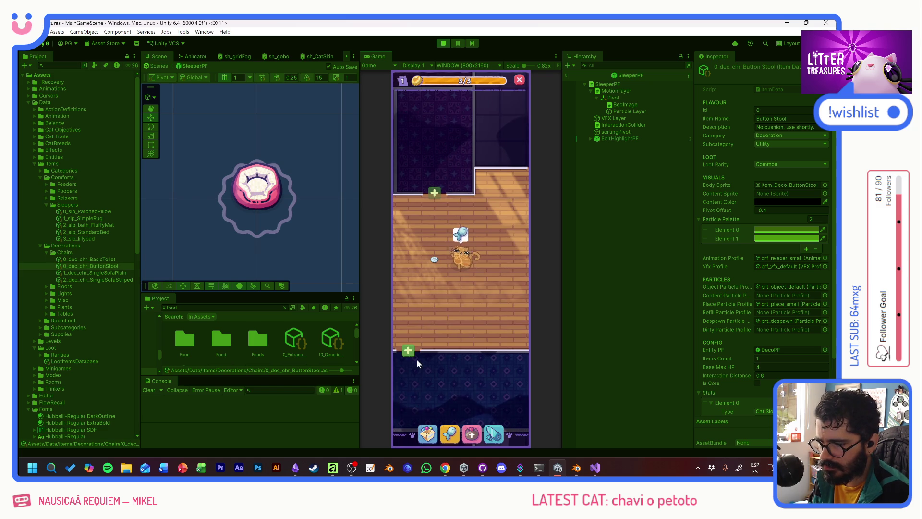
Place the Button Stool on the floor below the cat, check its comfort, and stop playing.
click(426, 433)
click(455, 307)
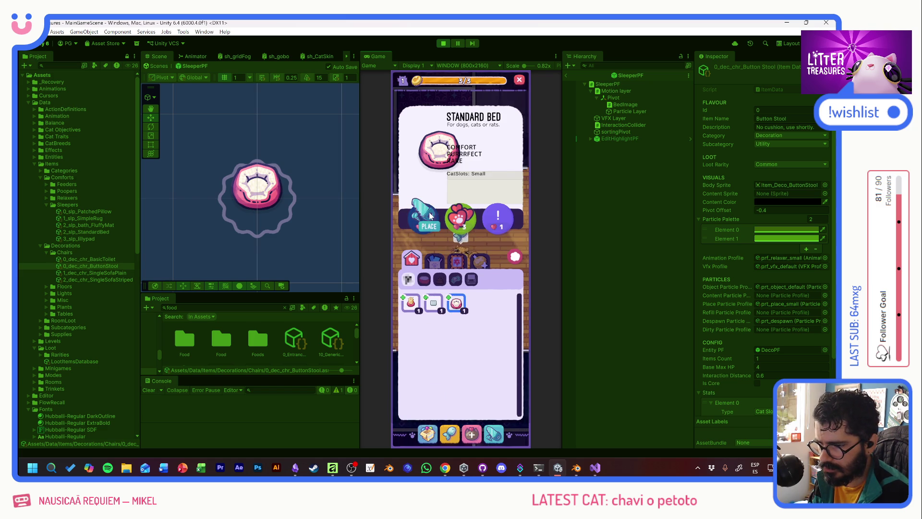
click(425, 216)
click(437, 309)
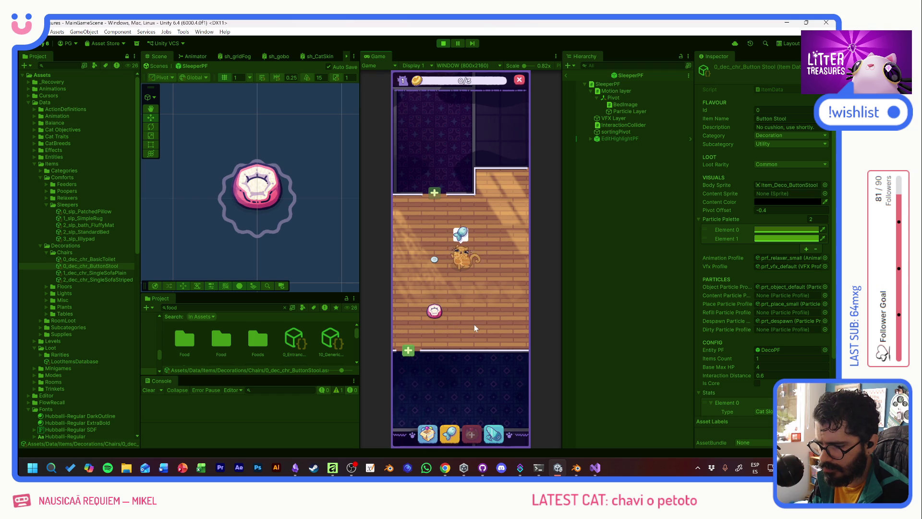
click(435, 311)
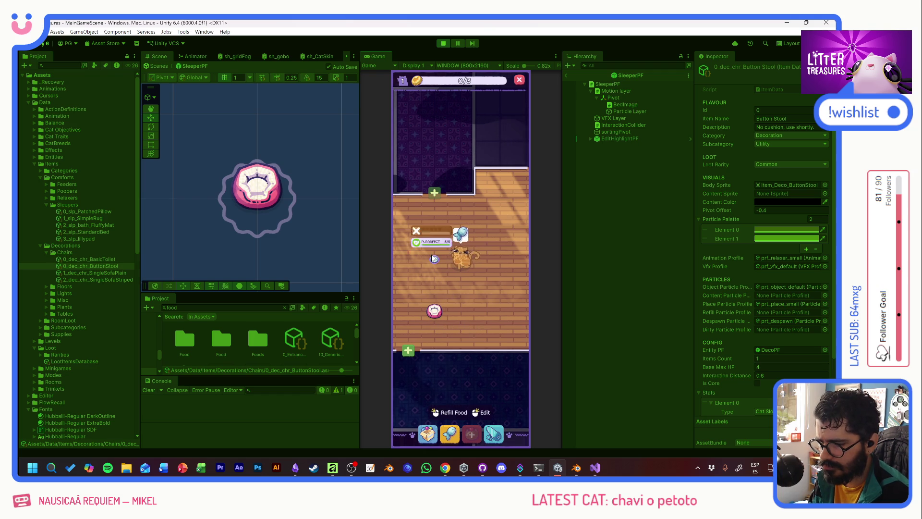
click(431, 254)
click(452, 291)
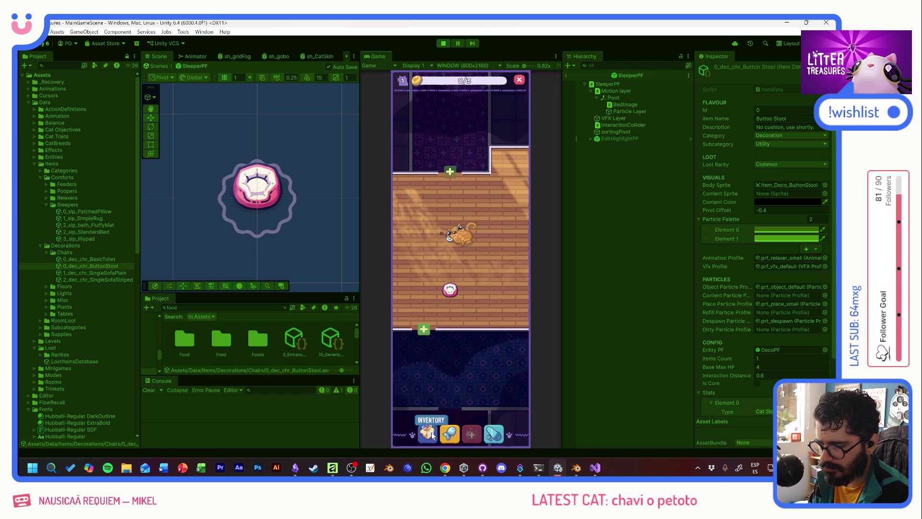
click(442, 43)
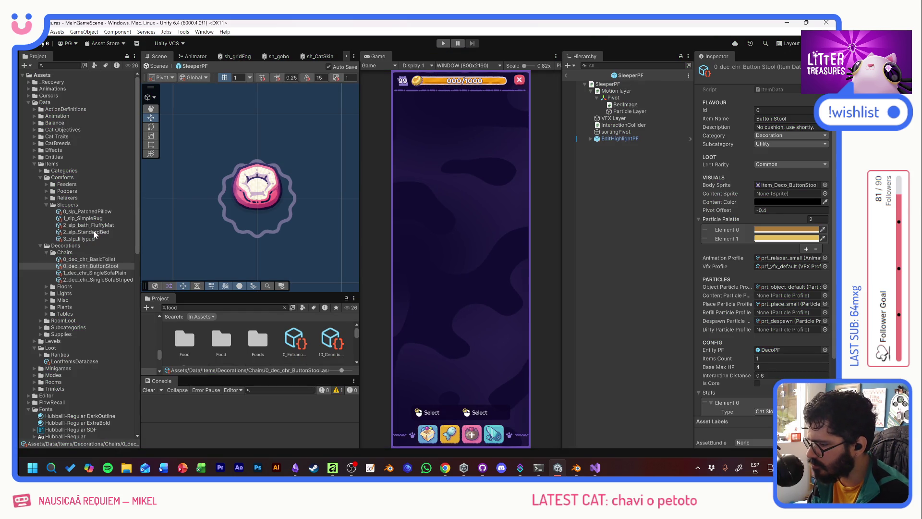
Set the Simple Rug's tier to Micro and its Base Max HP to 6.
click(94, 232)
scroll(737, 342, down, 3)
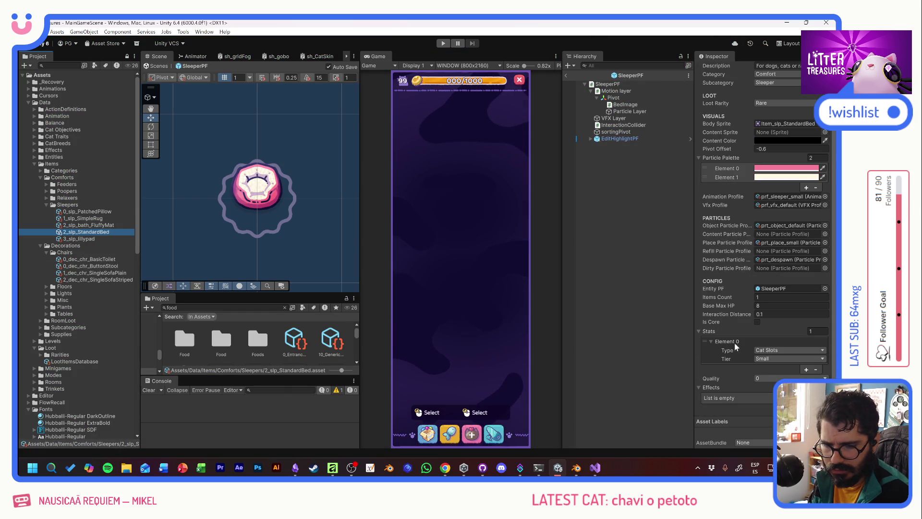
click(768, 358)
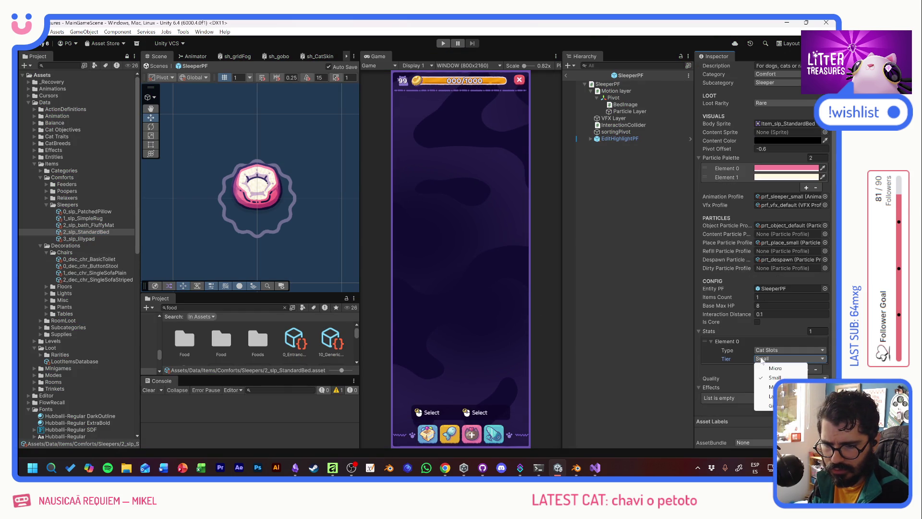
click(83, 218)
click(770, 404)
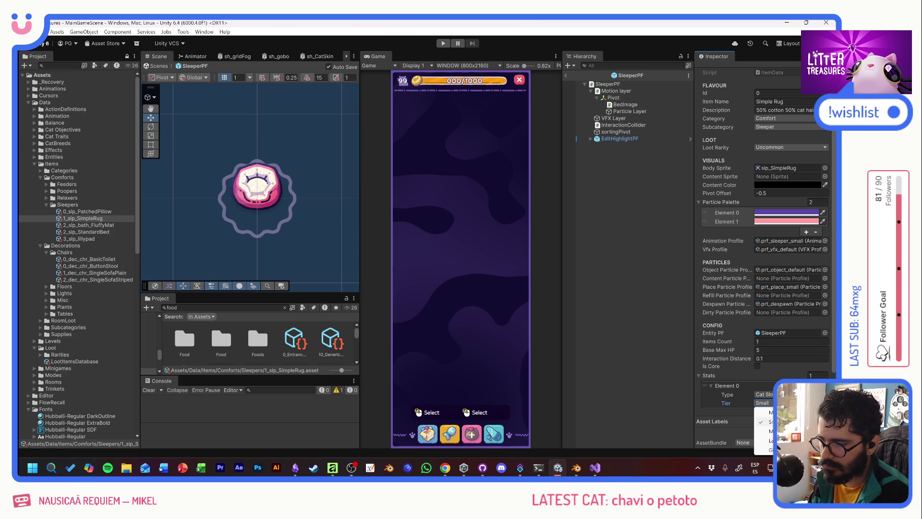
click(81, 212)
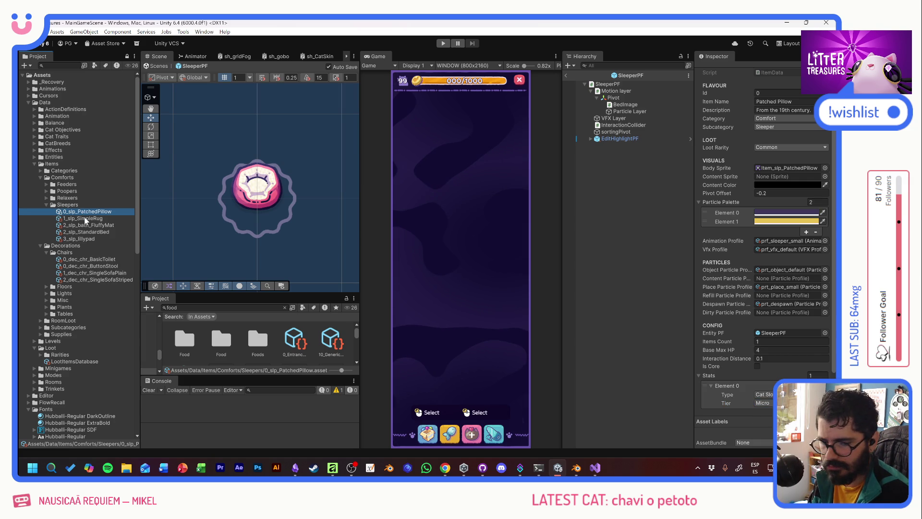
click(85, 218)
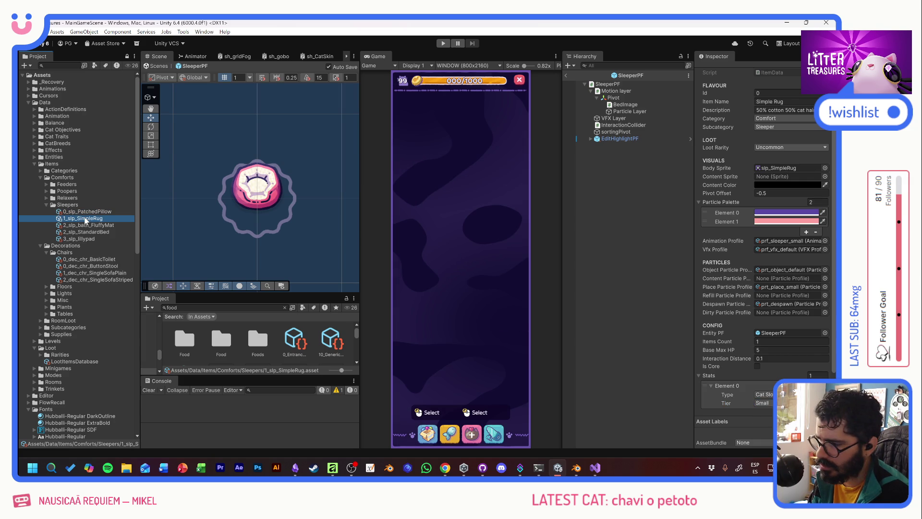
click(764, 403)
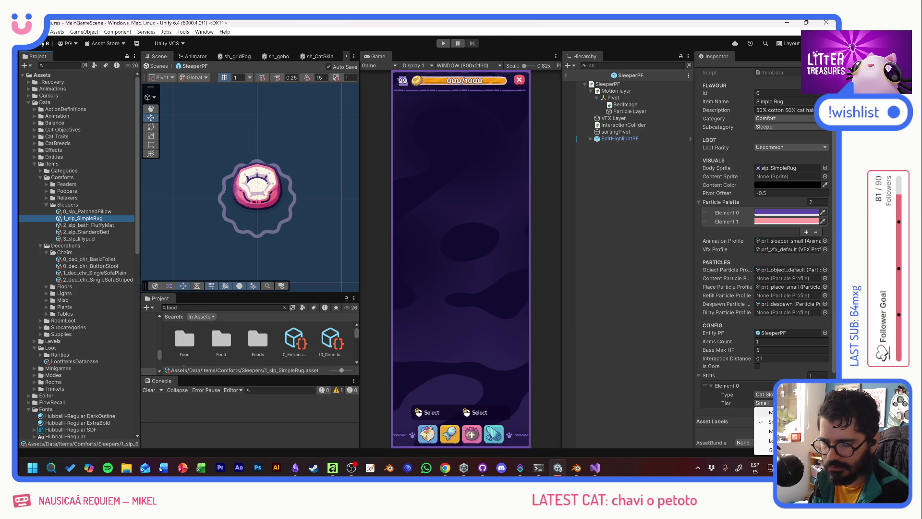
click(766, 412)
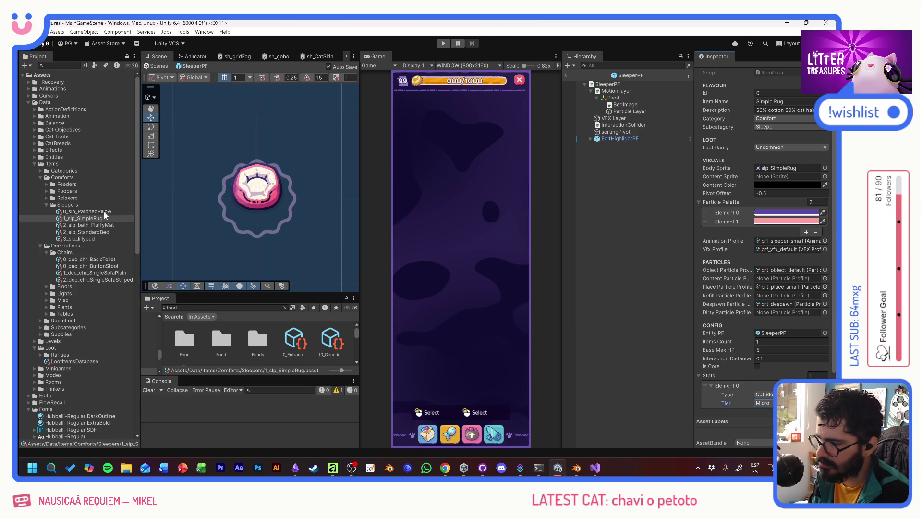
click(768, 350)
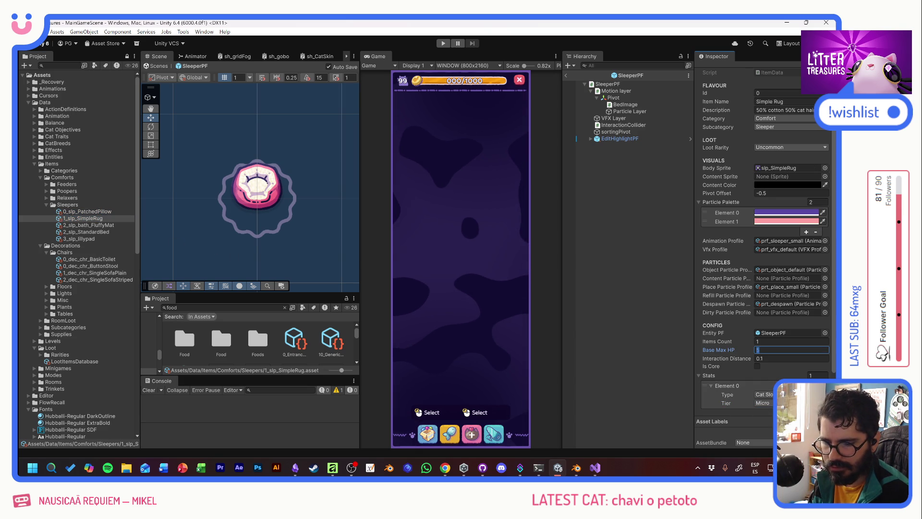
text(6)
key(Return)
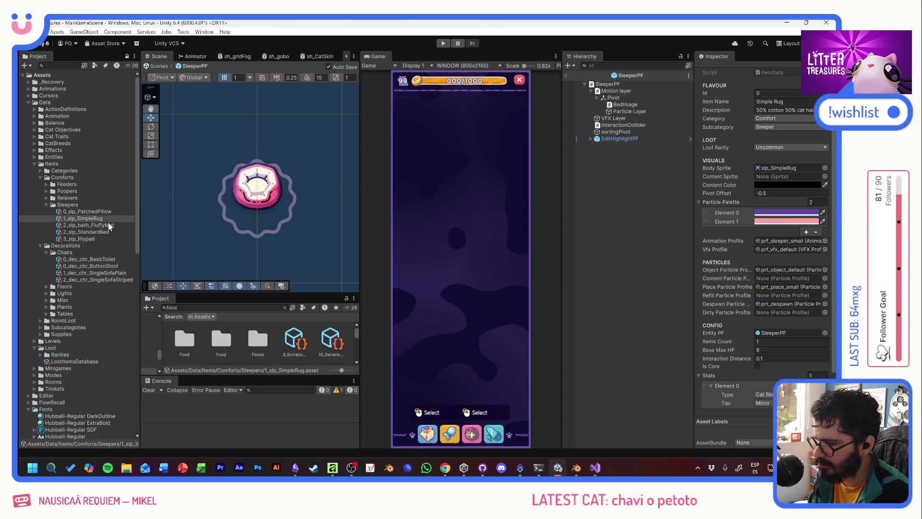
Set the Lillypad sleeper's Base Max HP to 10.
click(109, 224)
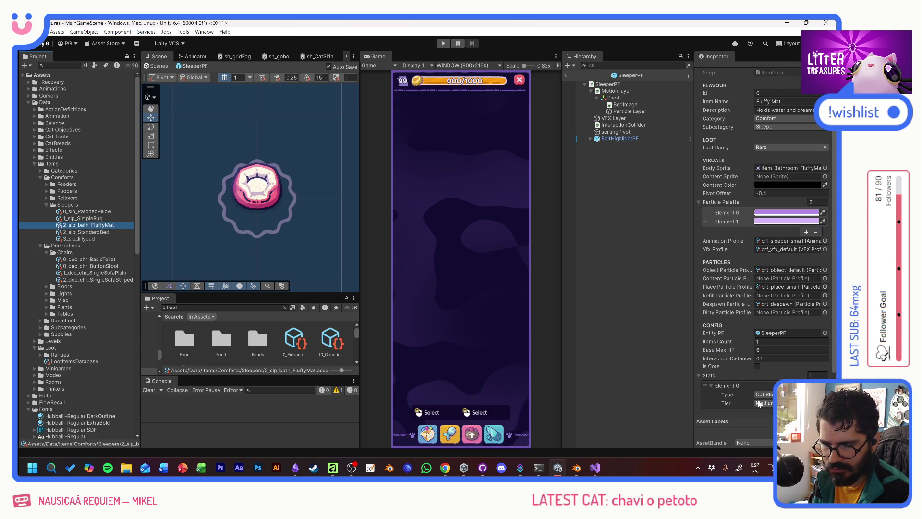
click(96, 232)
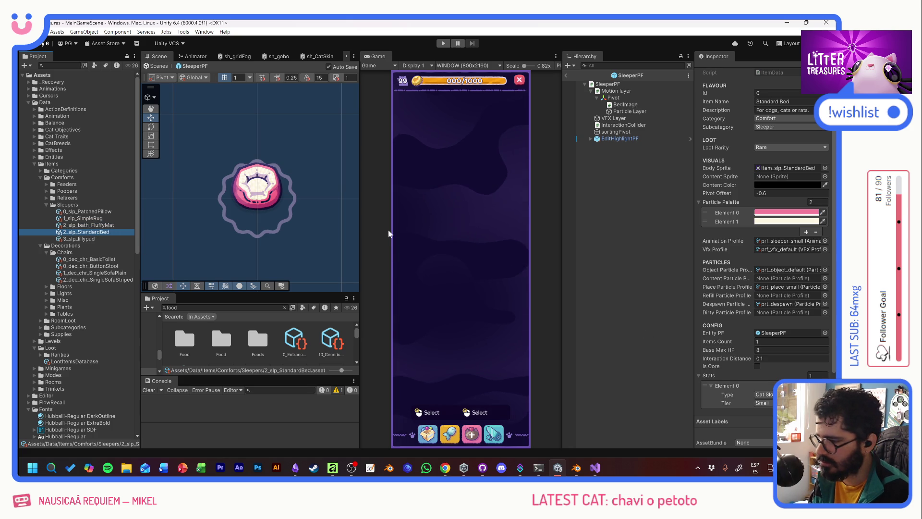
key(Down)
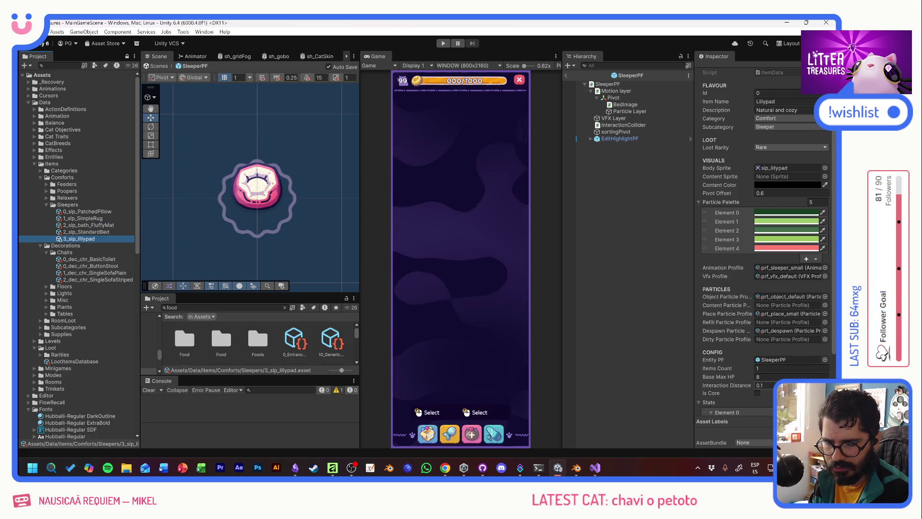
scroll(764, 349, down, 3)
click(773, 305)
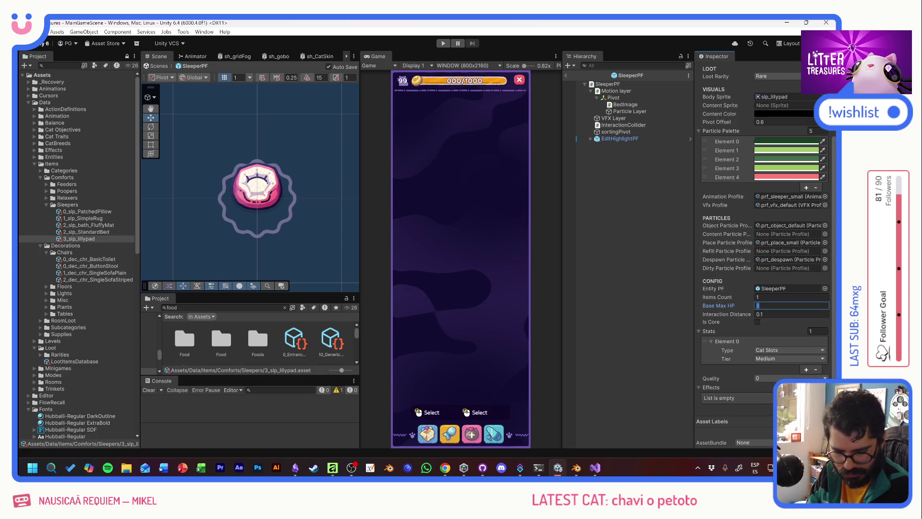
text(10)
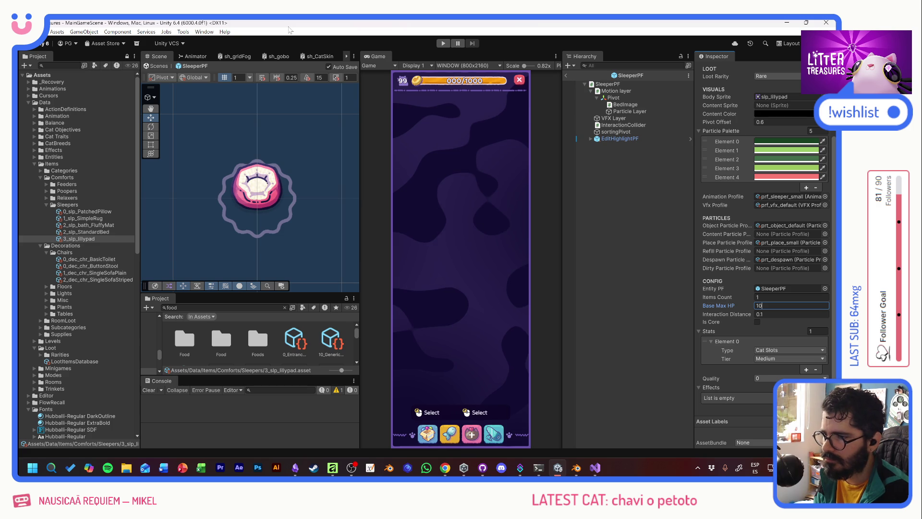
Remove Elements 3 and 2 from the Lillypad particle palette, leaving three colours.
click(727, 168)
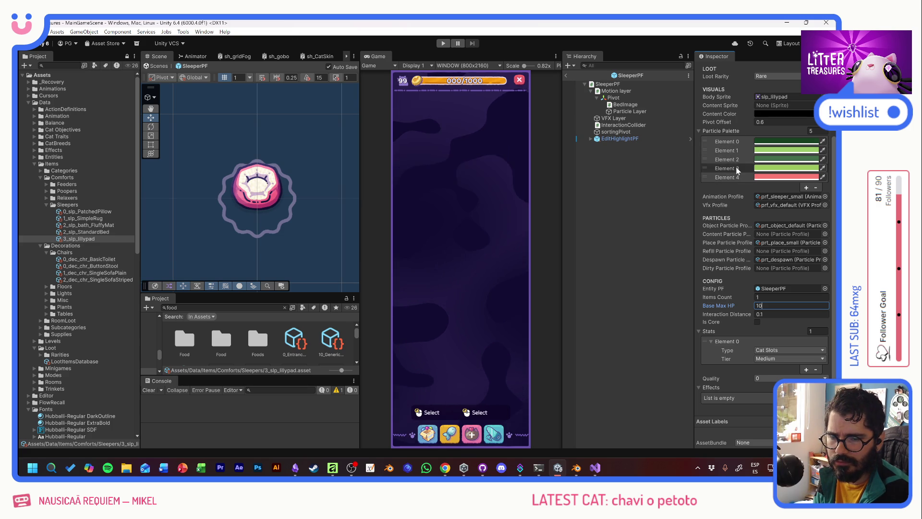
click(815, 187)
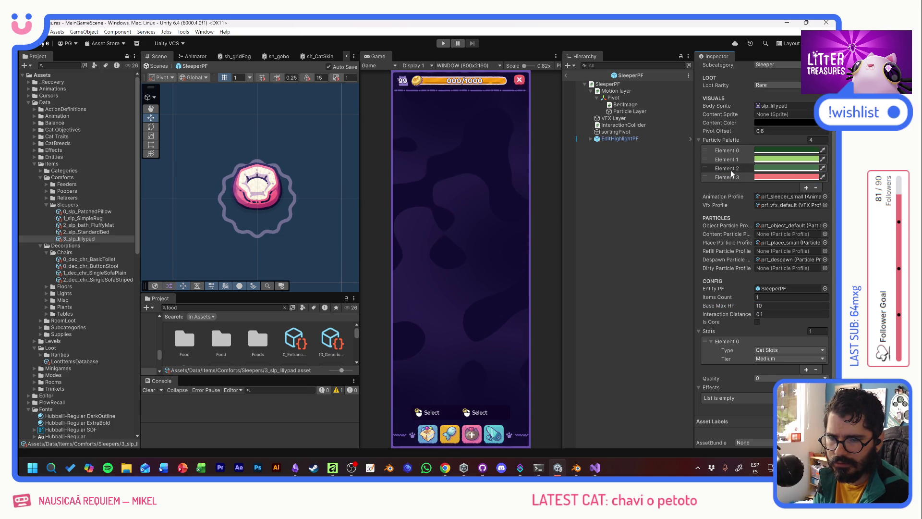
click(730, 170)
click(816, 187)
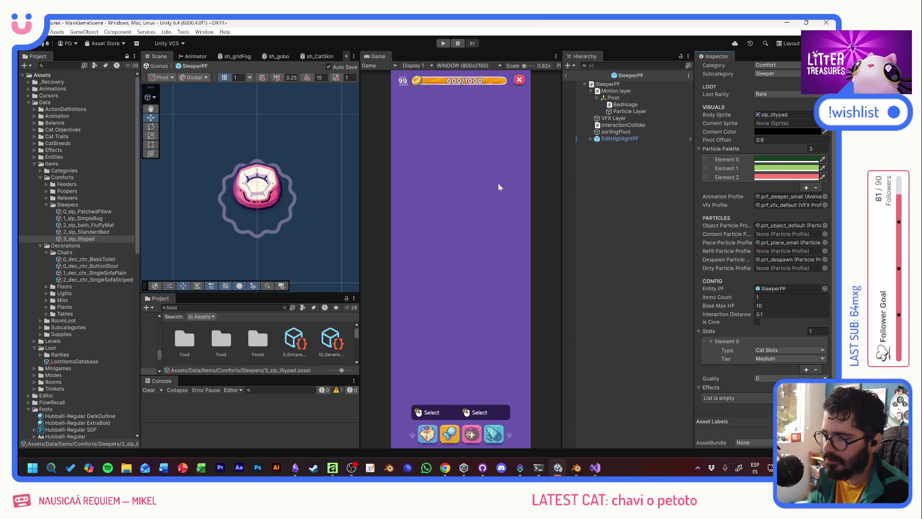
Commit the 35 files to develop as 'Food Color + New Sleepers', push to origin, and minimize.
click(482, 468)
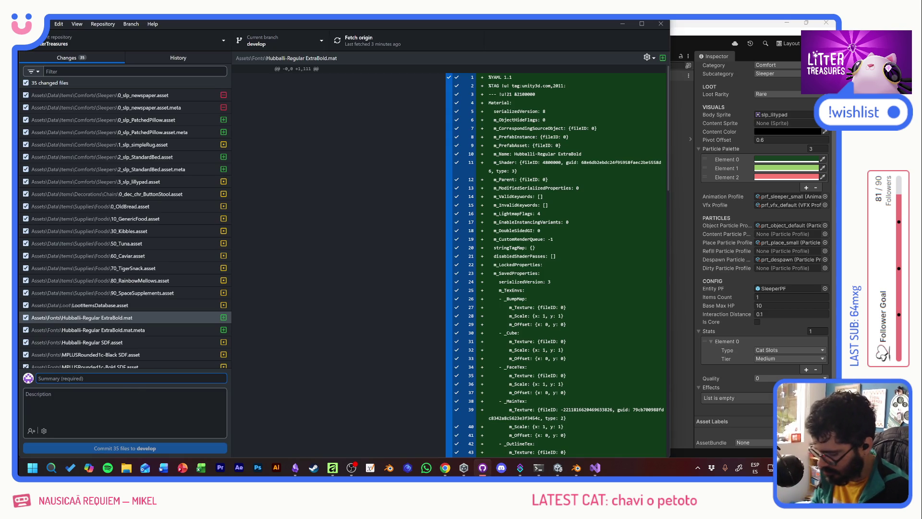
text(Food Color + New Sleepers)
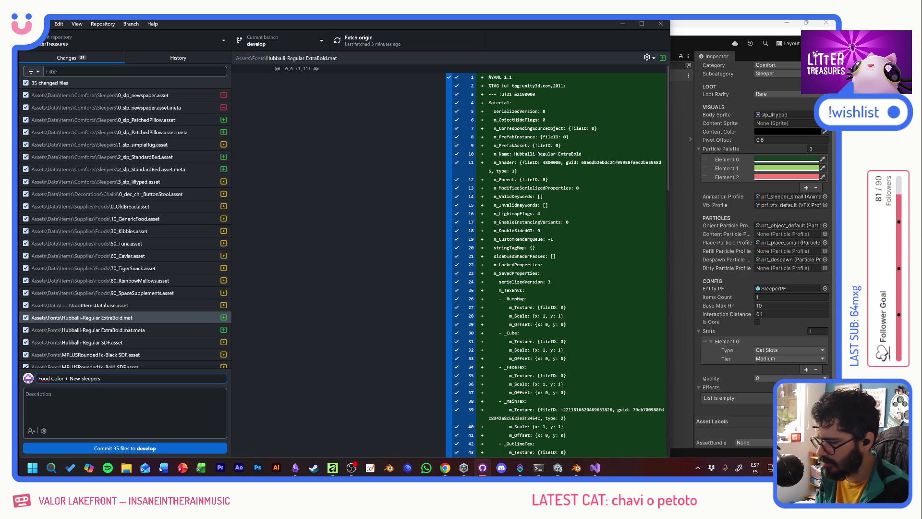
click(139, 448)
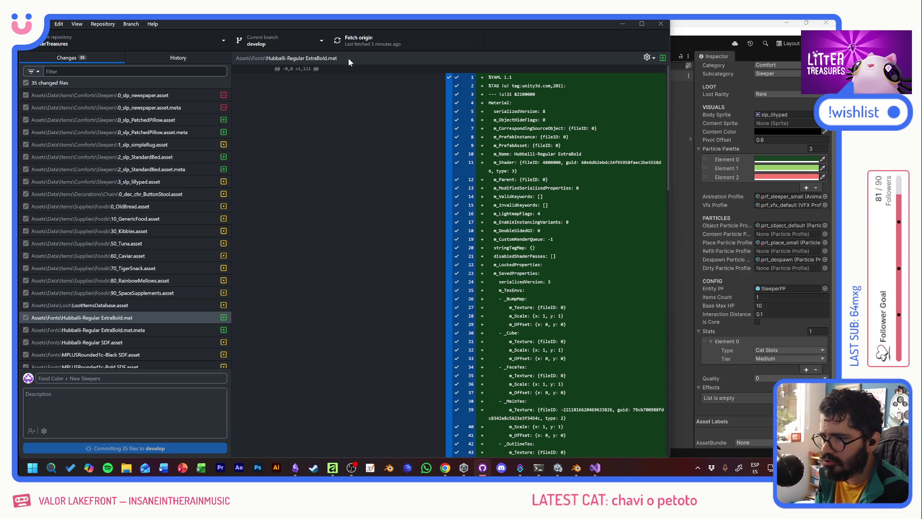
click(355, 45)
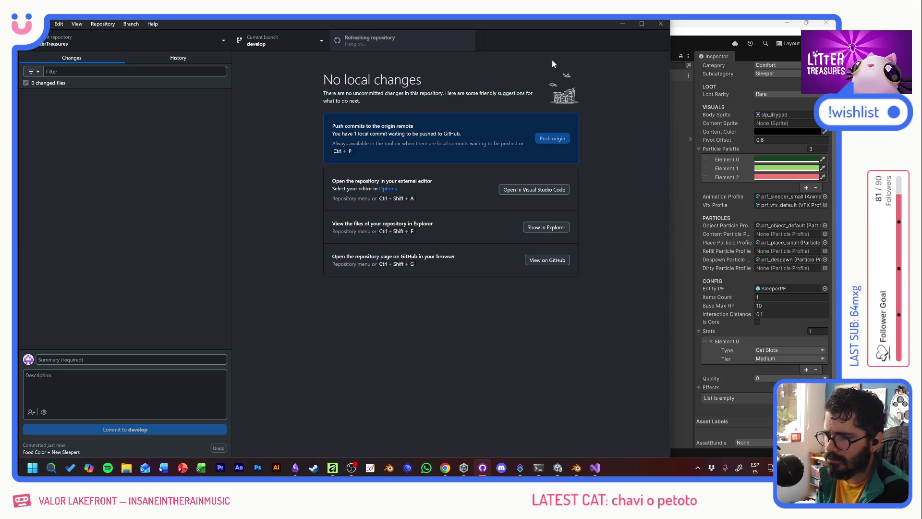
click(623, 24)
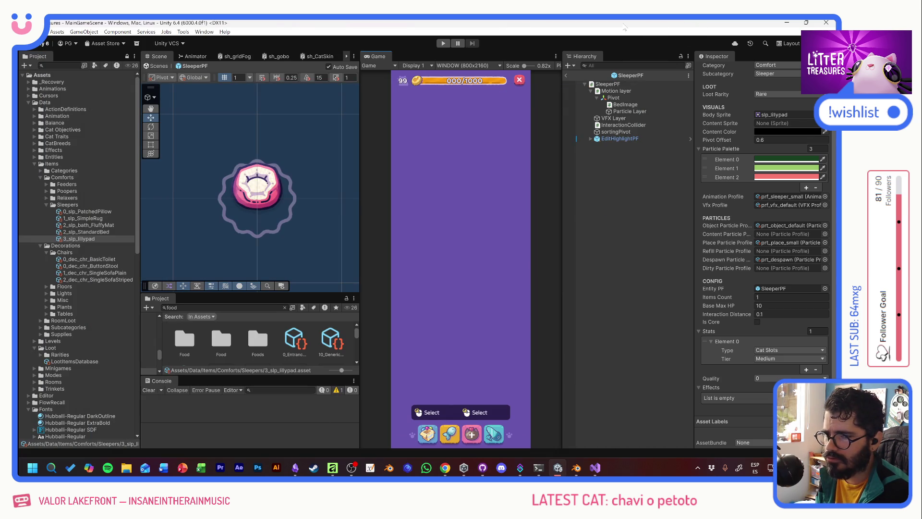
Close the LT_Items_Buildings_AF document in Affinity Photo and quit the program.
click(333, 467)
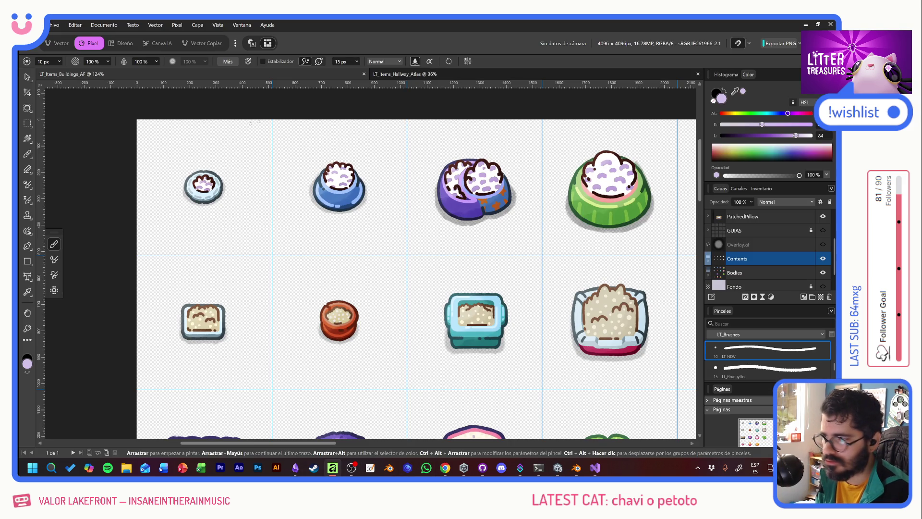
click(364, 74)
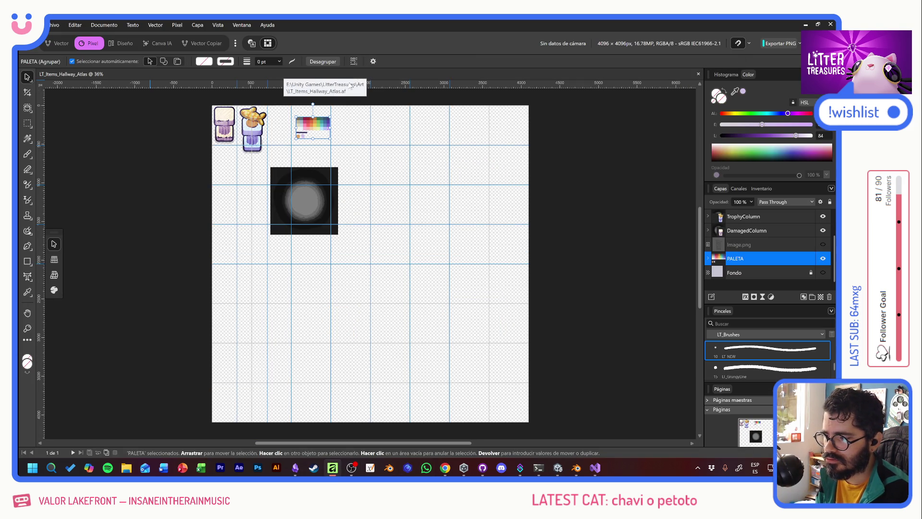
click(830, 24)
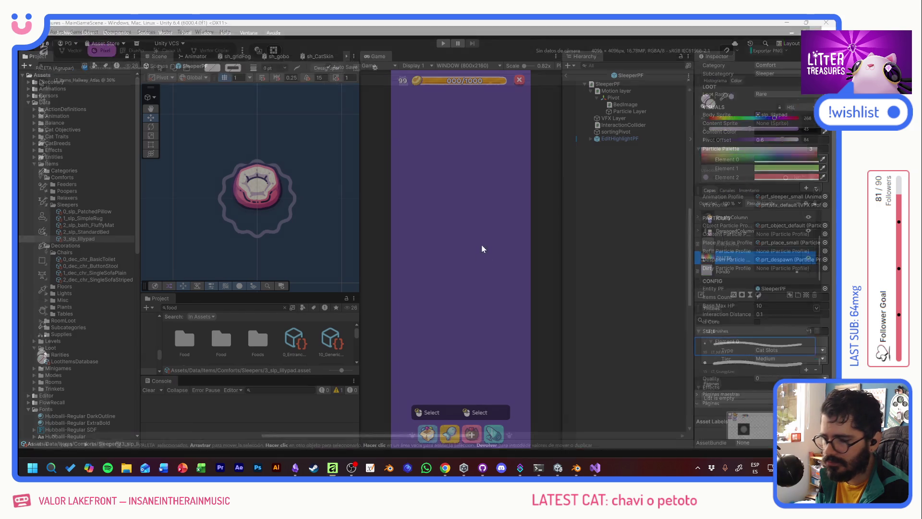
Tick the Cama Default task on the Obsidian kanban board and return to Unity.
click(295, 469)
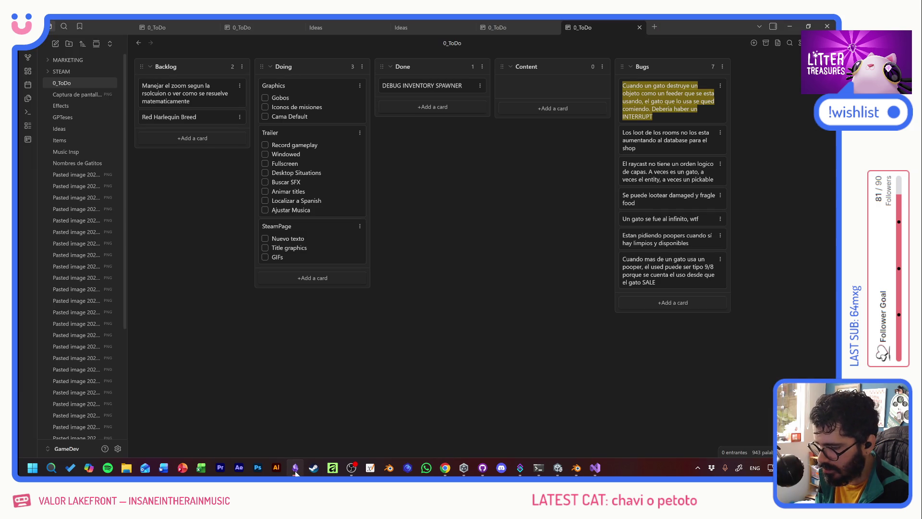
click(265, 116)
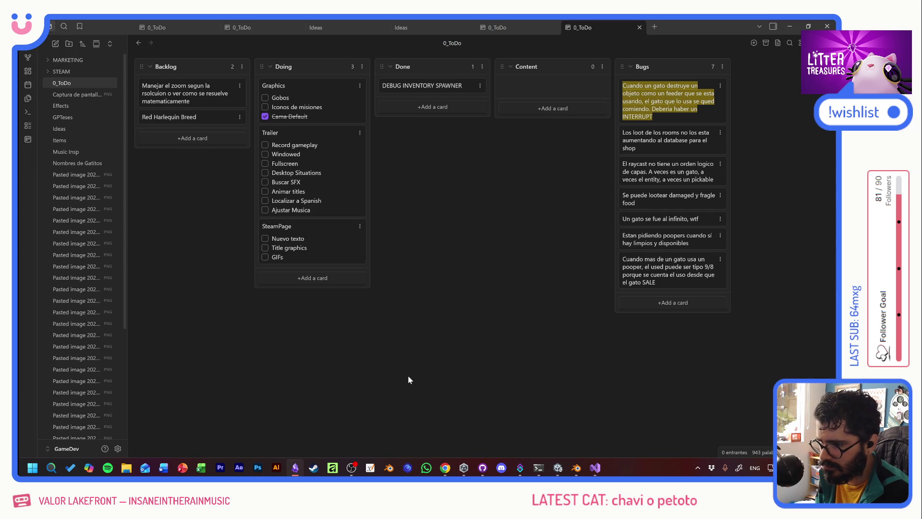
key(alt+Tab)
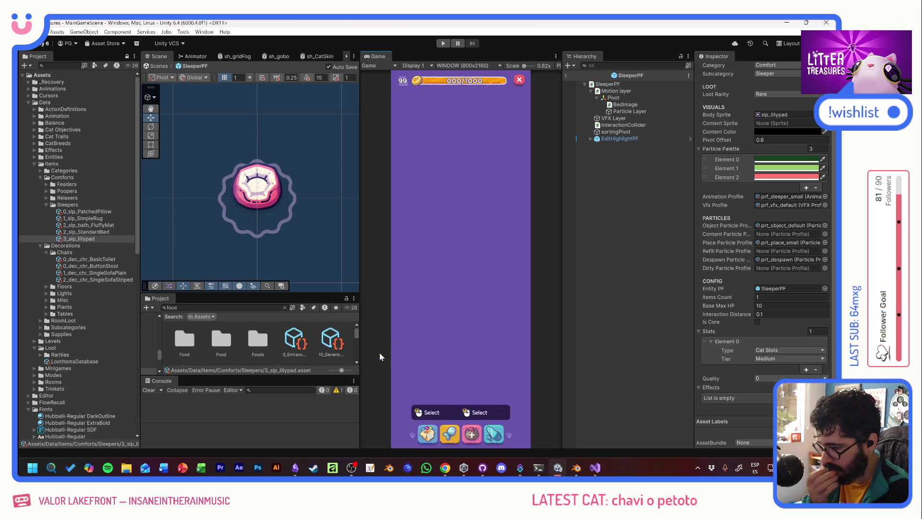
Collapse the Items and Loot folders and open the FeedAmount objective under Cat Objectives.
click(34, 163)
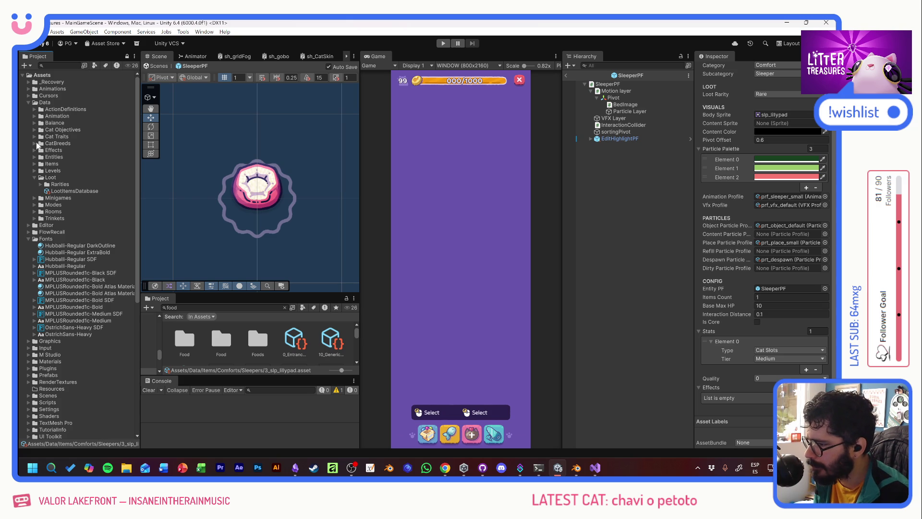
click(34, 177)
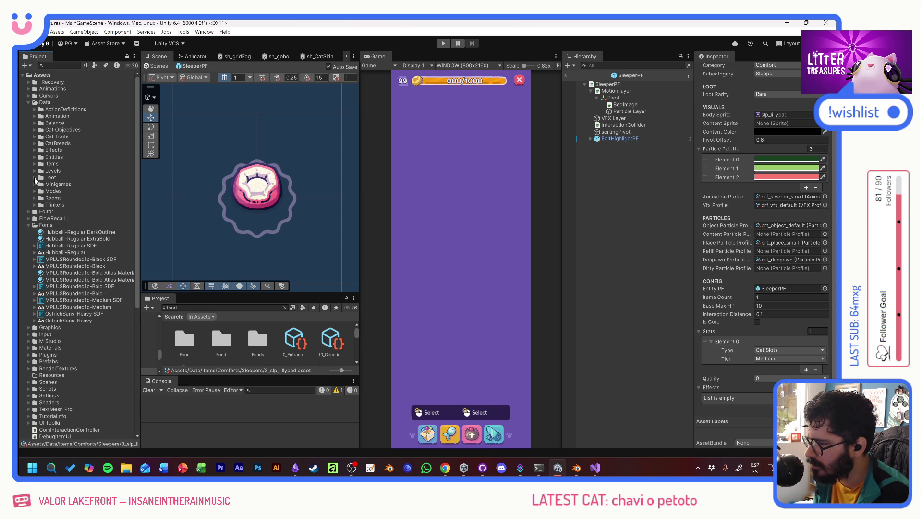
click(34, 129)
click(59, 137)
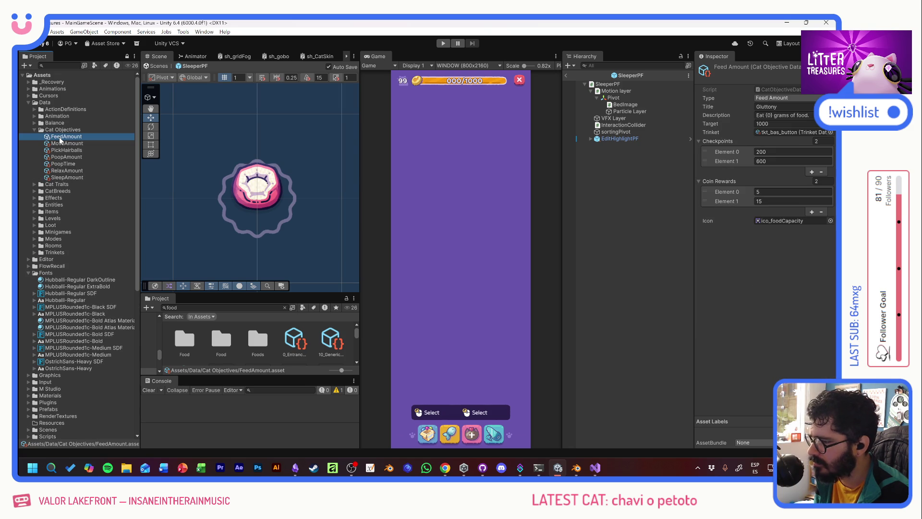